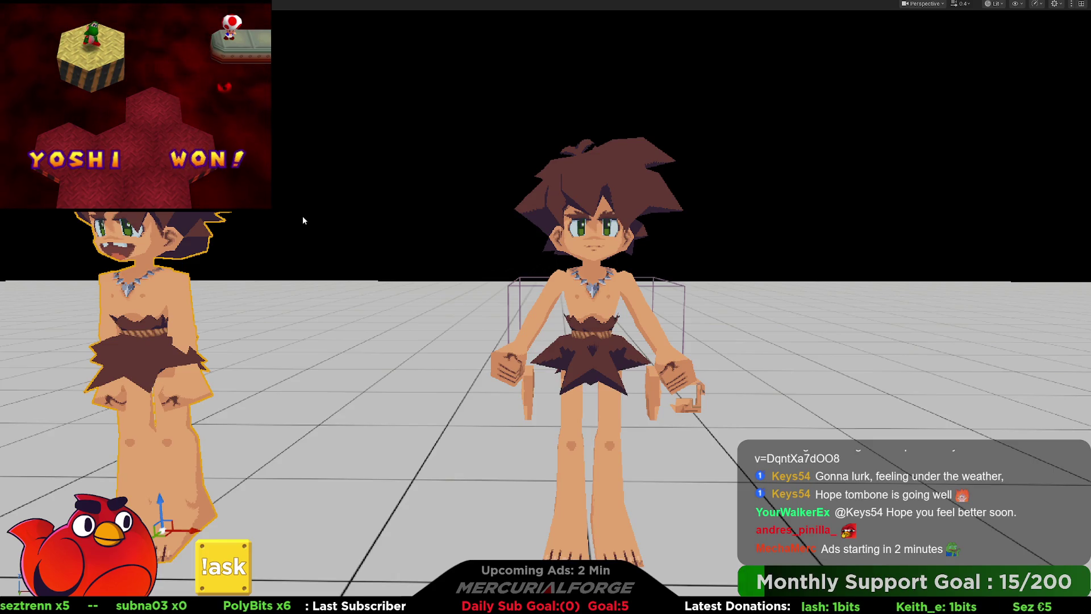
Open M_Character from Content/Base/Materials in the Material Editor.
key(F11)
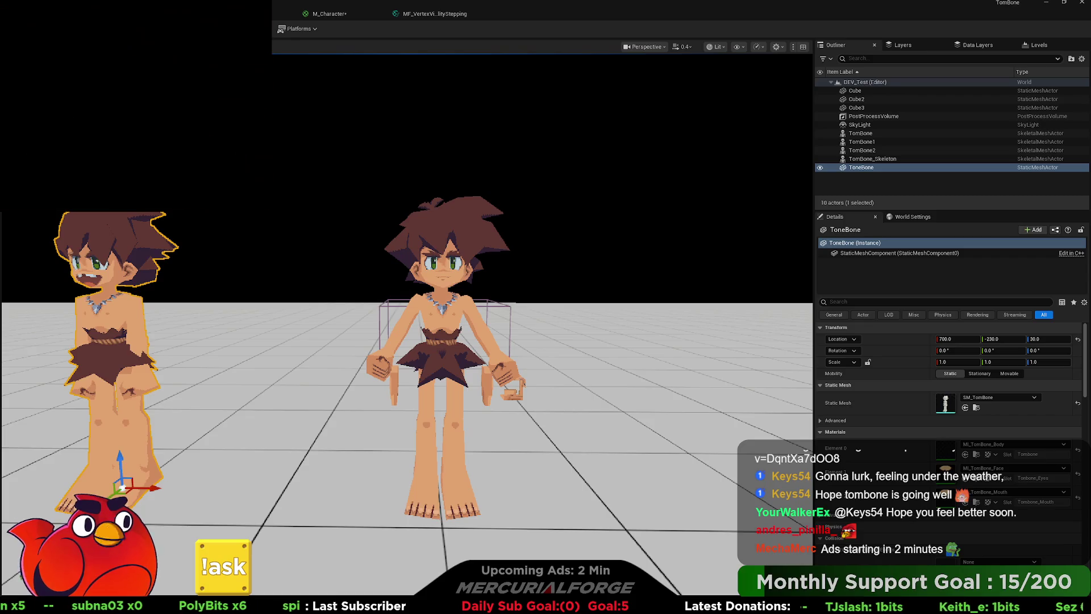
key(ctrl+space)
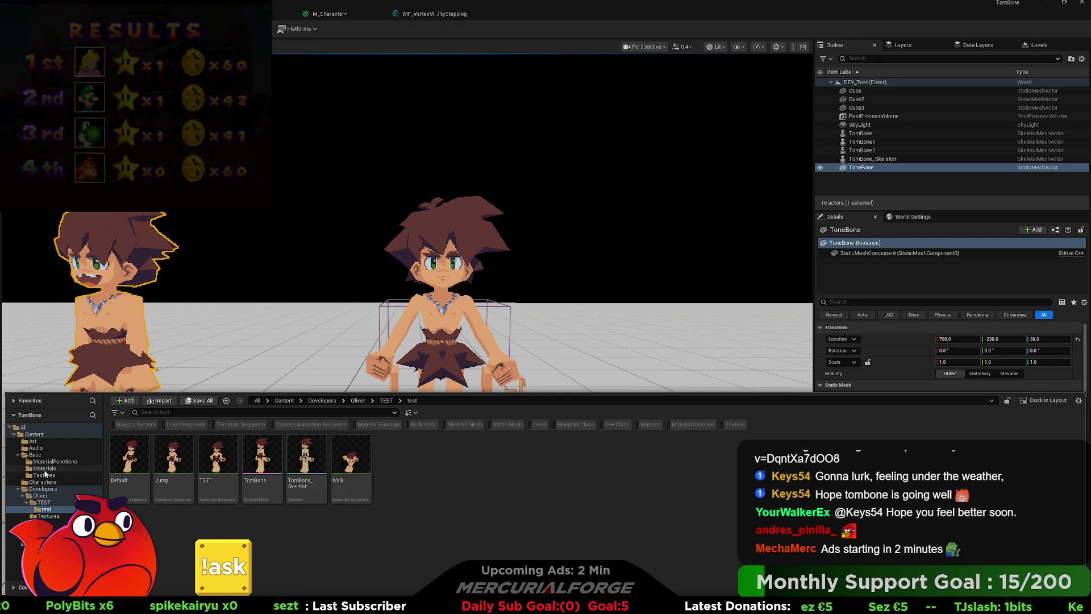
click(45, 468)
click(138, 459)
double_click(137, 459)
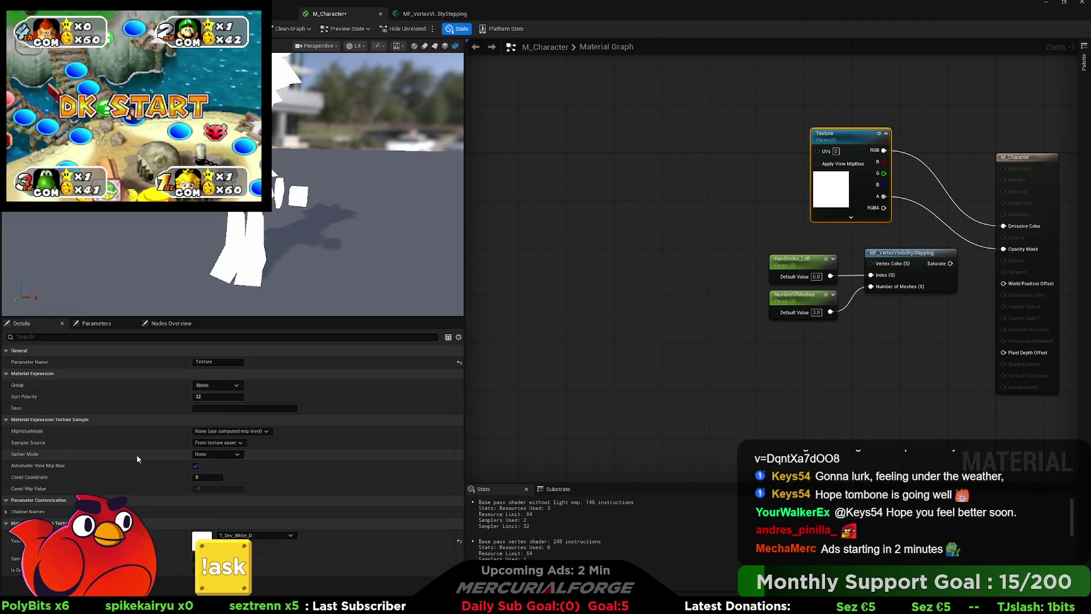
Connect MF_VertexVisibilityStepping's Saturate output to the Opacity Mask pin.
drag(885, 337, 711, 343)
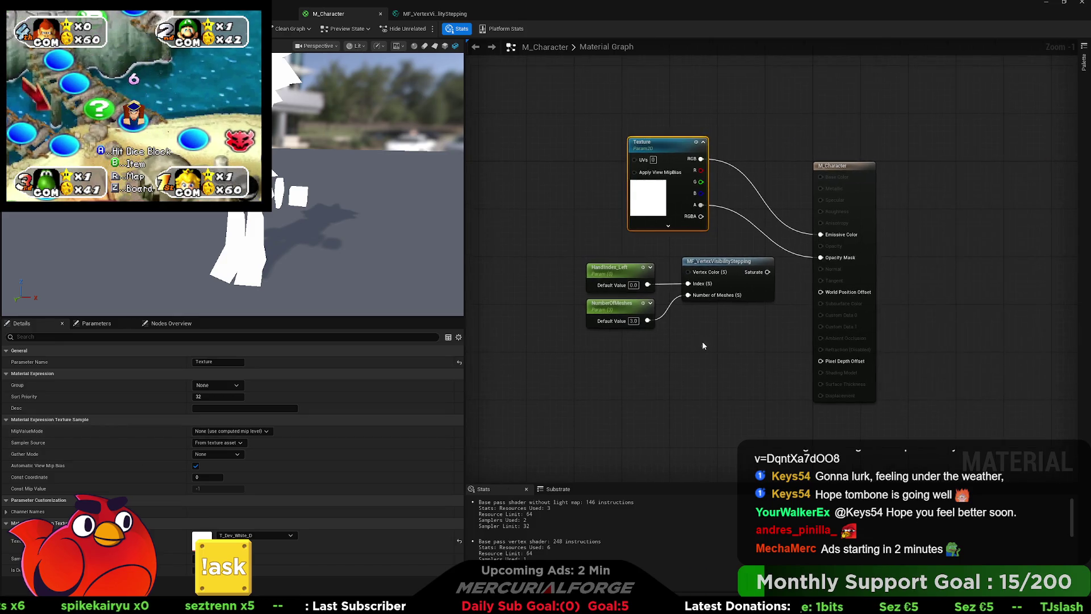
scroll(728, 316, up, 1)
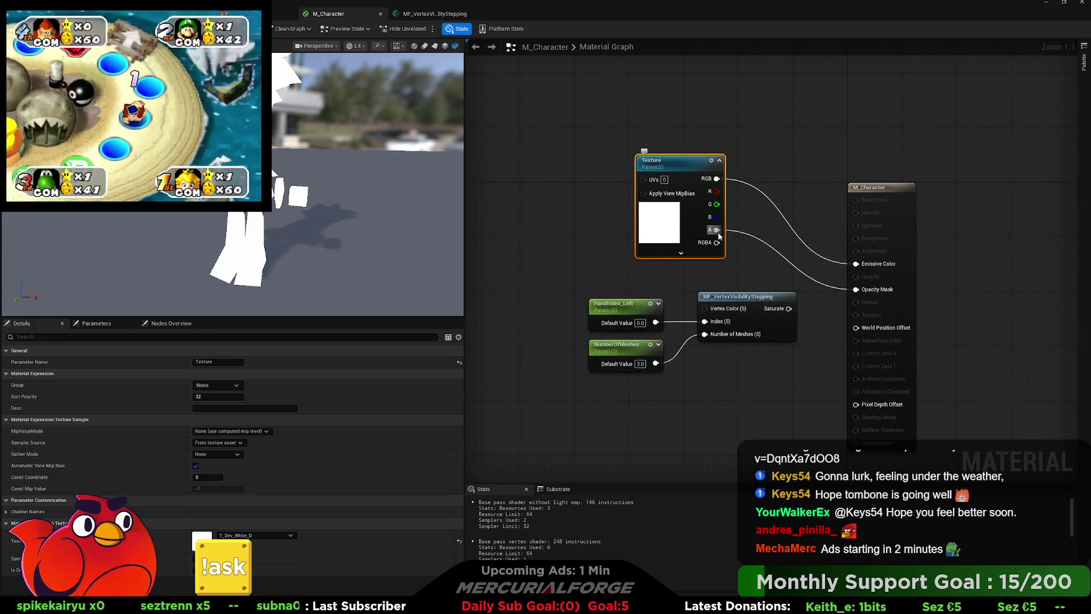
mouse_move(579, 381)
mouse_down()
mouse_move(739, 313)
mouse_move(748, 298)
mouse_move(686, 298)
mouse_up()
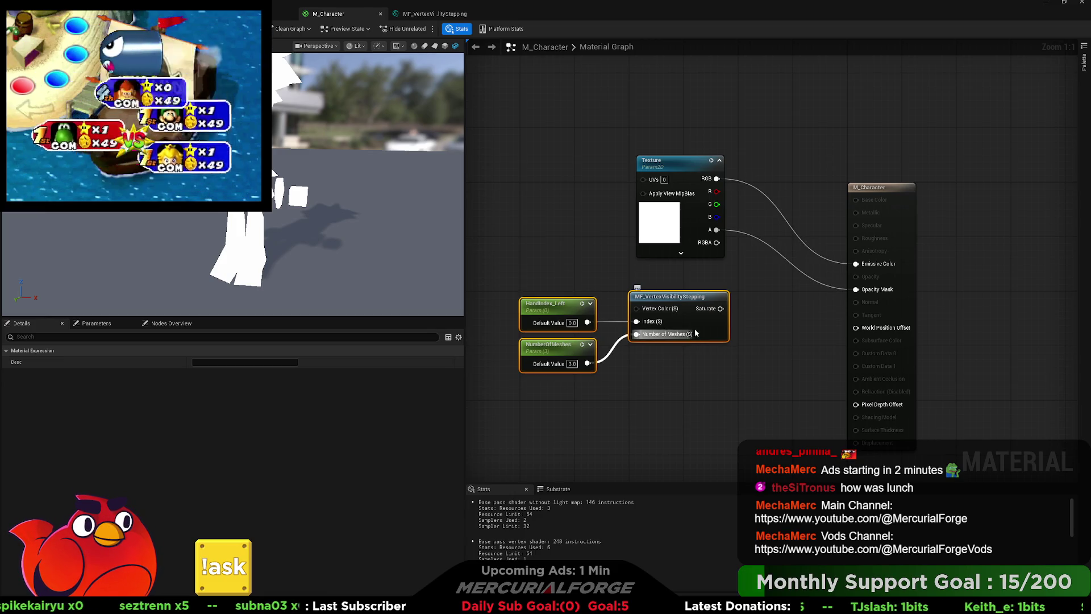
drag(721, 309, 856, 289)
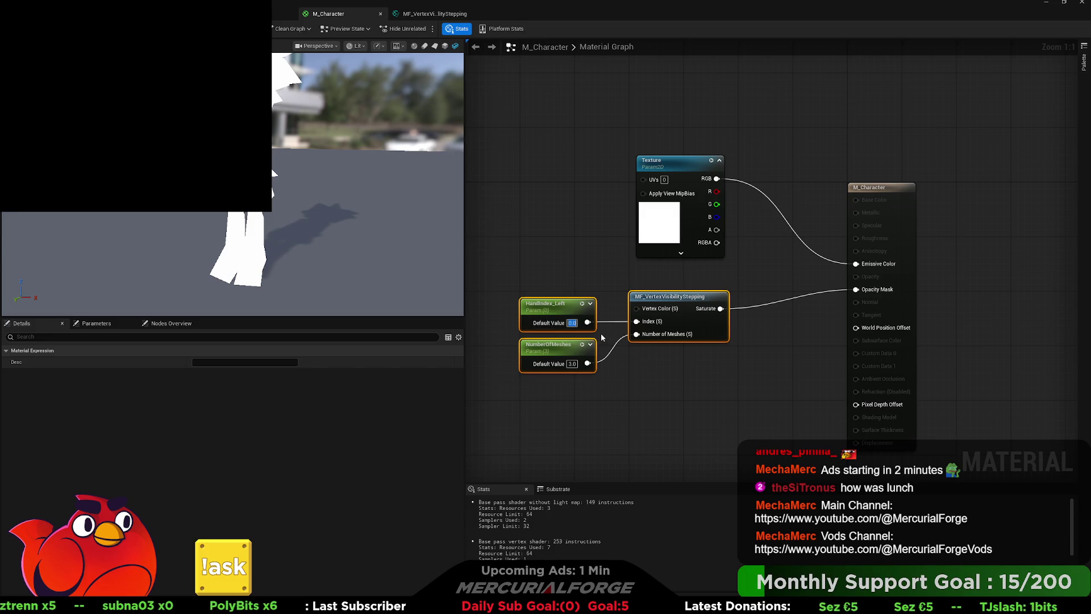
Set HandIndex_Left's default value to 1.0.
text(1)
key(Return)
click(677, 366)
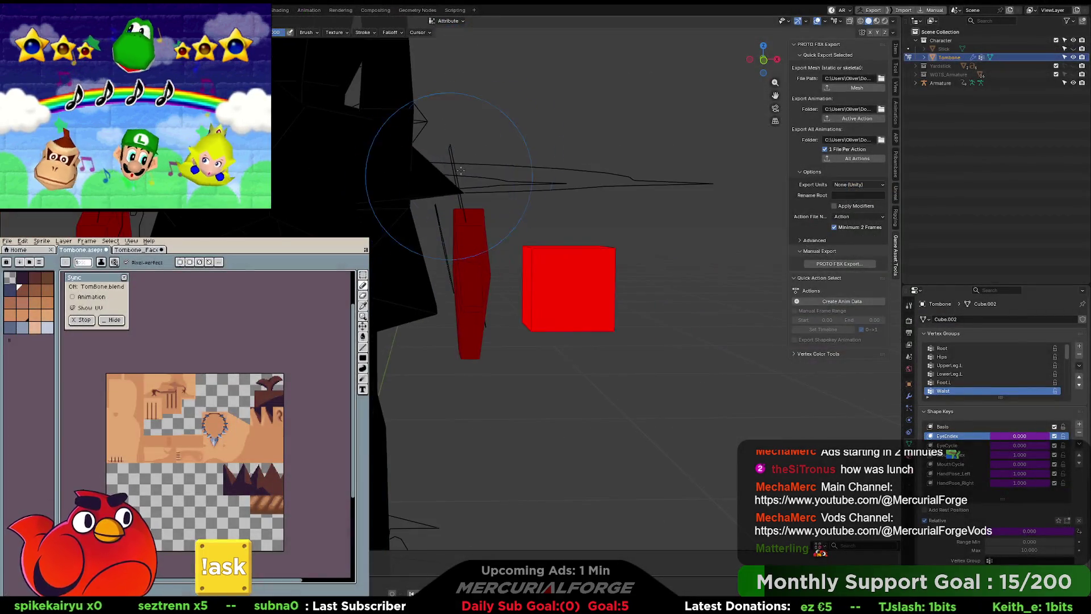
scroll(460, 169, down, 5)
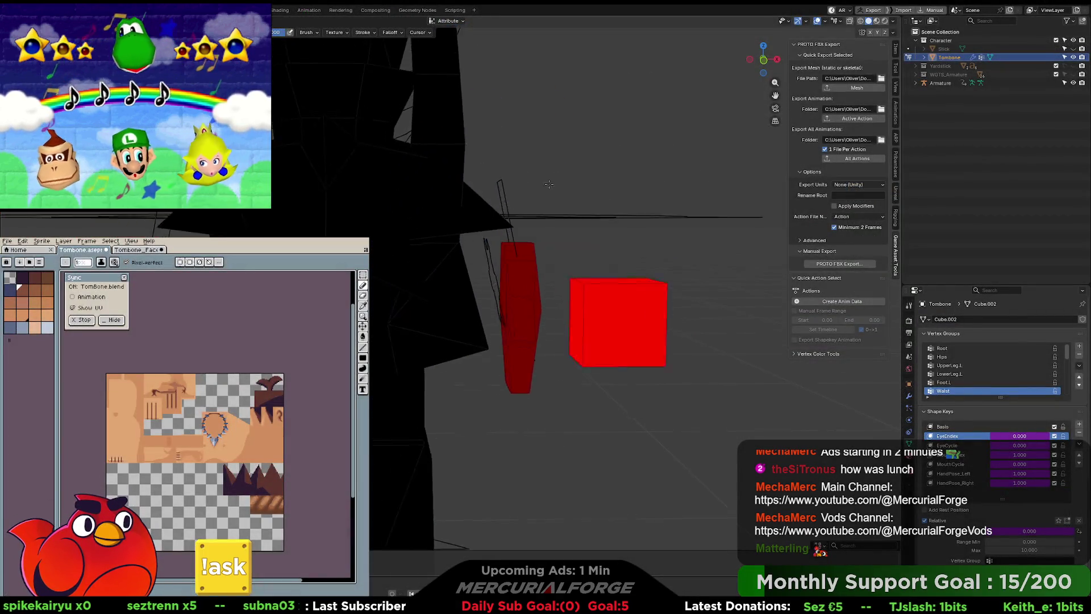
In Edit Mode, select the chest, hair, belt and skirt islands, then switch to Vertex Paint.
key(Tab)
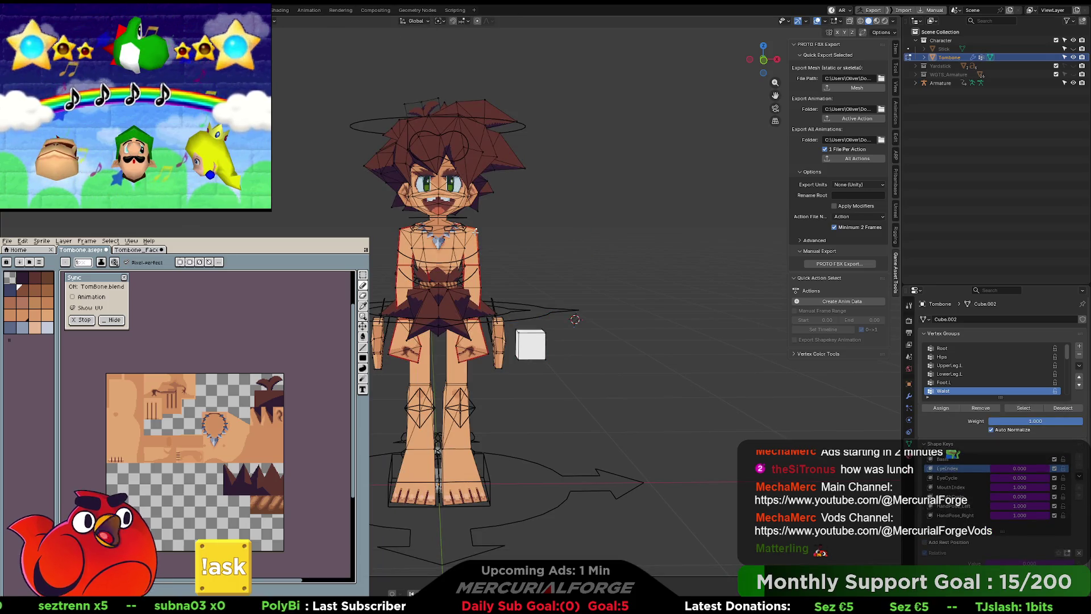
key(l)
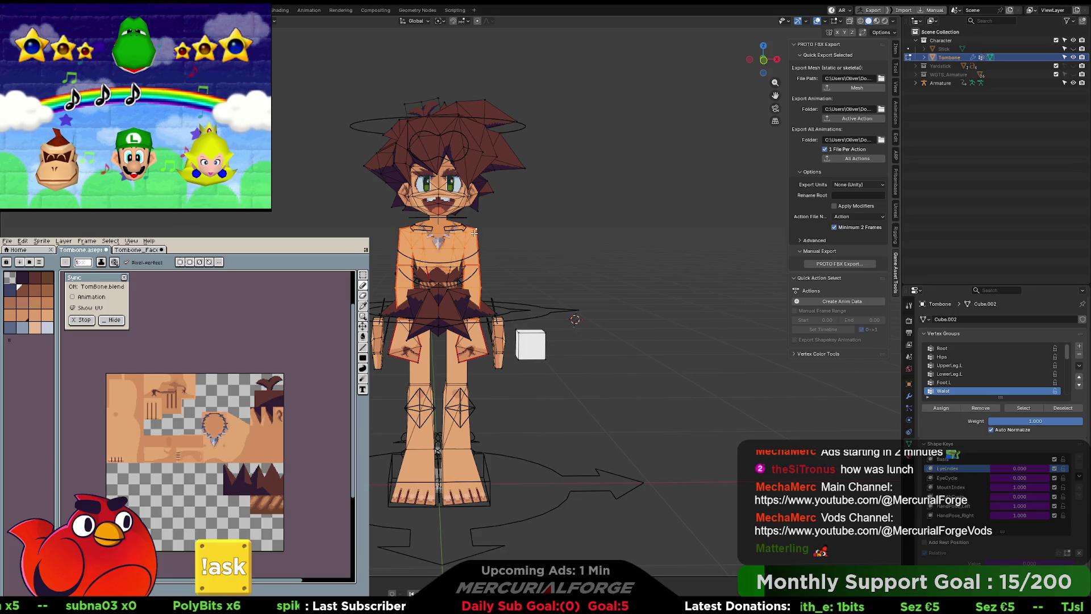
key(l)
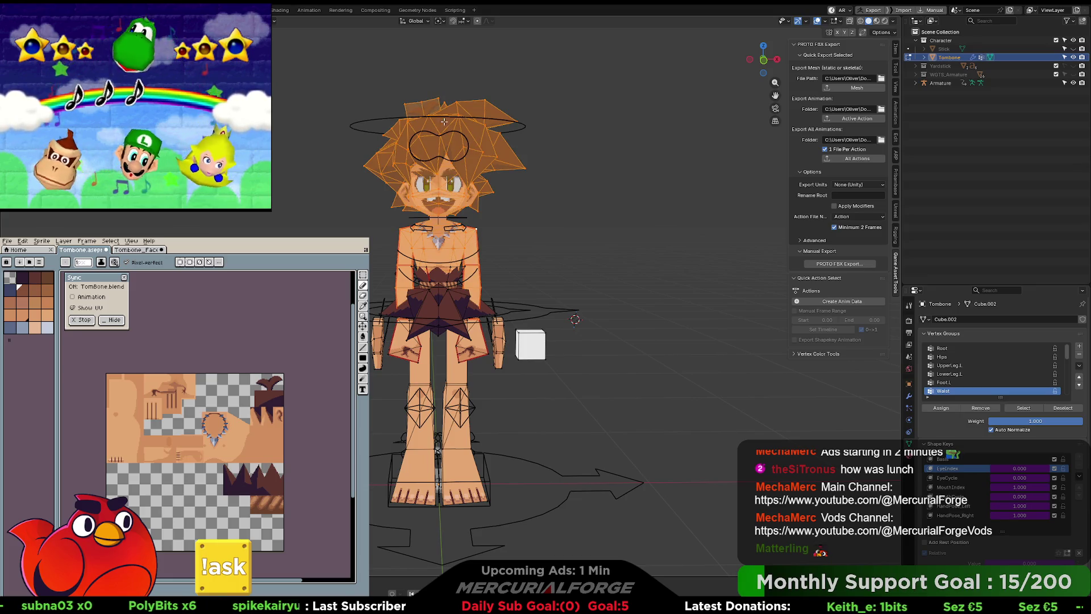
key(l)
key(l)
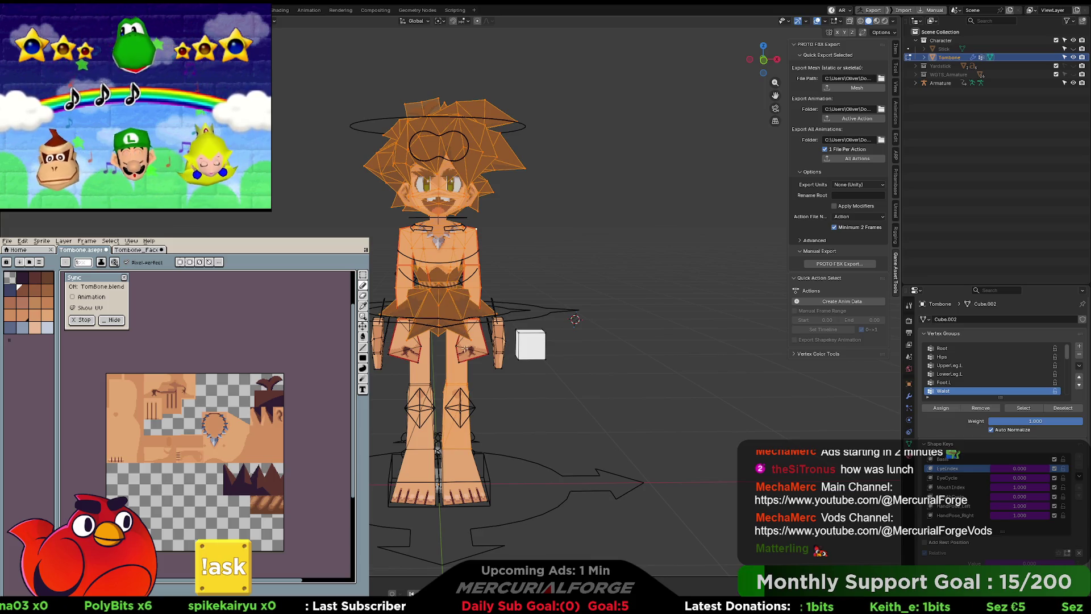
key(l)
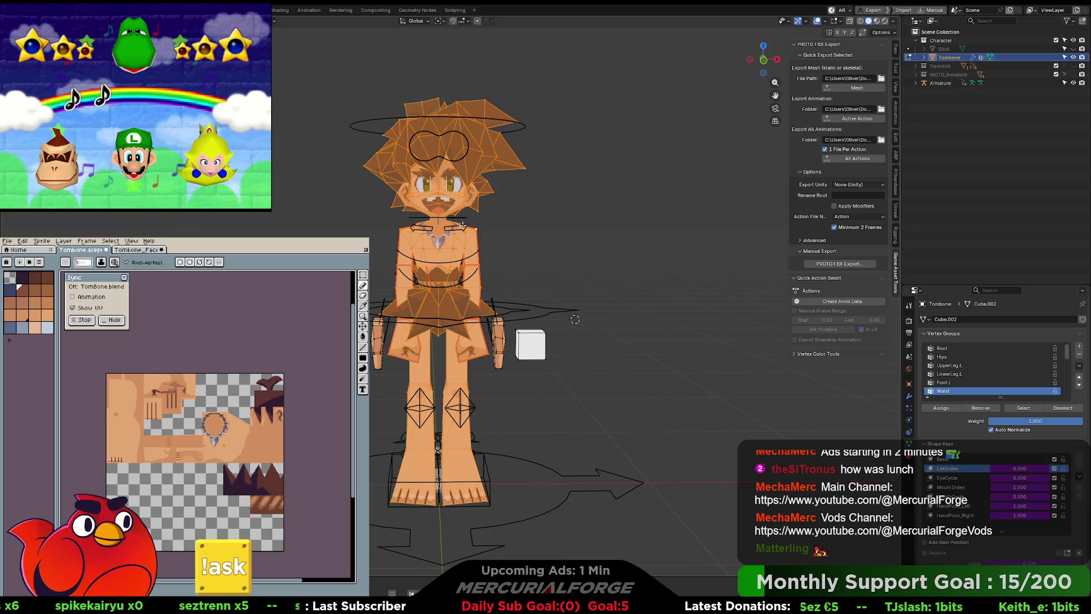
key(ctrl+Tab)
click(408, 134)
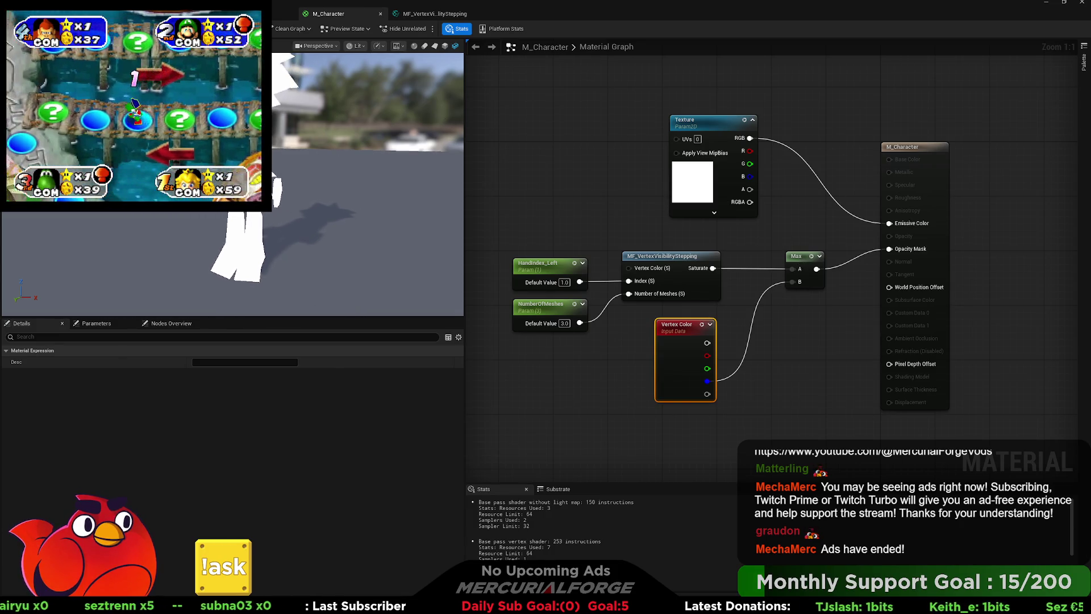
Orbit the material preview mesh to inspect the combined opacity mask, then return to Blender.
drag(408, 241, 398, 241)
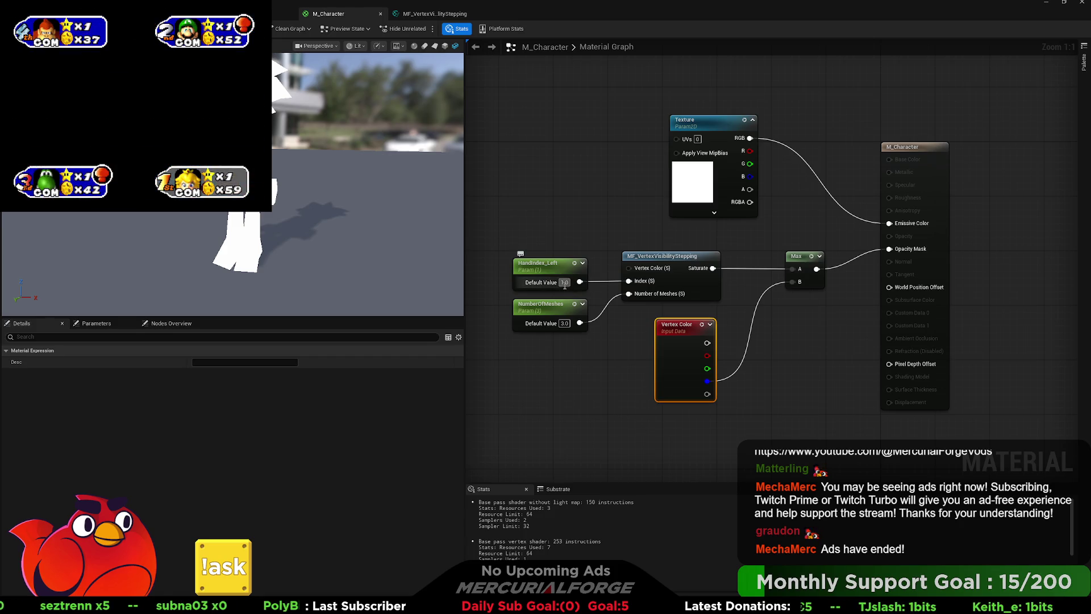
click(565, 284)
drag(405, 241, 398, 234)
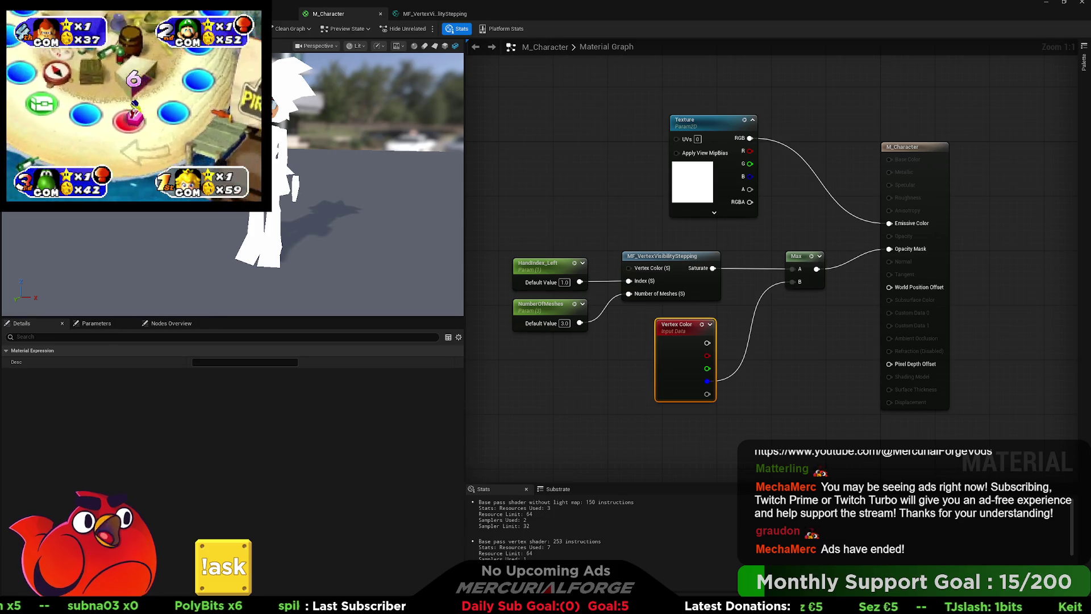
key(alt+Tab)
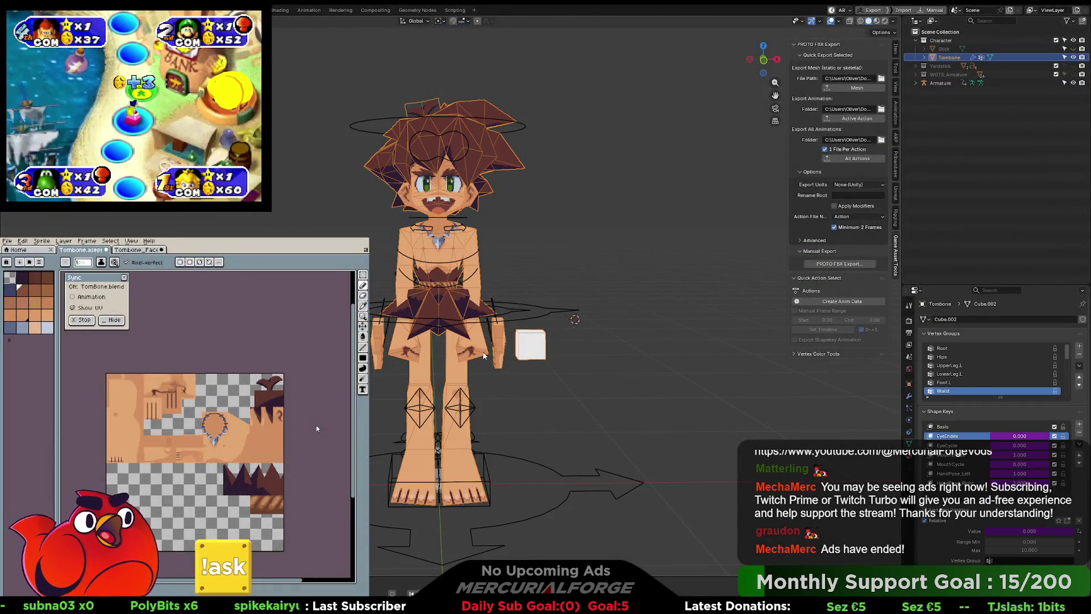
Select the left thigh faces and paint the hip faces black.
key(Tab)
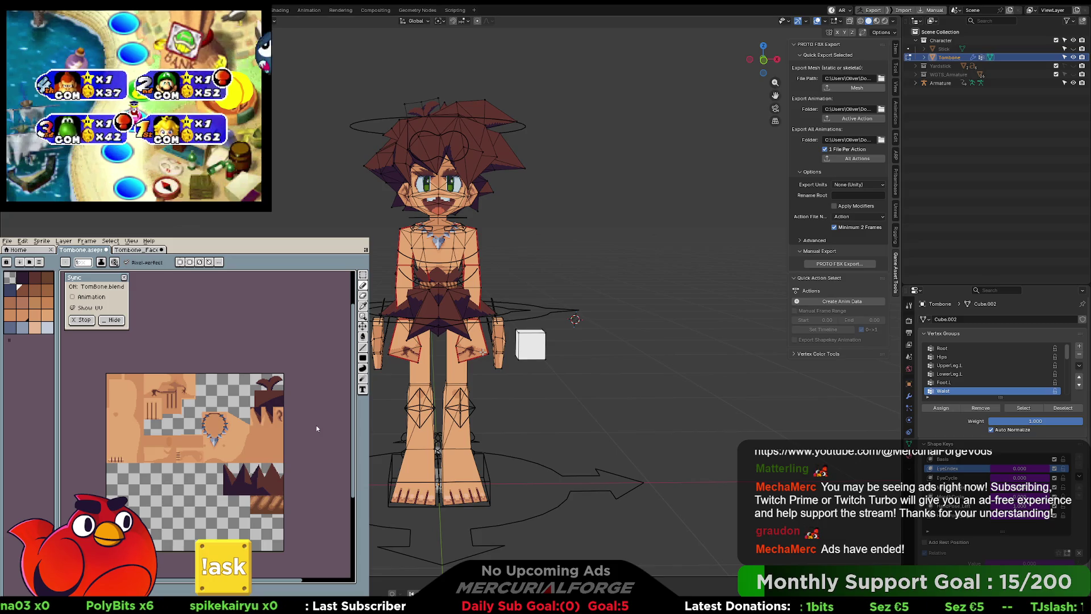
click(416, 349)
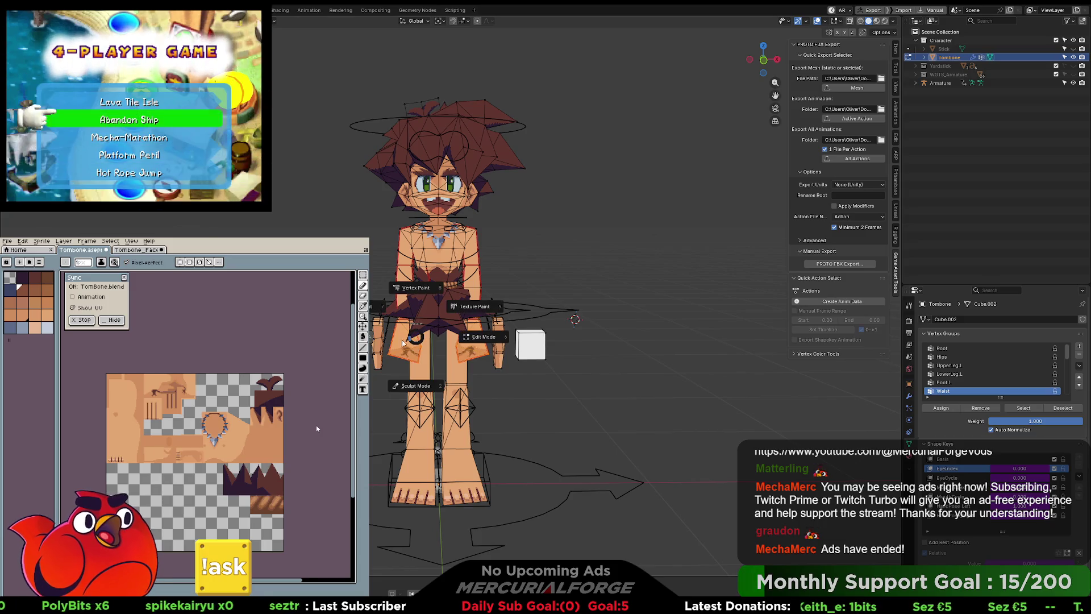
key(ctrl+Tab)
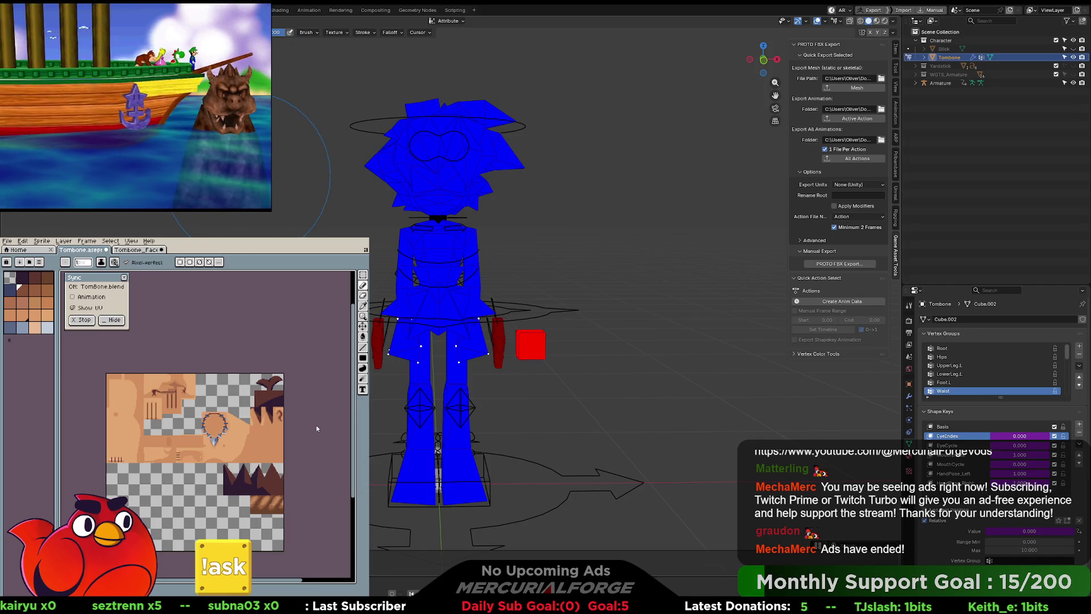
drag(437, 341, 581, 286)
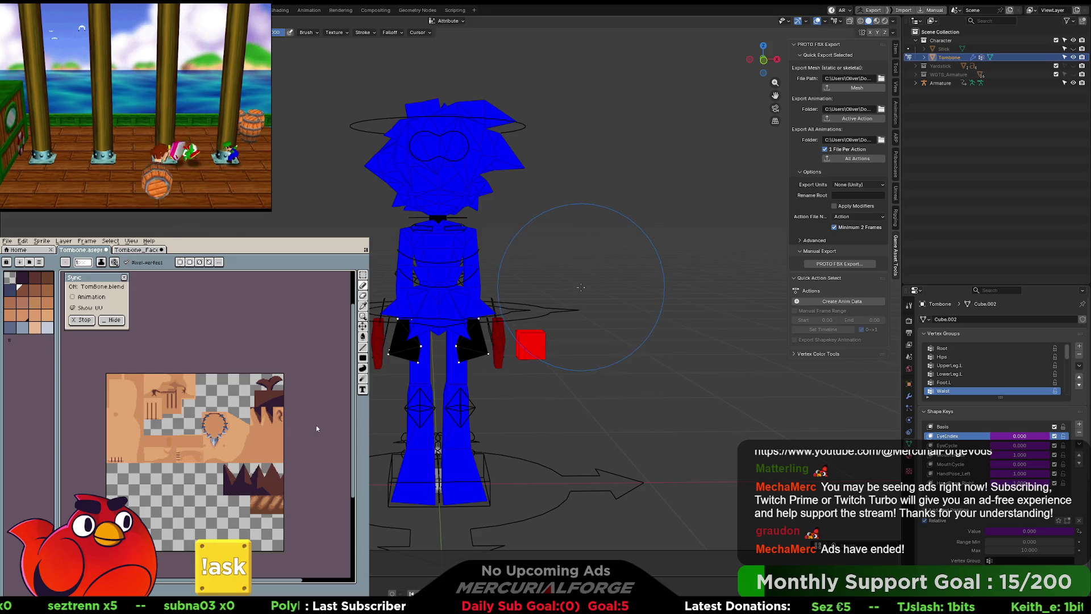
Return to Object Mode and reselect the Tombone mesh and its armature.
key(Tab)
key(Tab)
key(Tab)
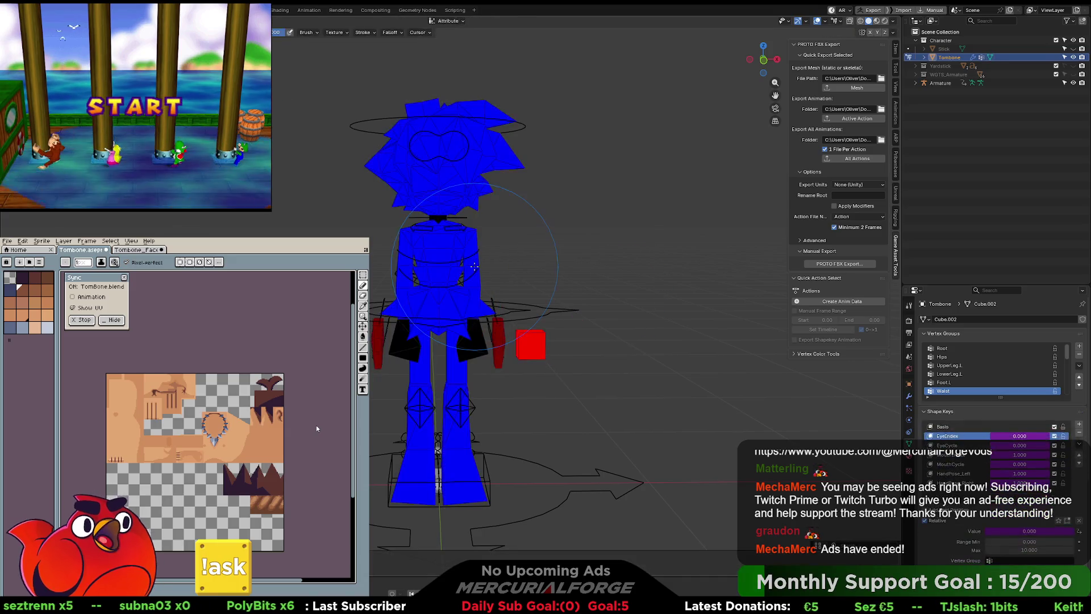
key(ctrl+Tab)
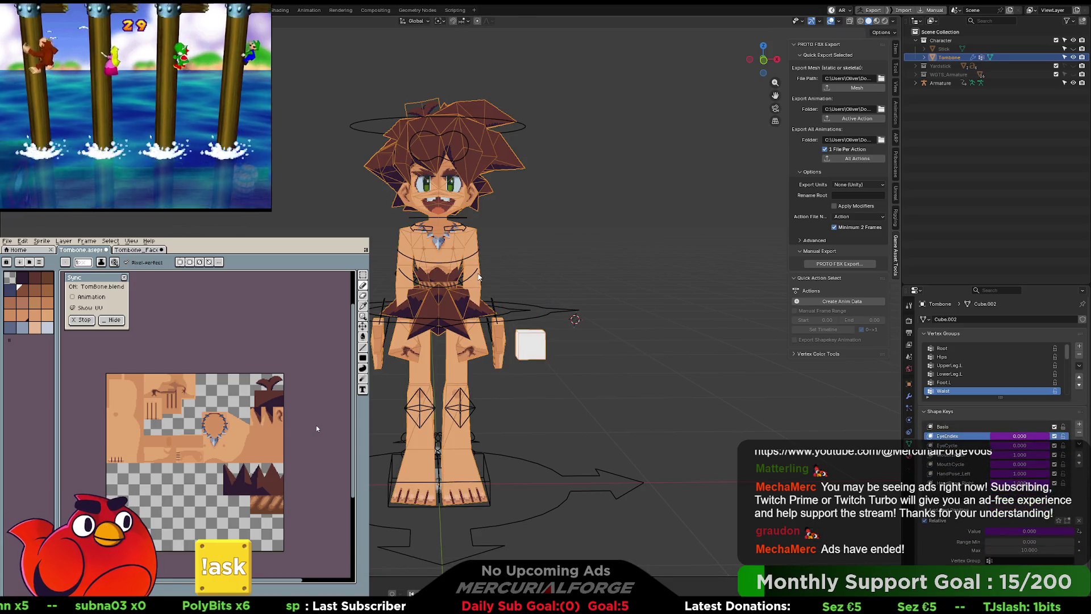
click(479, 273)
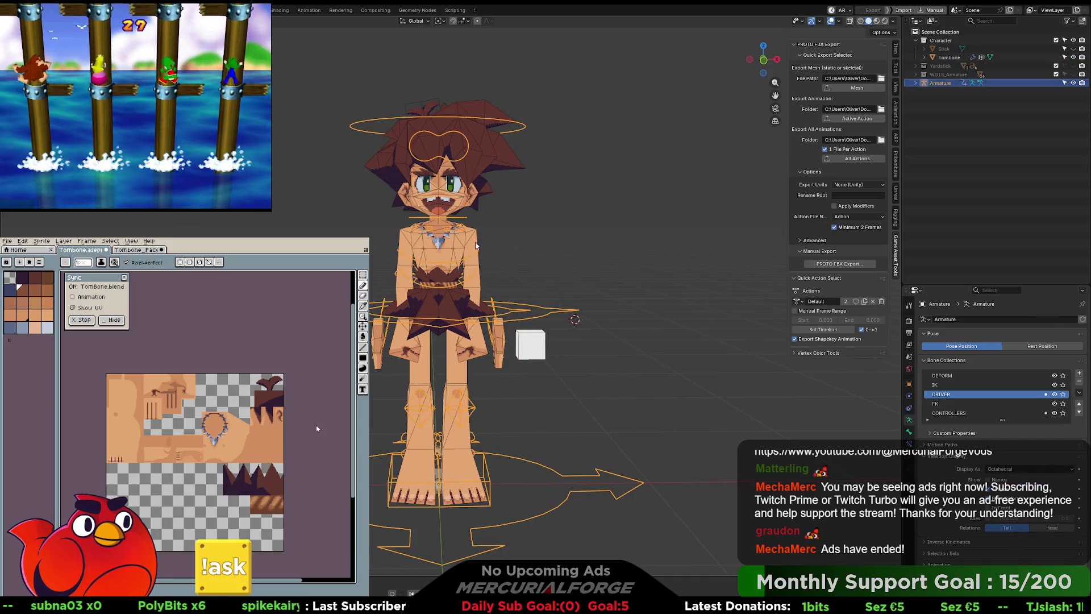
click(484, 233)
click(479, 234)
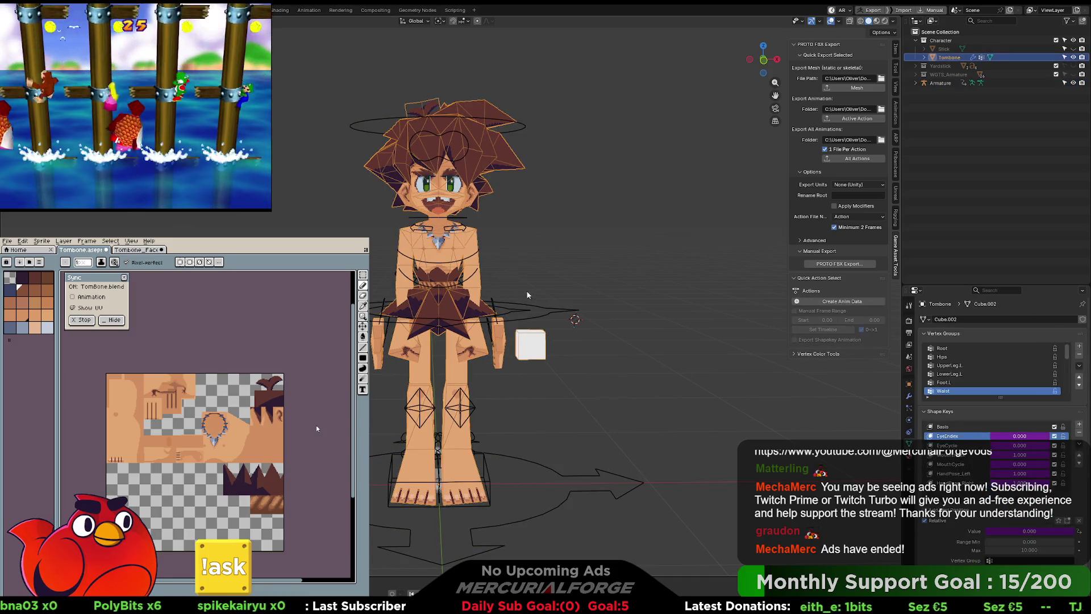
click(544, 312)
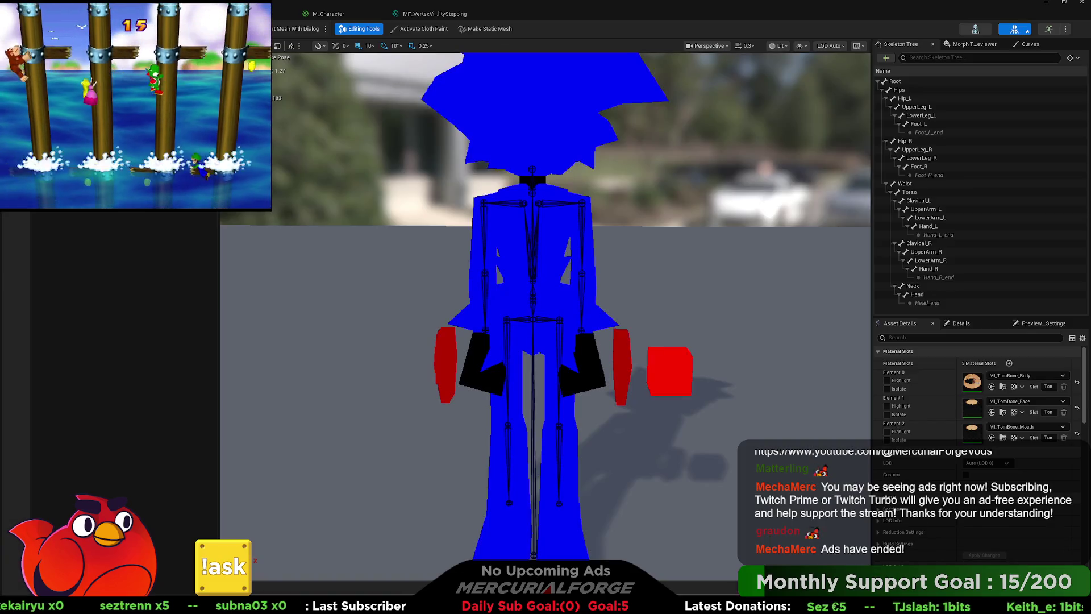
click(410, 16)
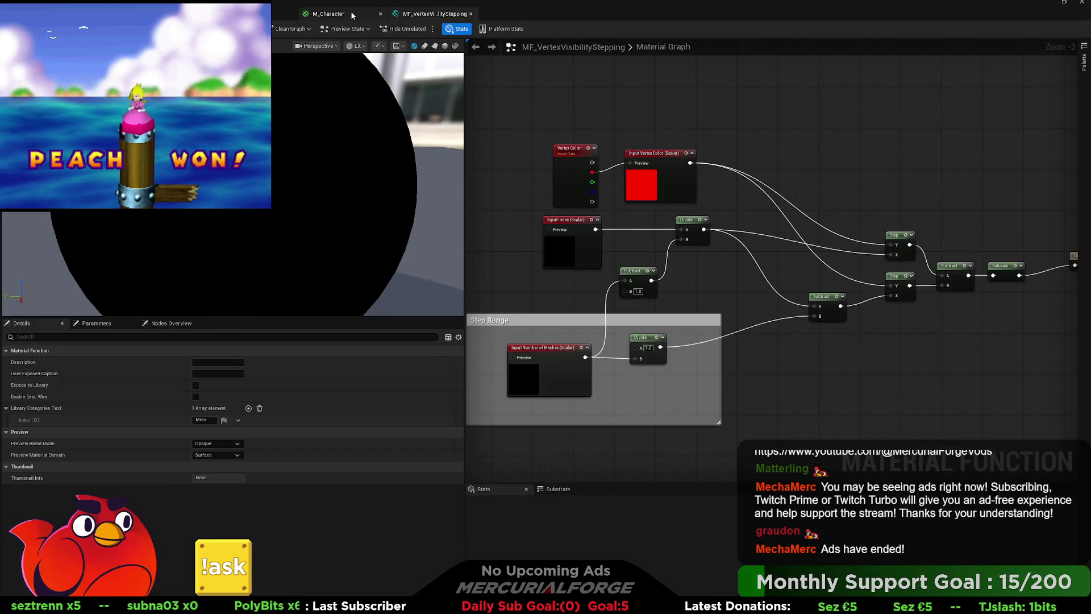
click(352, 15)
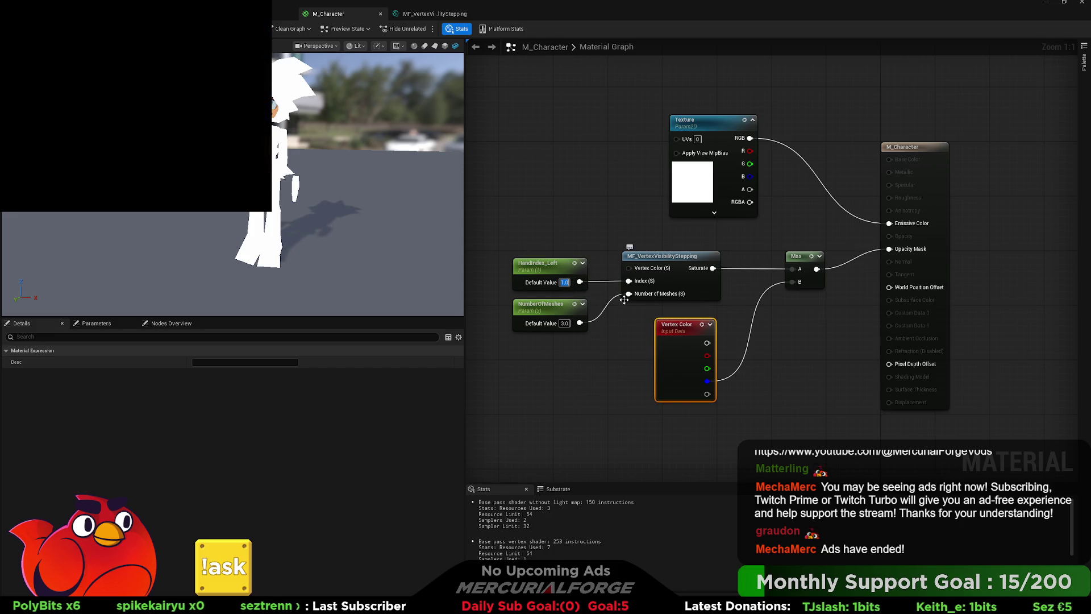
text(3)
click(608, 347)
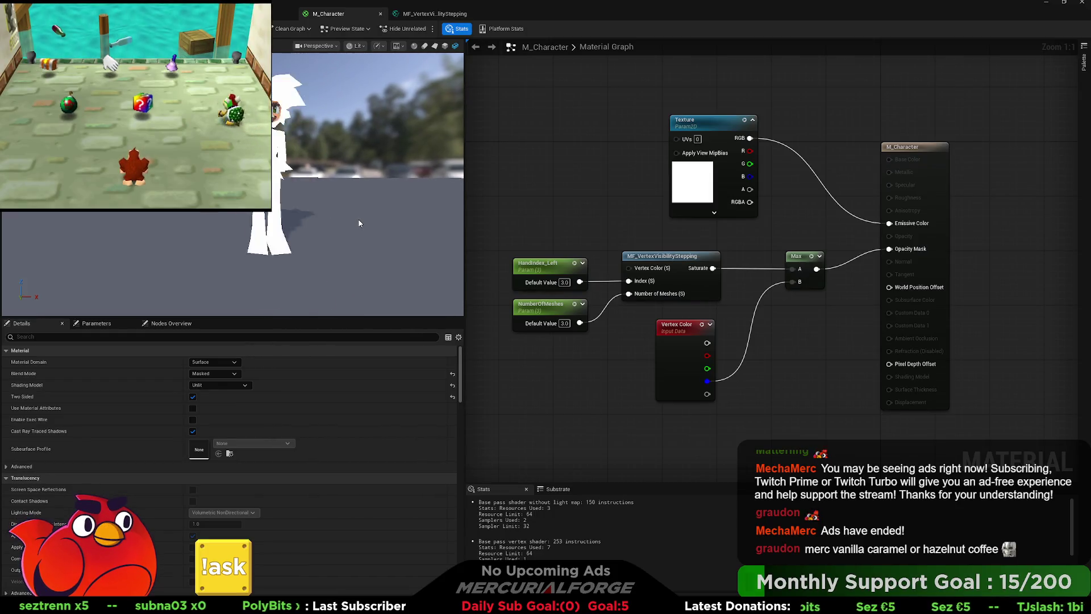
mouse_move(359, 223)
mouse_down()
mouse_move(426, 223)
mouse_move(336, 210)
mouse_move(378, 210)
mouse_up()
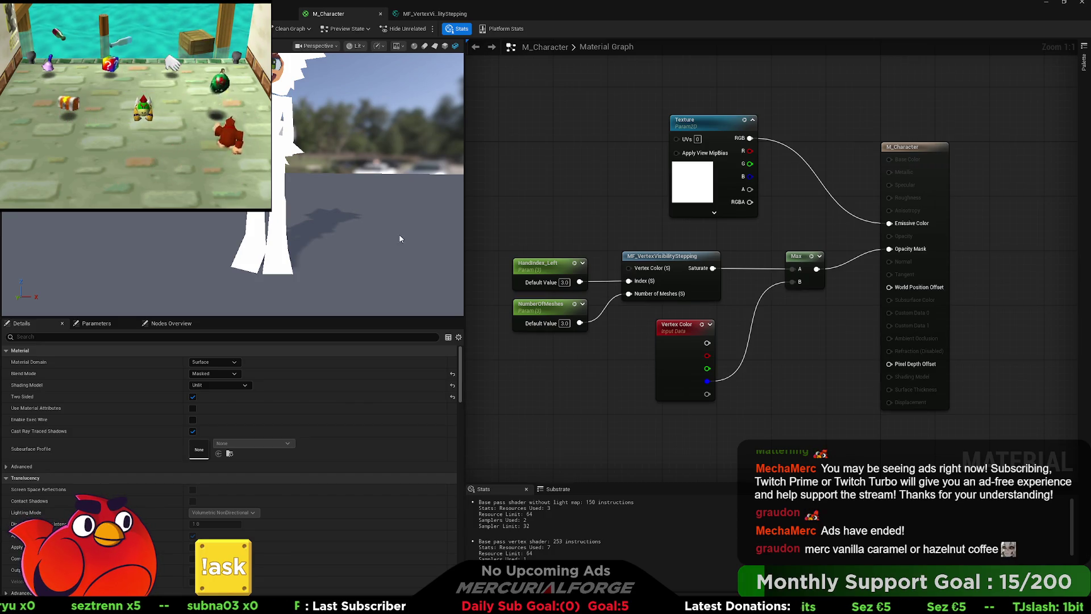
double_click(669, 259)
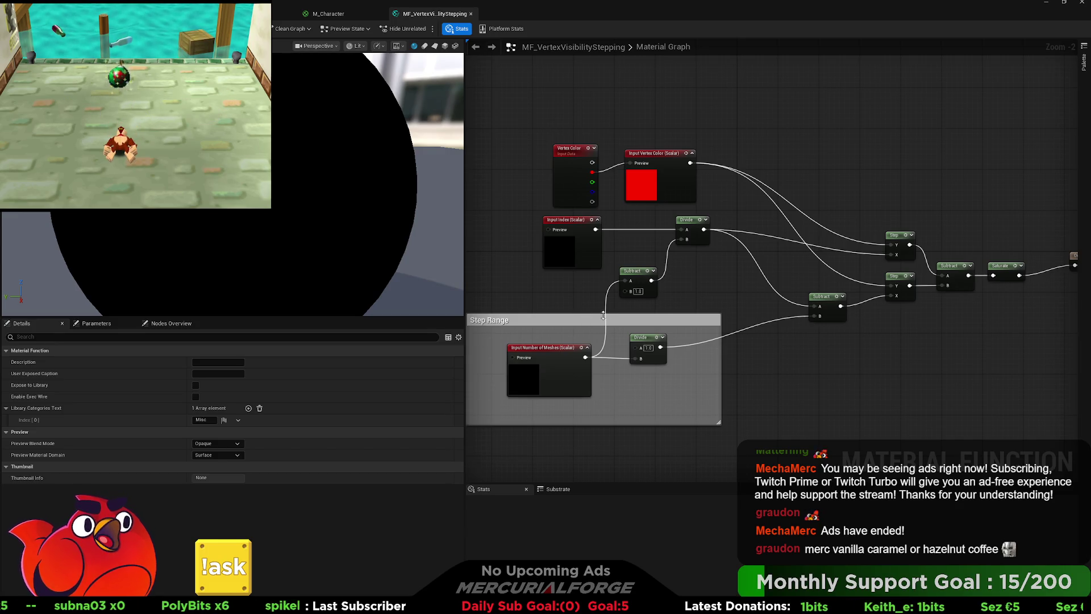
Move and shrink the Step Range comment group, repositioning its Divide and Subtract nodes.
mouse_move(646, 326)
mouse_down()
mouse_move(685, 321)
mouse_move(594, 346)
mouse_move(564, 333)
mouse_up()
drag(677, 336, 631, 332)
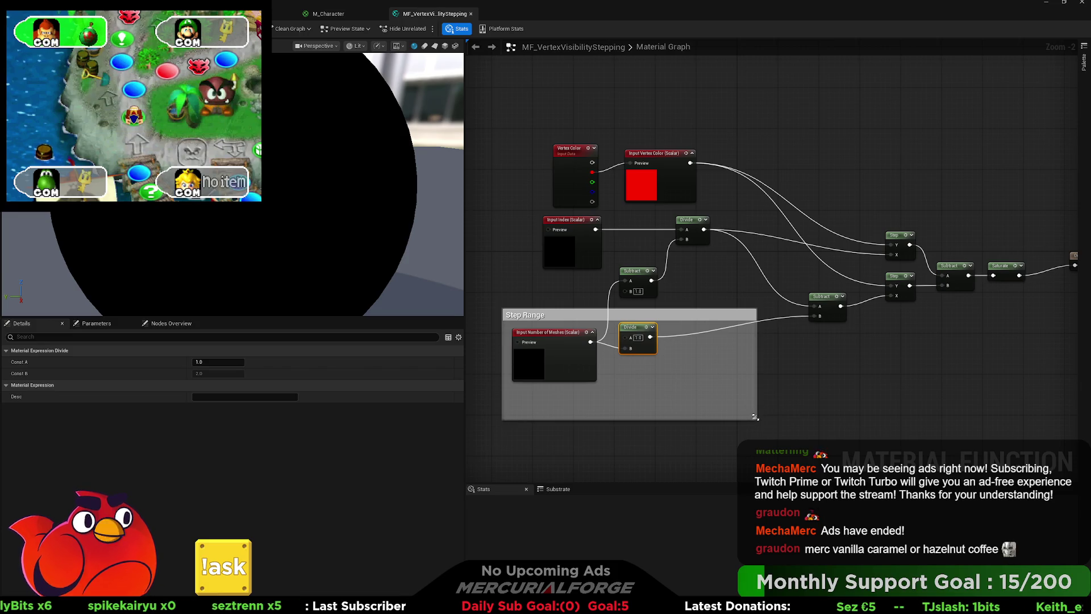
mouse_move(754, 416)
mouse_down()
mouse_move(707, 385)
mouse_move(668, 387)
mouse_up()
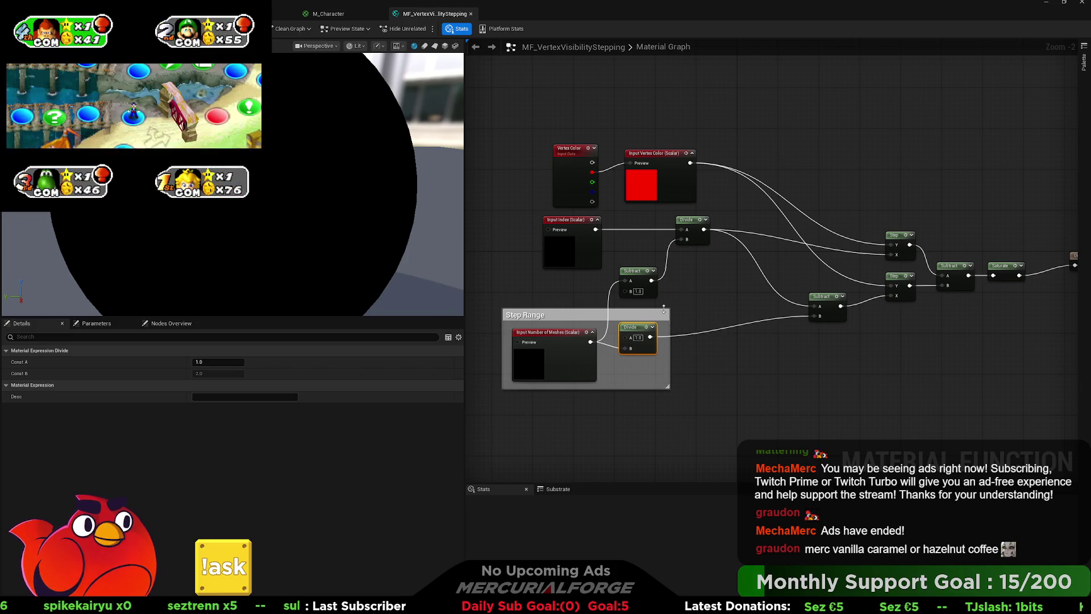
drag(639, 274, 655, 264)
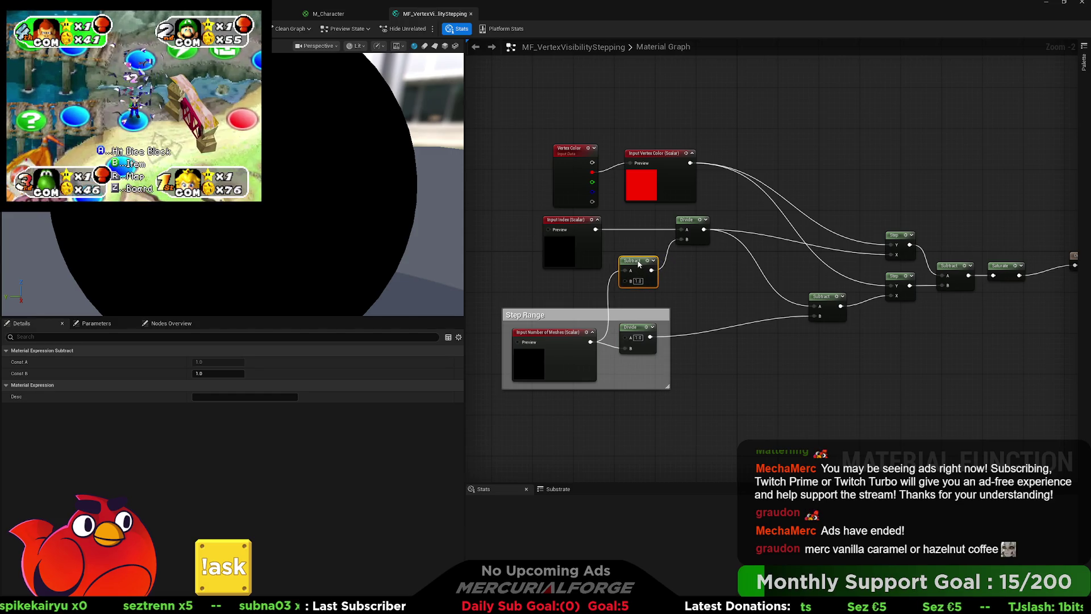
drag(635, 309, 634, 296)
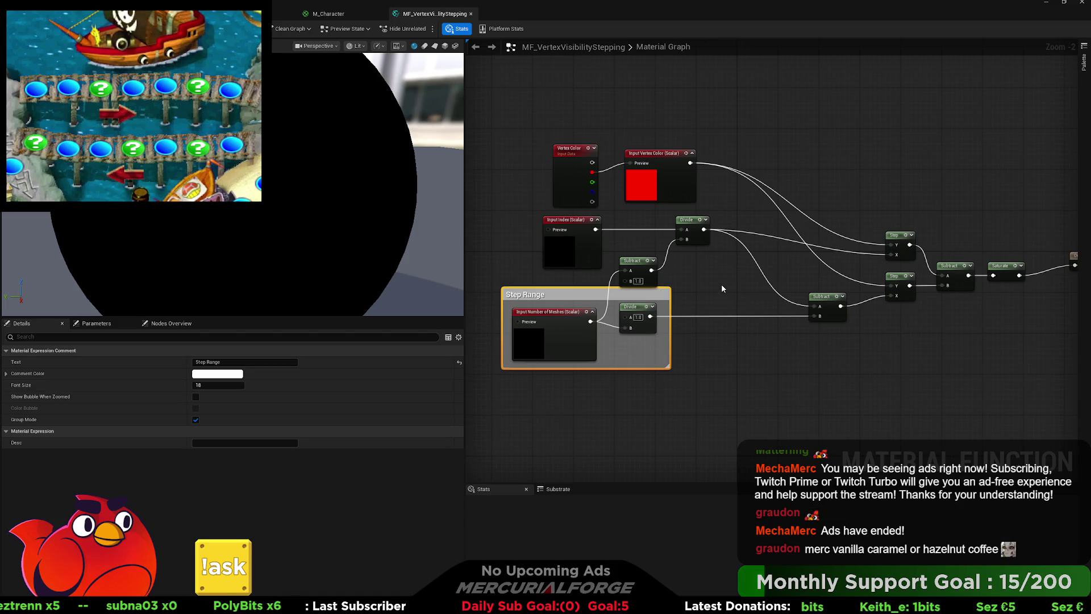
drag(736, 265, 671, 273)
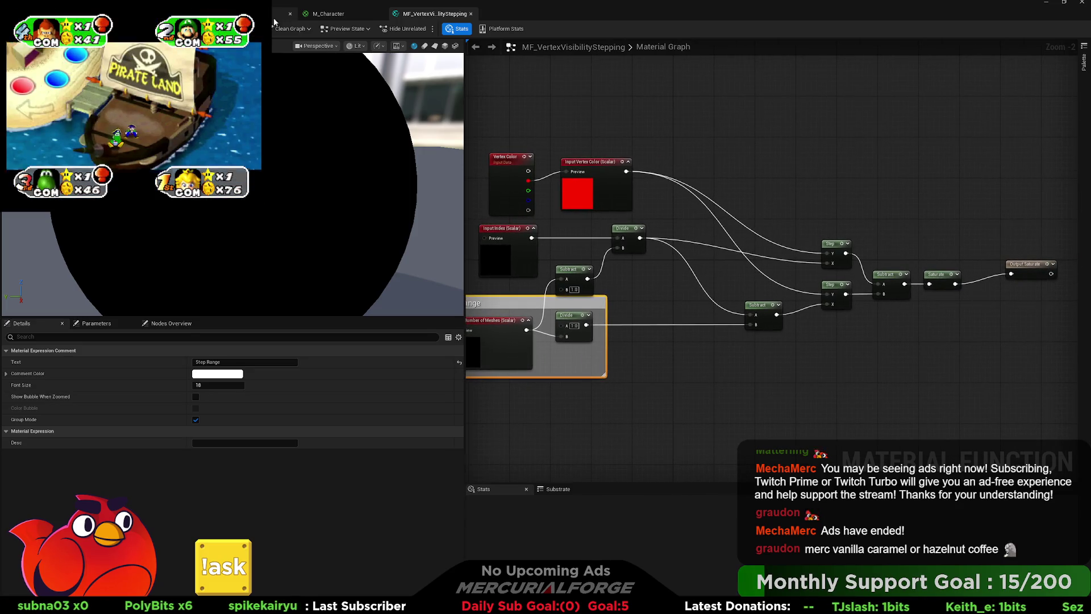
click(274, 19)
click(336, 13)
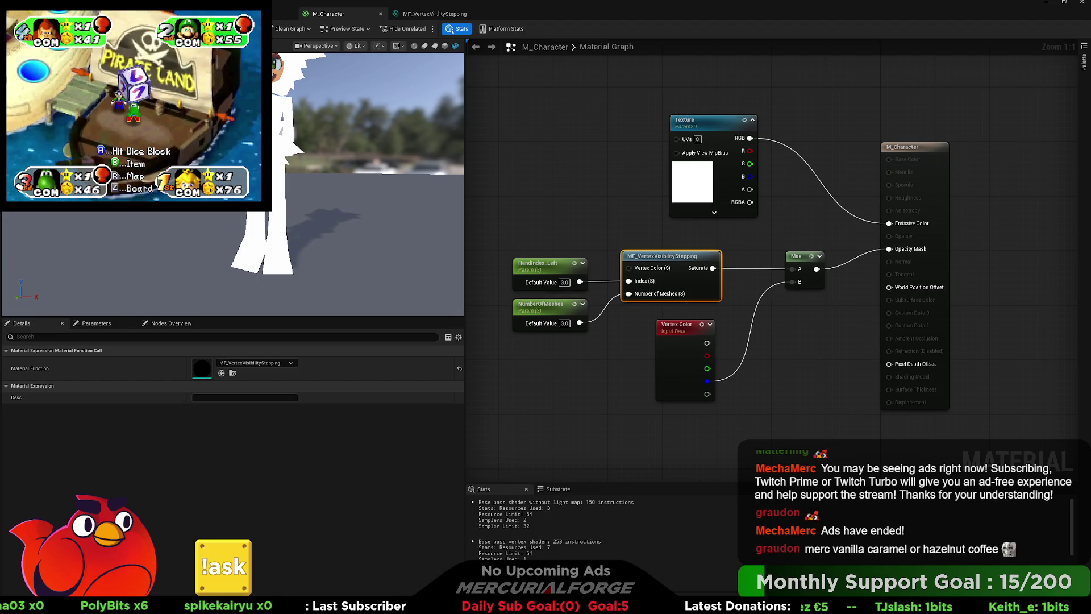
Try HandIndex_Left default values of 2, 1 and 0.
click(564, 283)
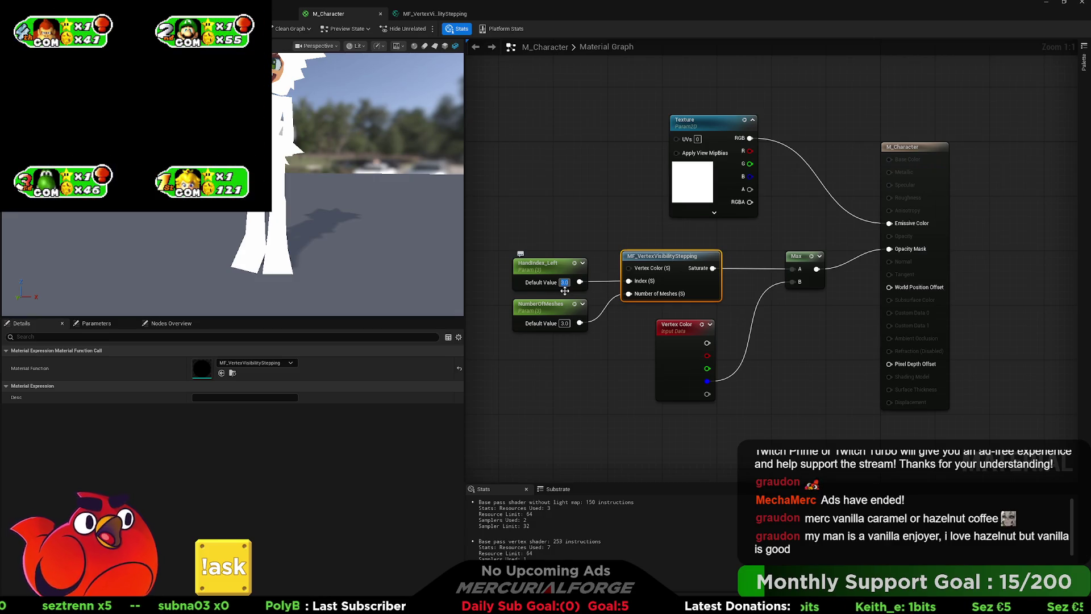
text(2)
key(Return)
click(576, 254)
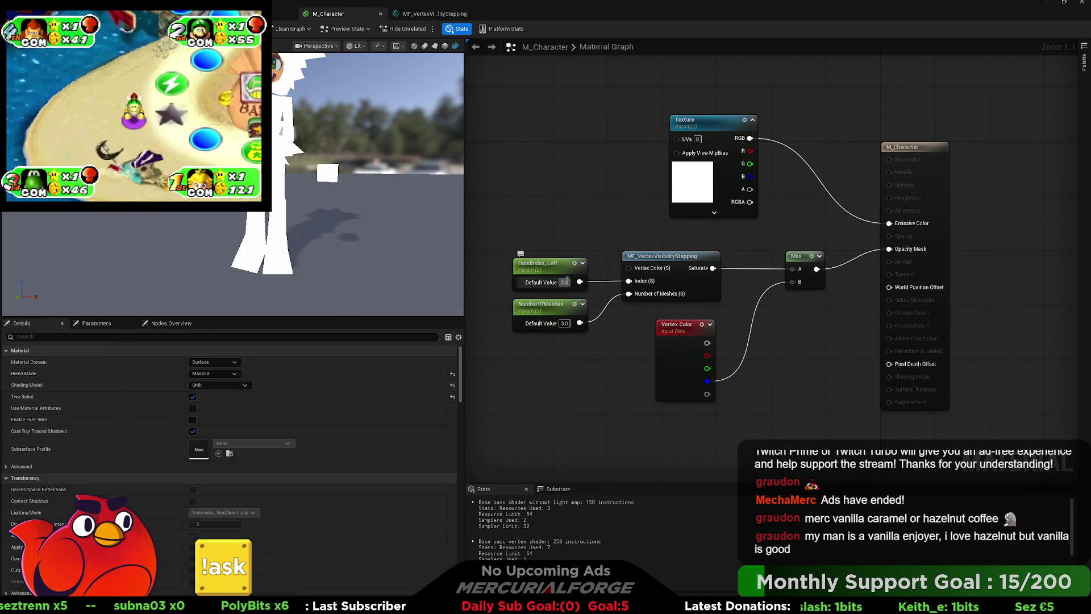
text(1)
key(Return)
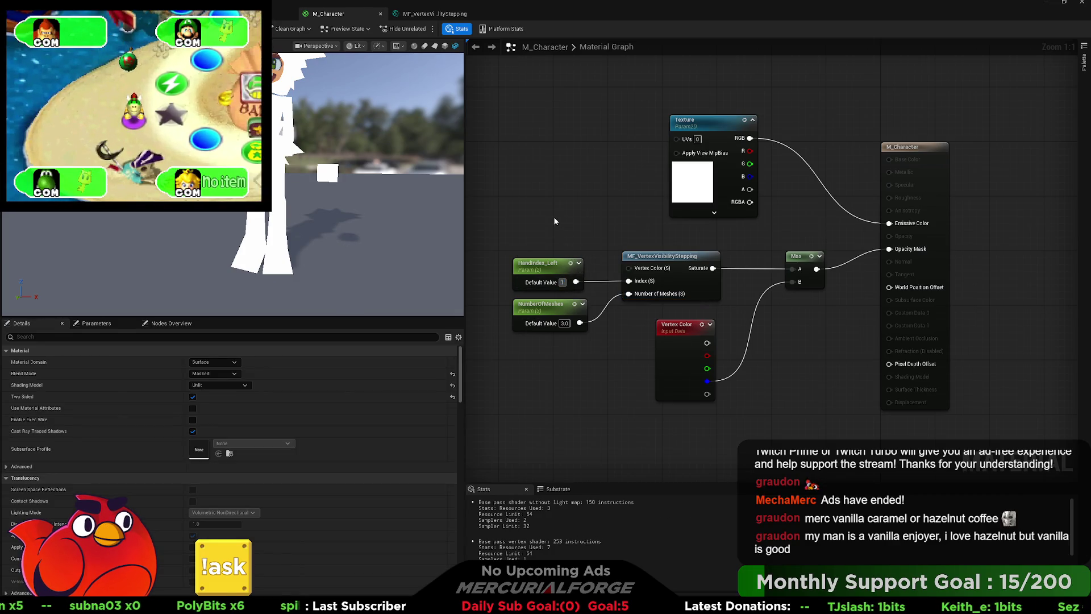
text(.0)
key(Return)
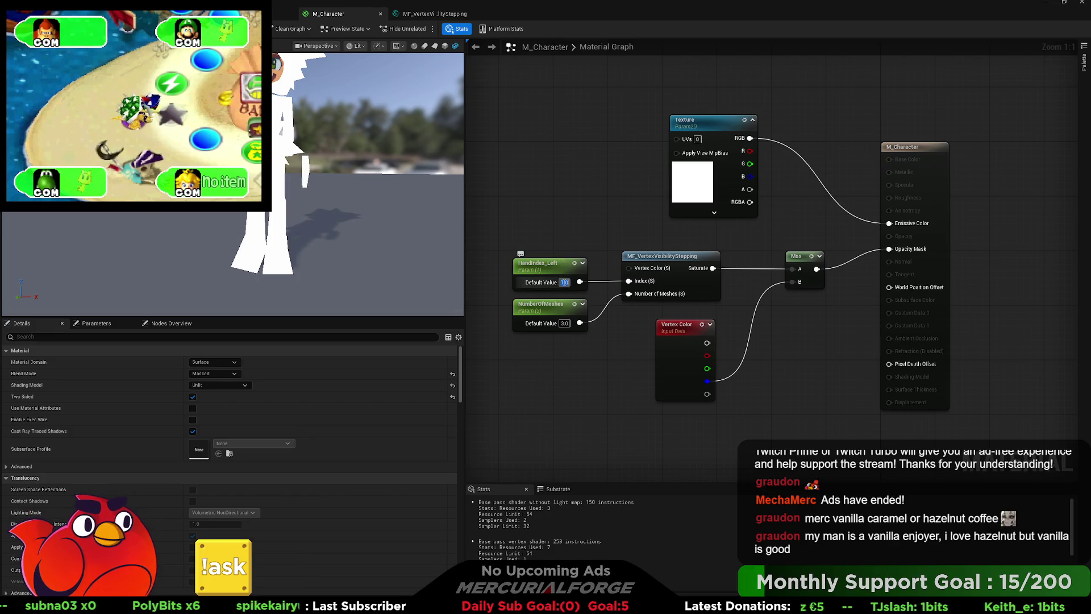
Try HandIndex_Left values 1 and 2, then settle on 0.
click(564, 282)
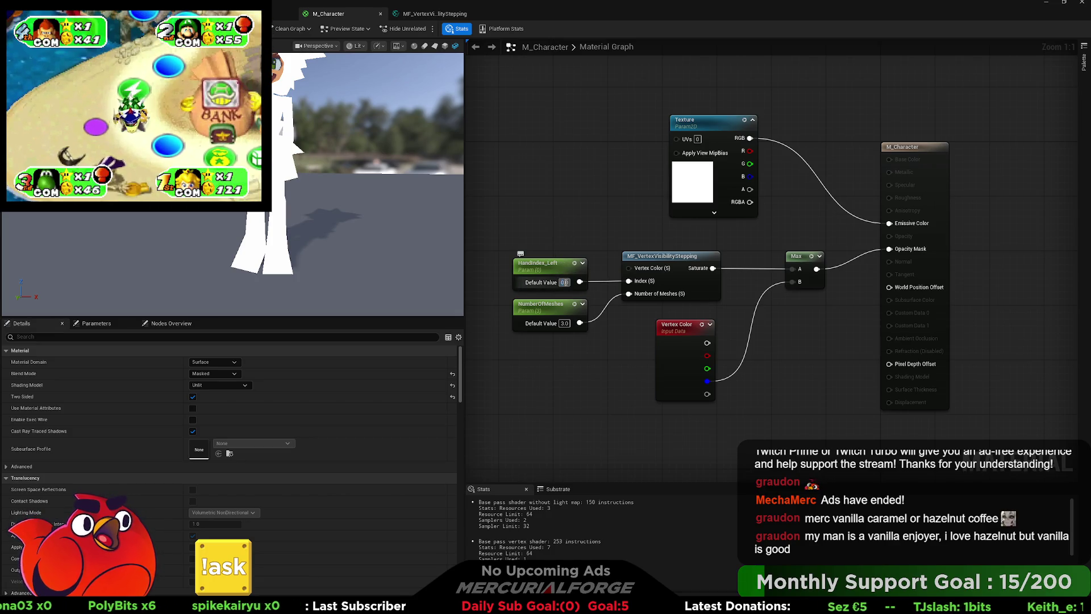
text(1)
key(Return)
click(564, 282)
text(2)
key(Return)
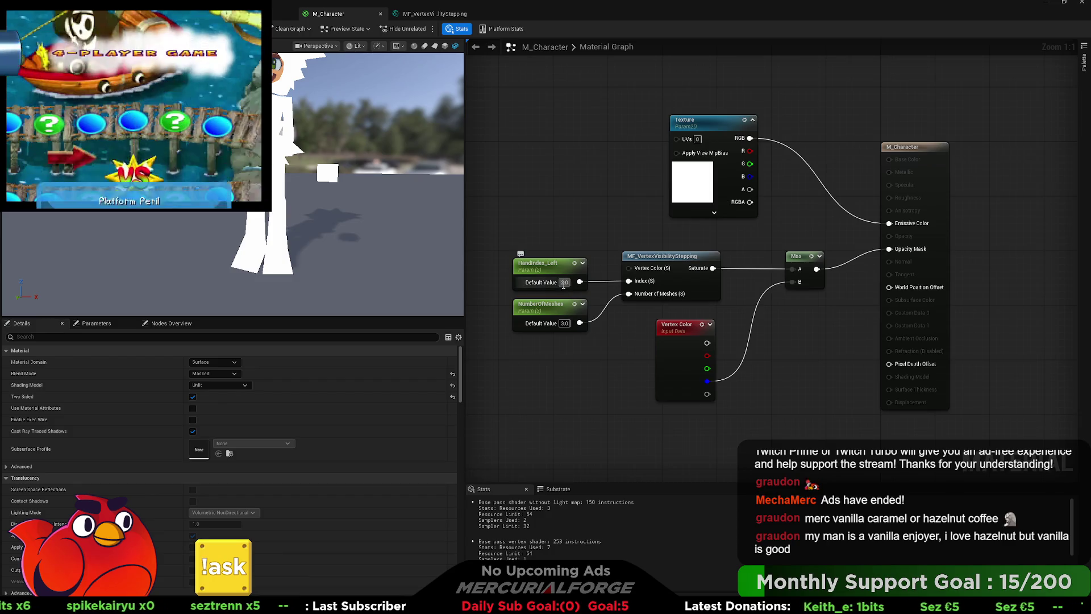
text(0)
key(Return)
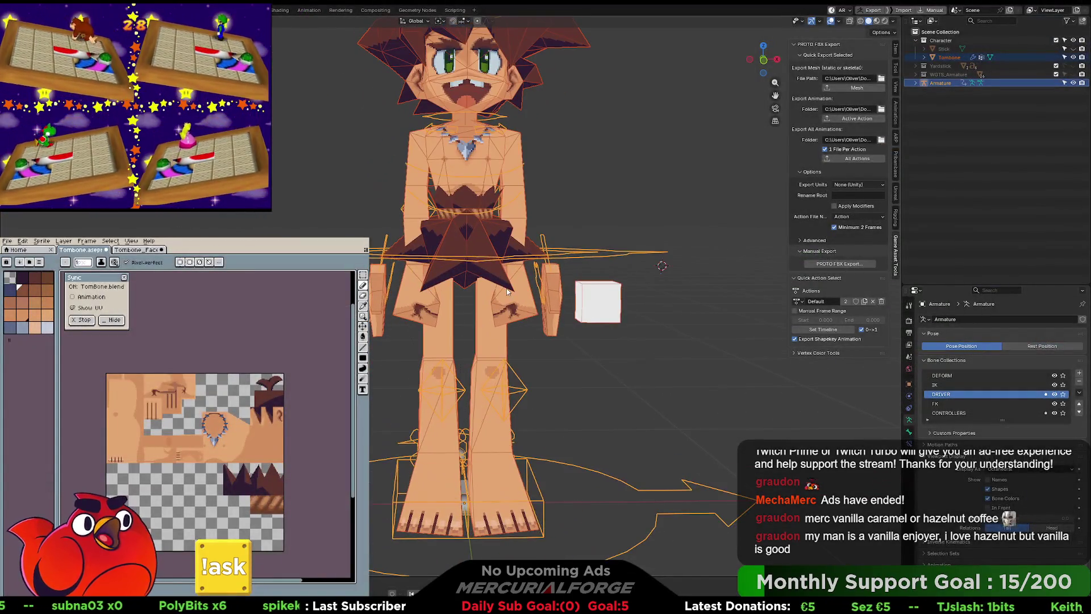
key(ctrl+Tab)
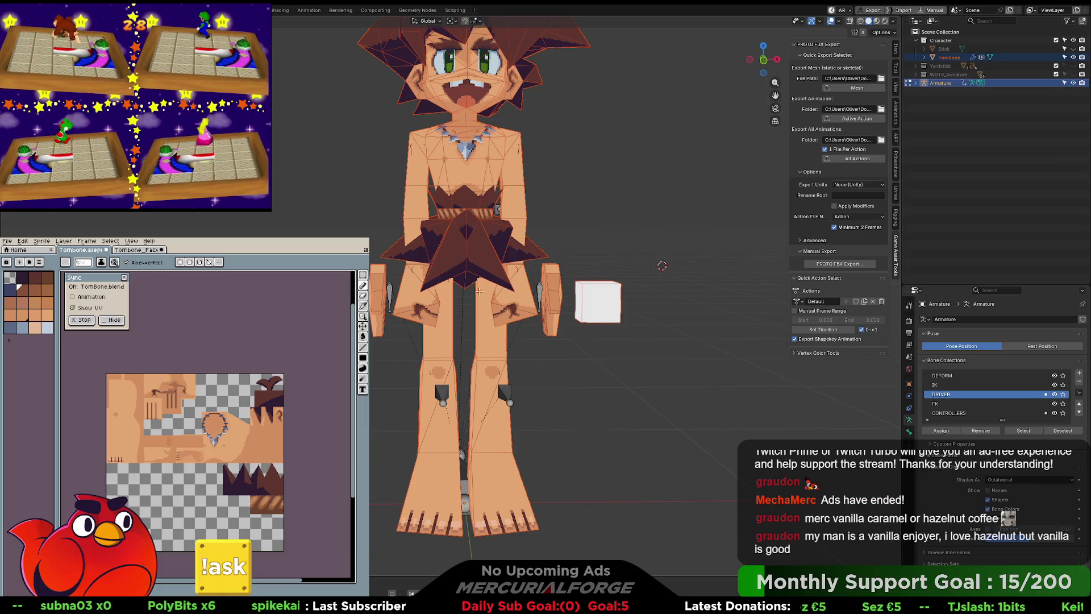
Return the armature to pose mode, select a left-hip vertex on Tombone, and enter Vertex Paint.
key(ctrl+Tab)
key(2)
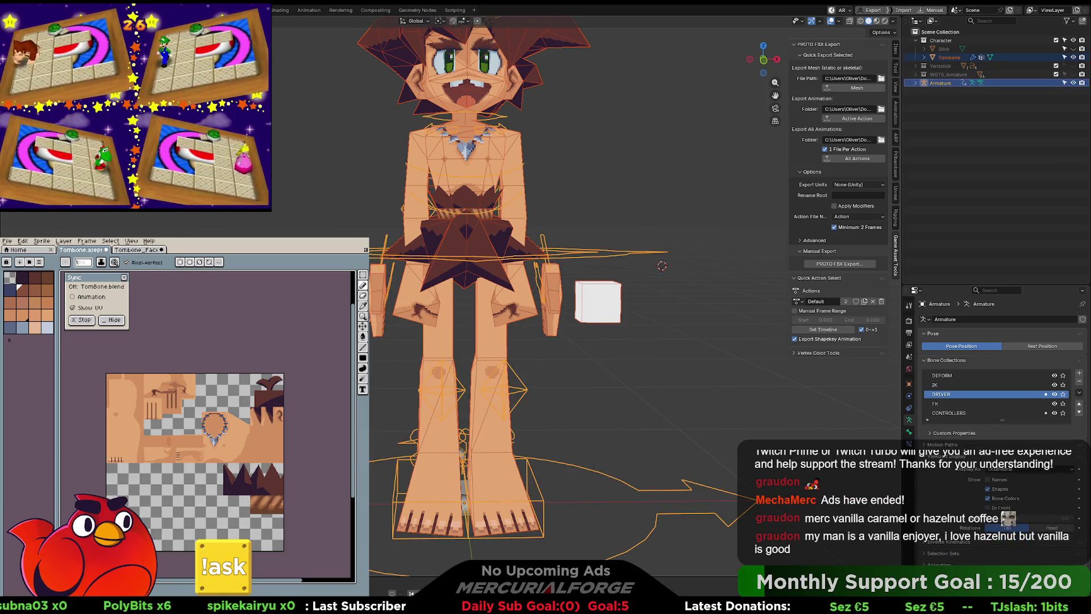
click(411, 295)
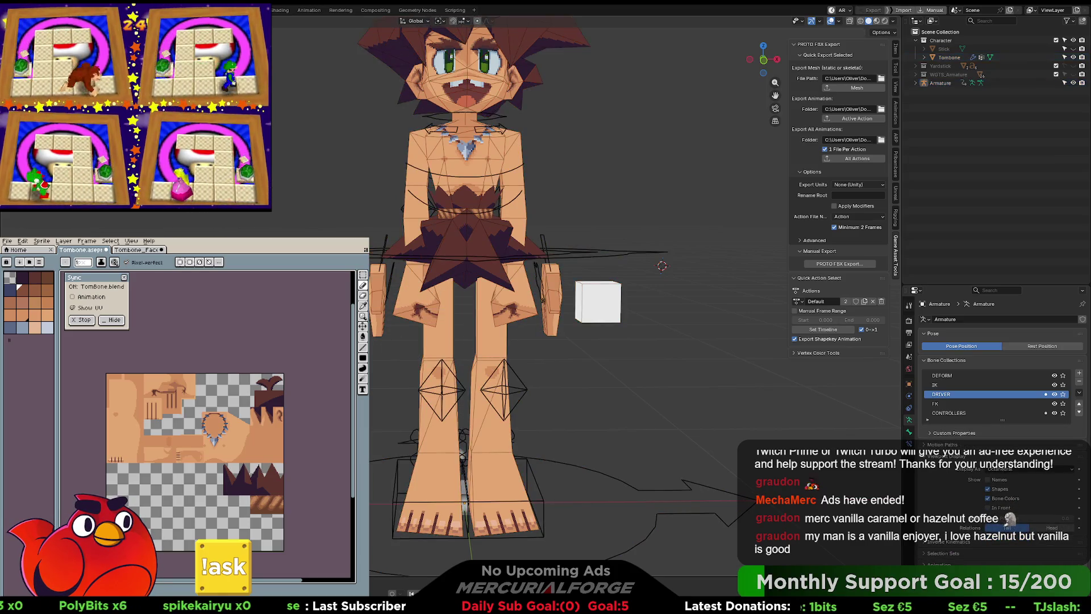
key(Tab)
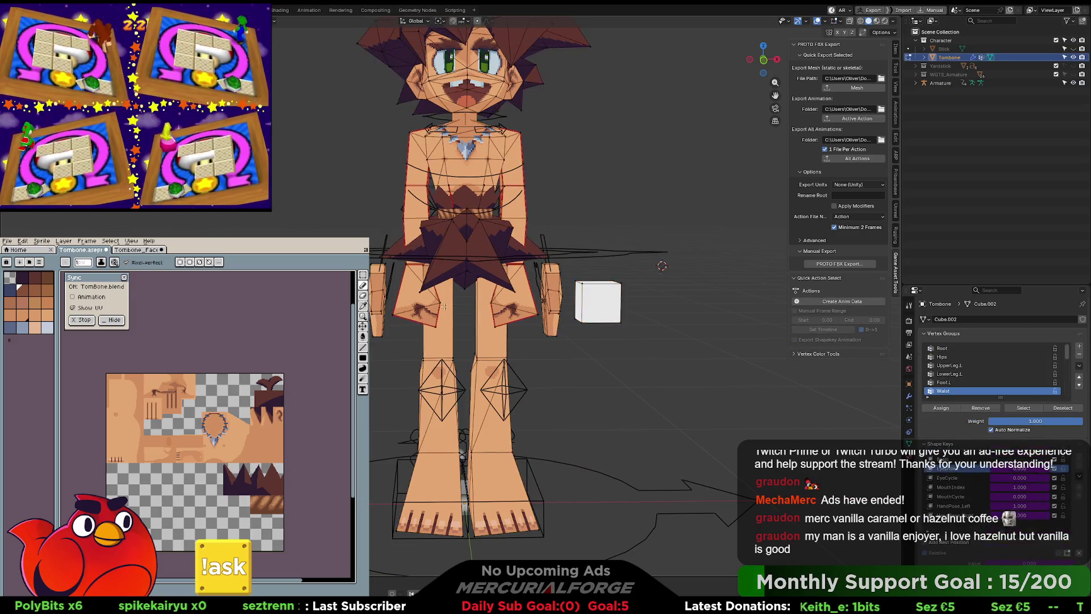
click(401, 328)
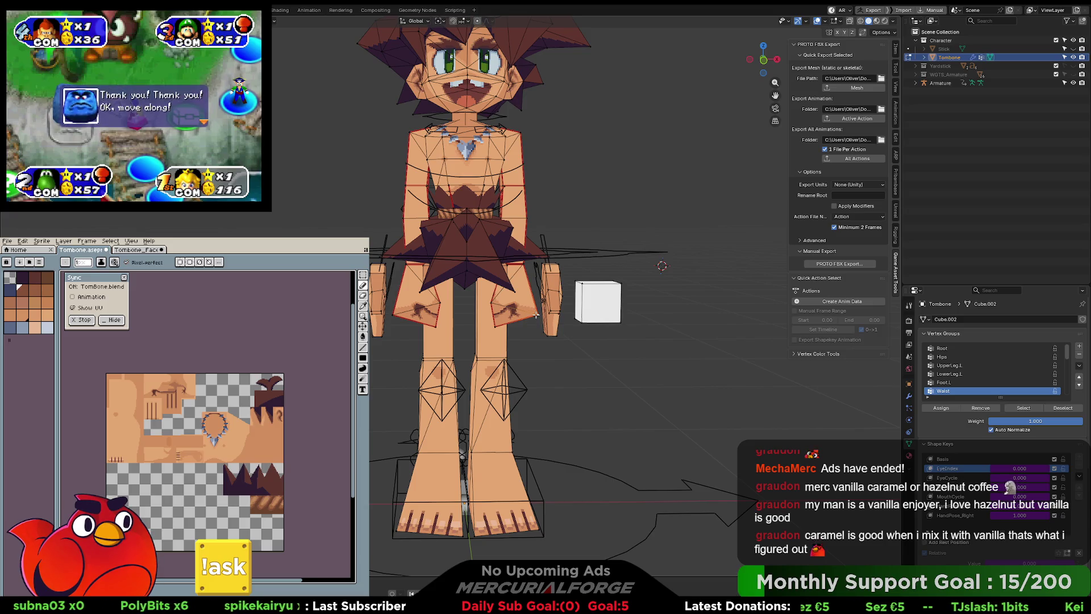
key(ctrl+Tab)
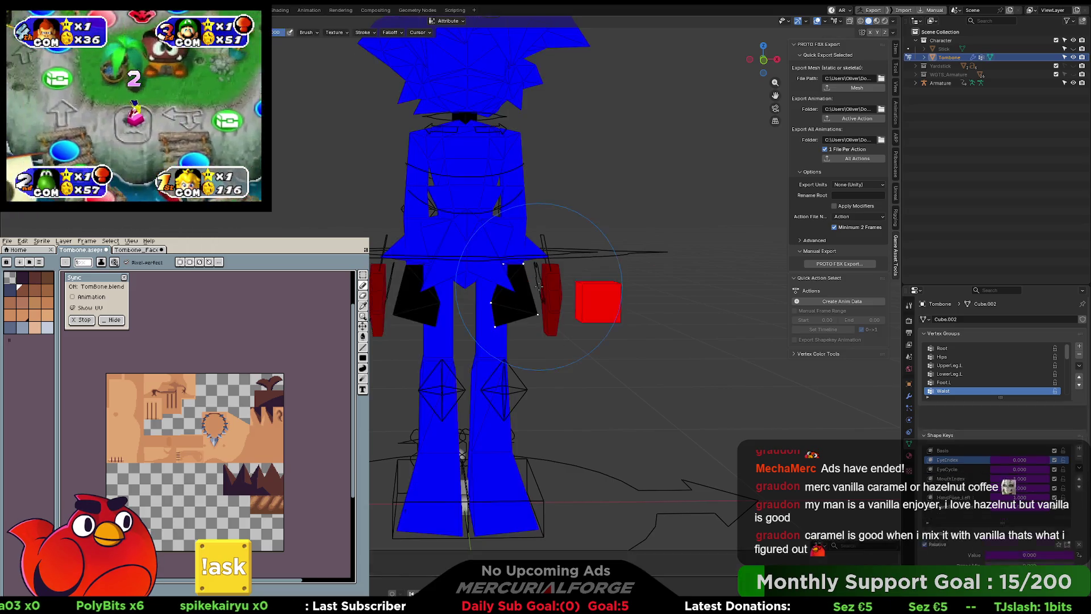
Paint the black hip face red and select the hand piece.
key(ctrl+Tab)
key(ctrl+Tab)
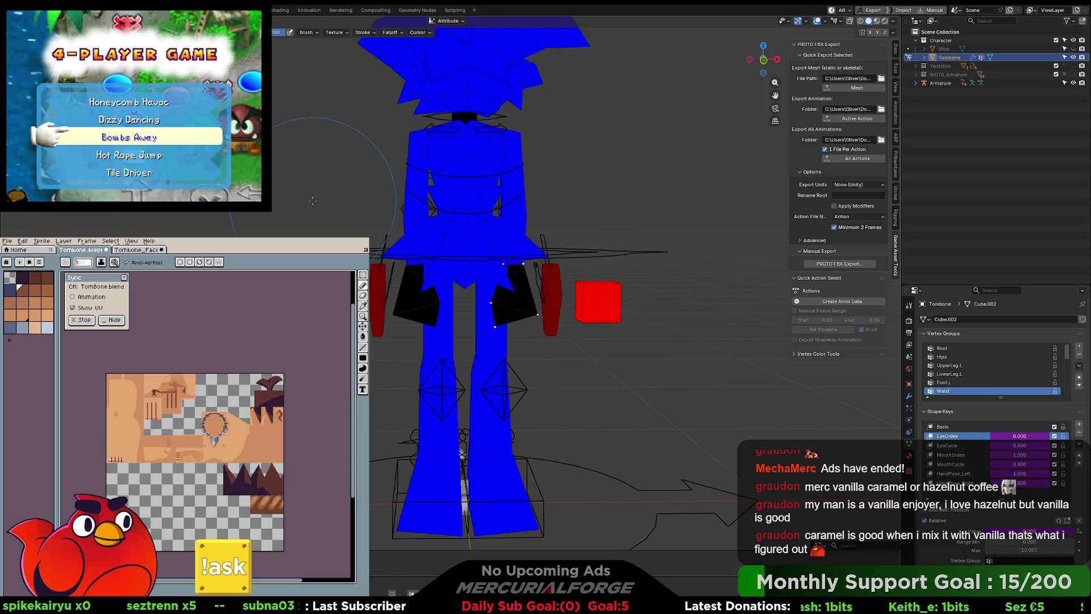
click(555, 278)
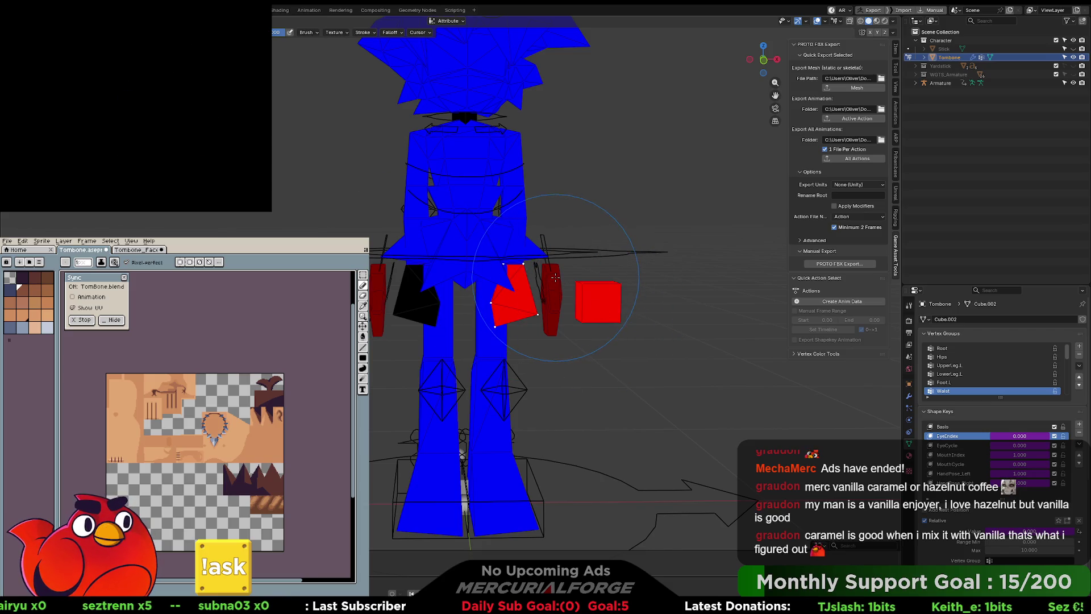
key(Tab)
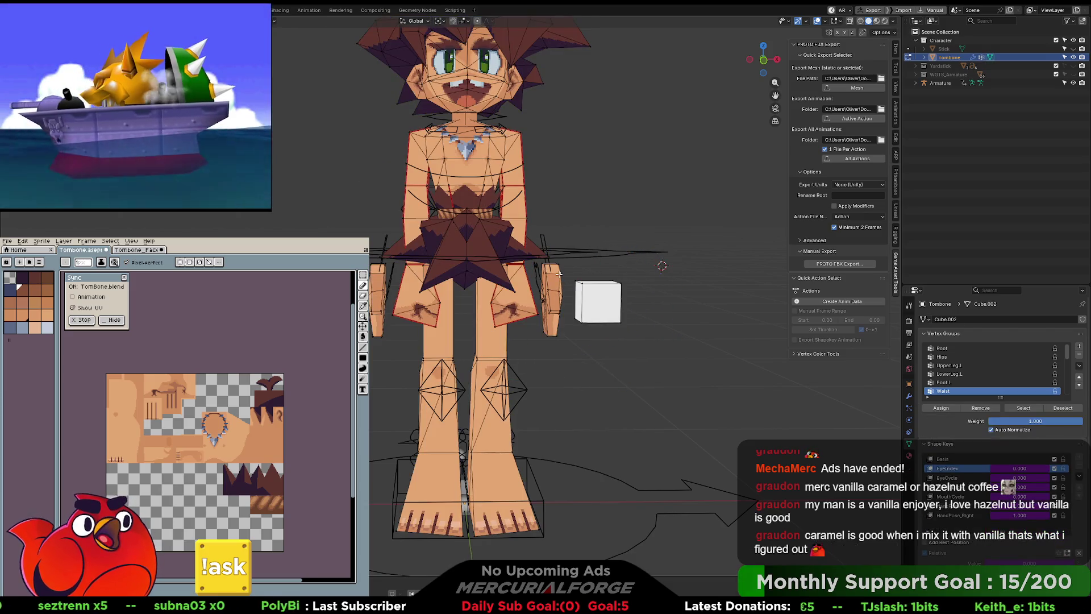
key(l)
key(Tab)
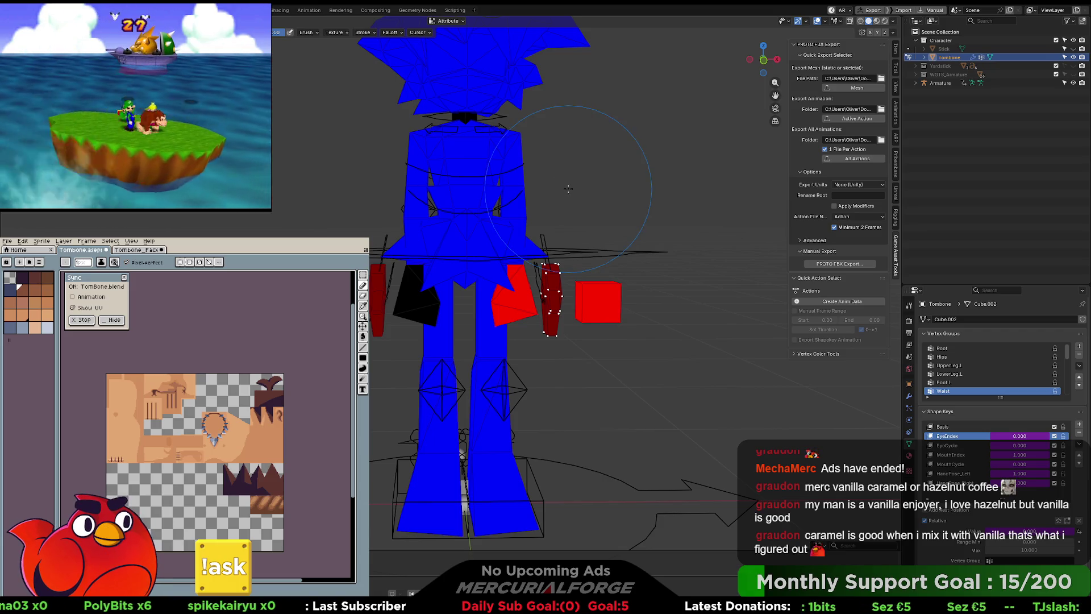
Select all of the cube's geometry beside the character for painting.
key(Tab)
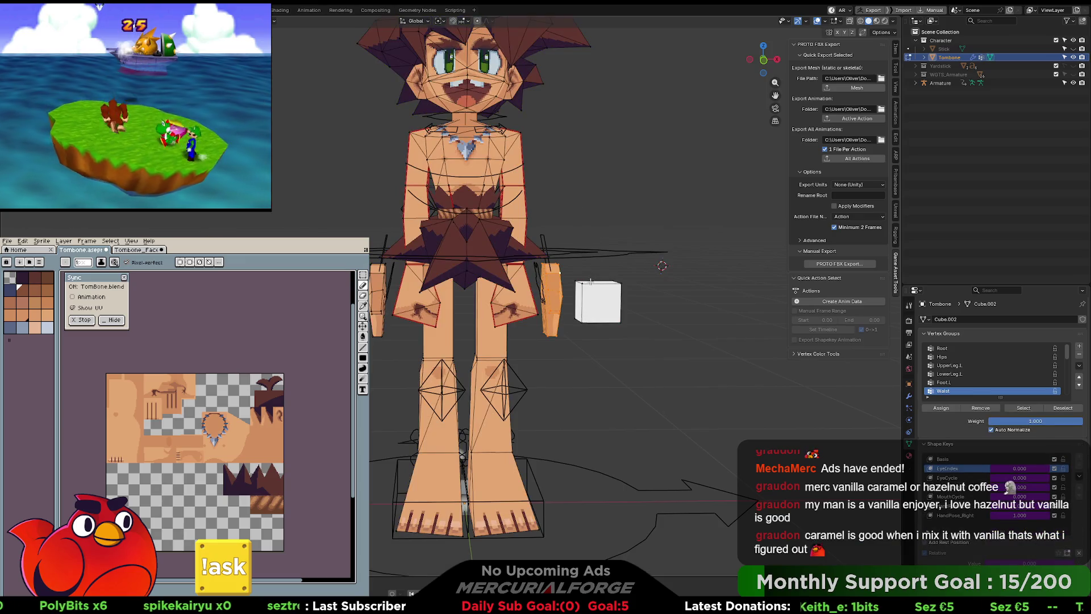
click(591, 281)
key(l)
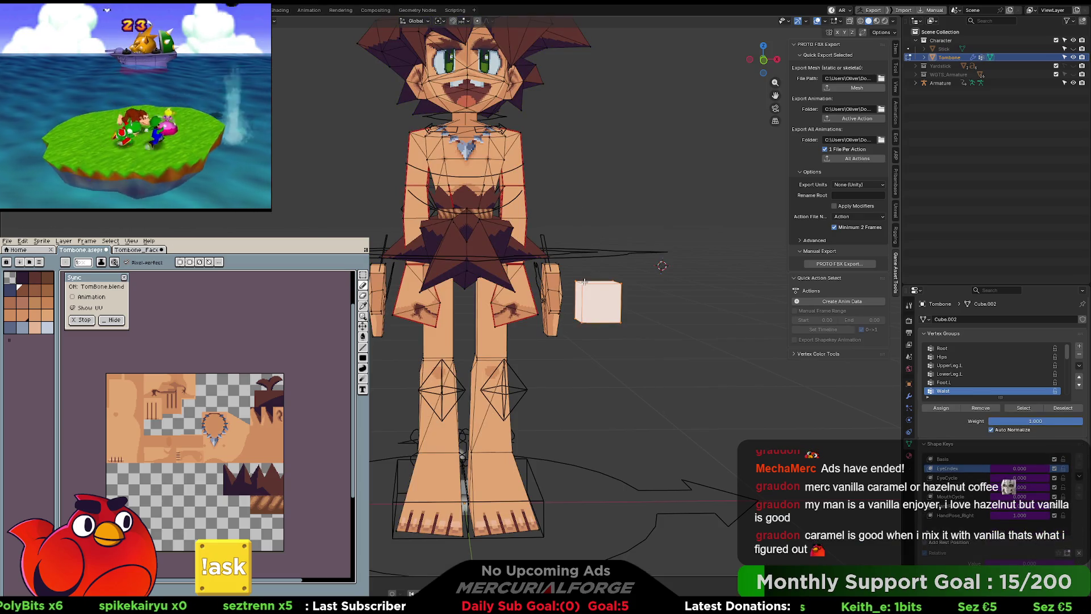
key(Tab)
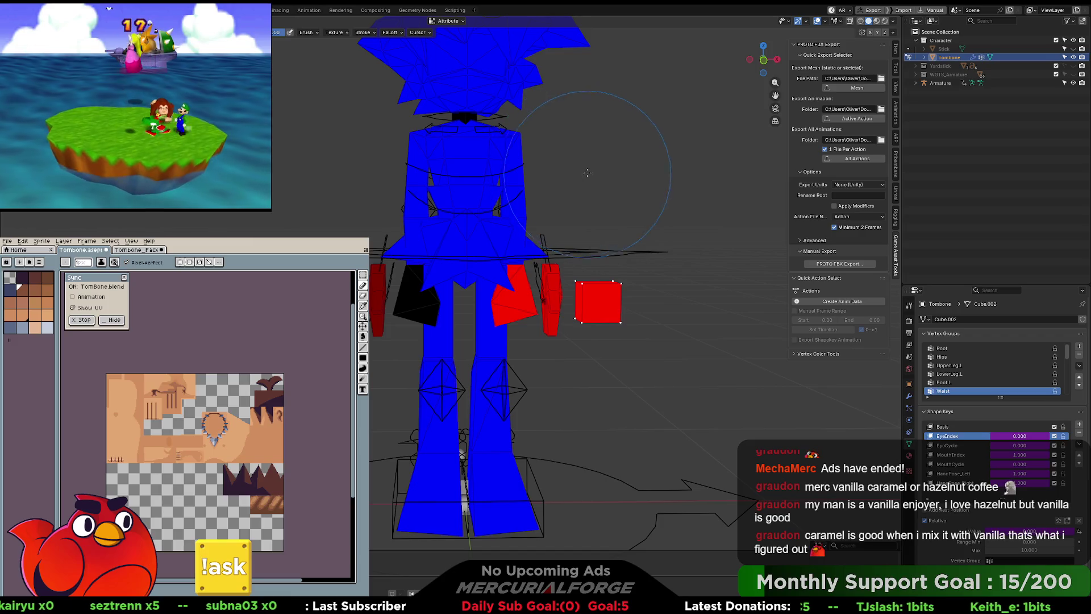
key(Tab)
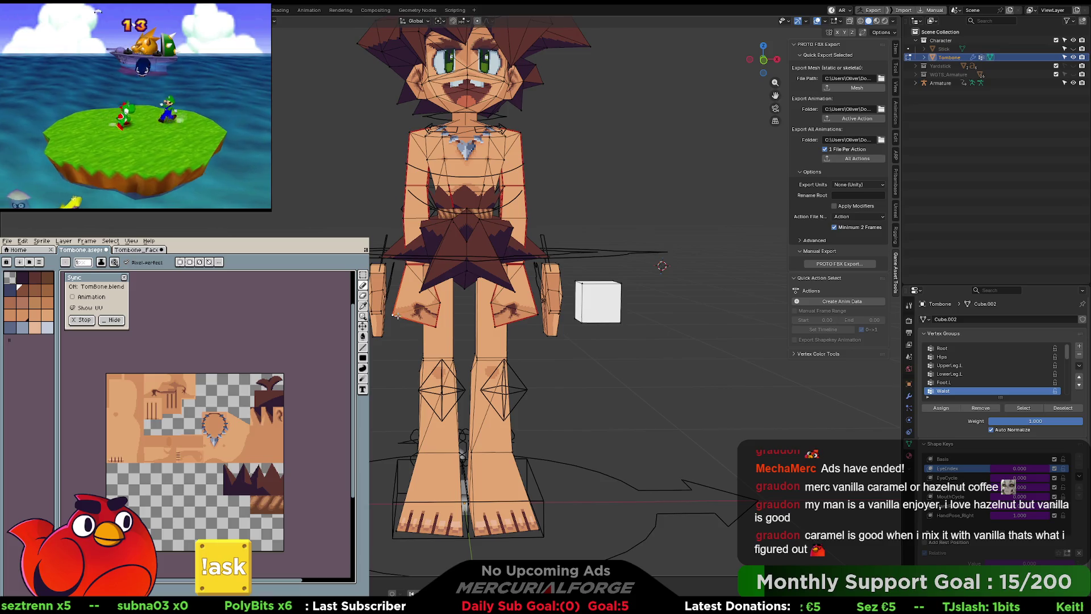
key(Tab)
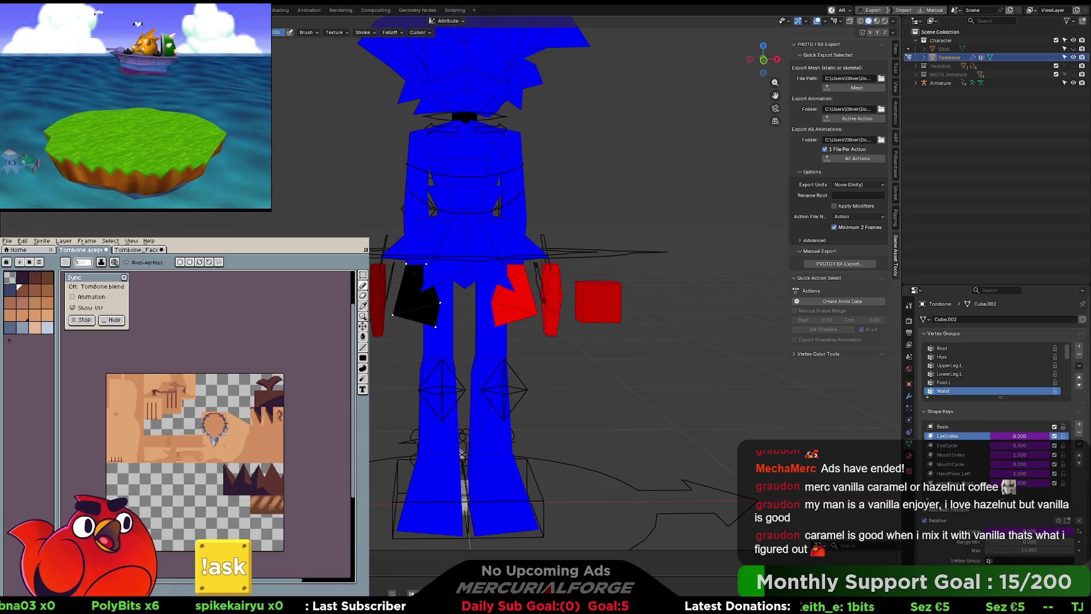
Paint the black left-side piece green and return to a straight front view.
click(375, 322)
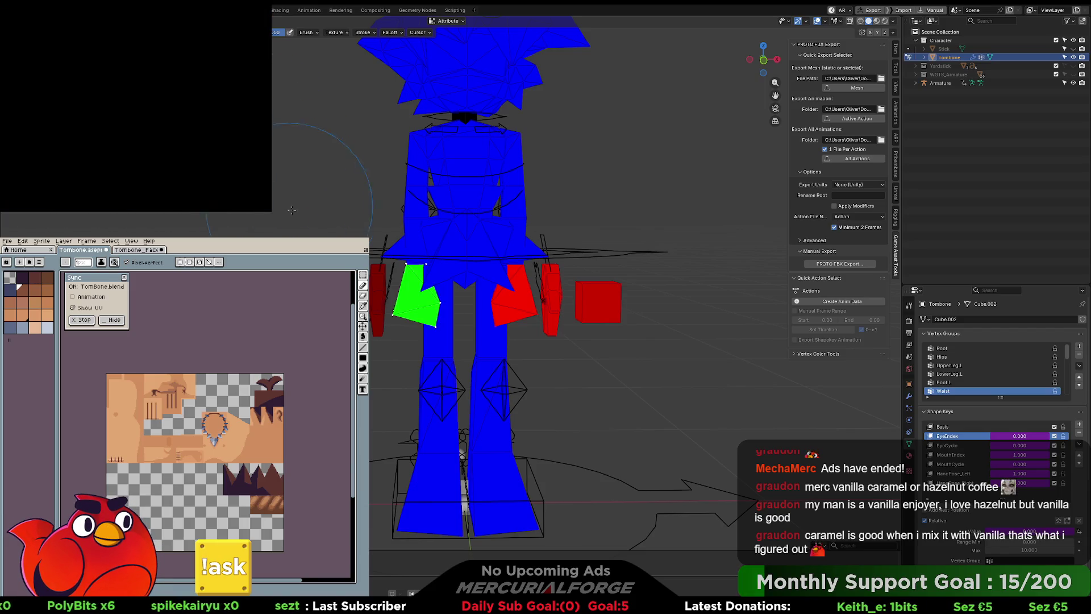
key(Tab)
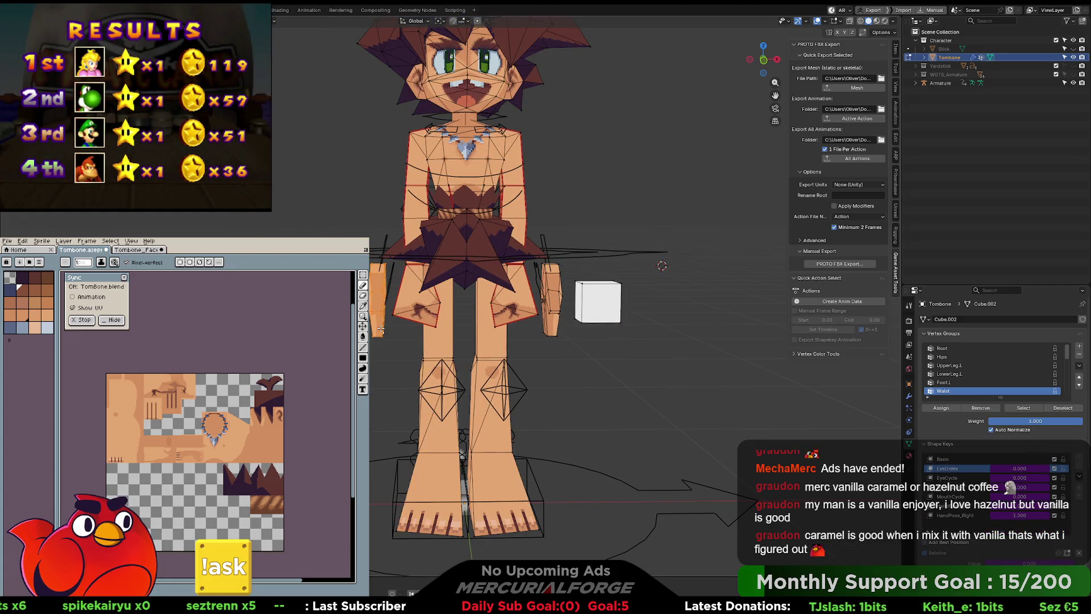
key(Tab)
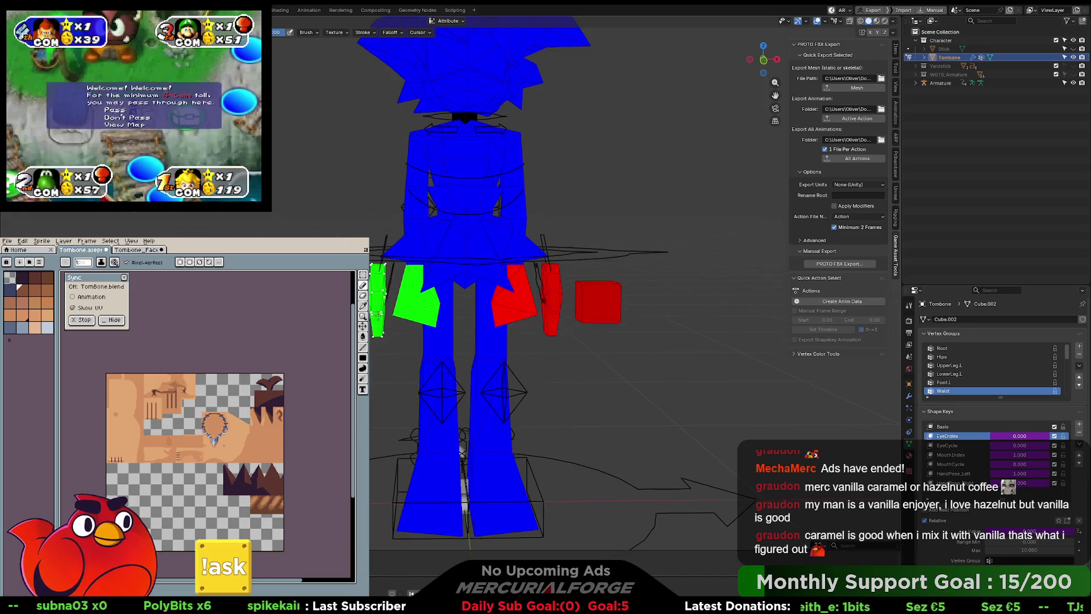
drag(377, 312, 452, 317)
key(KP_1)
In Edit Mode, select the chest, waist and left-side mesh pieces.
key(Tab)
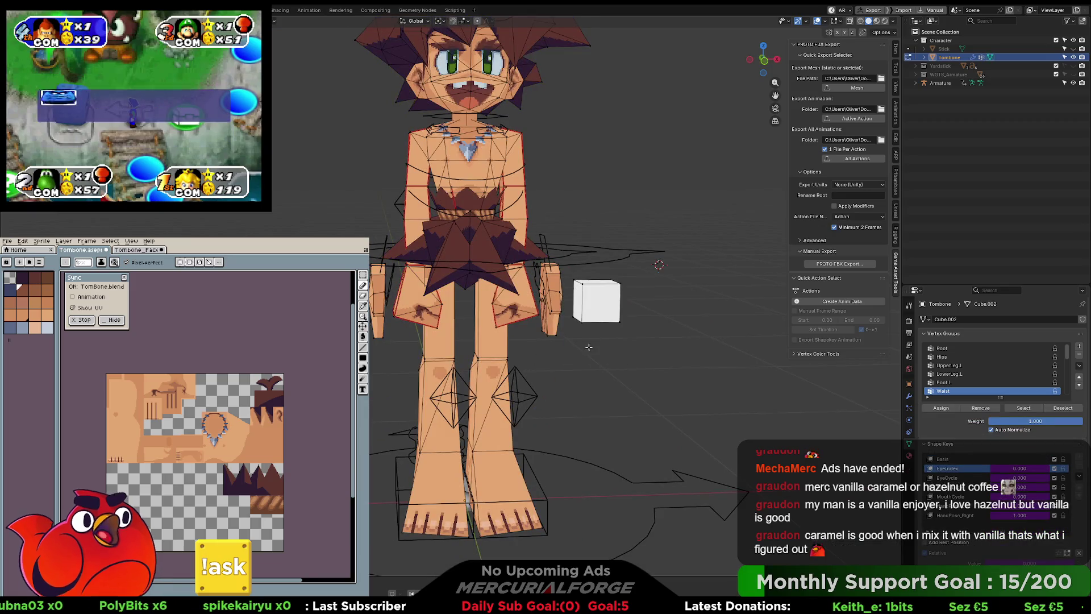
key(Tab)
key(Tab)
key(Tab)
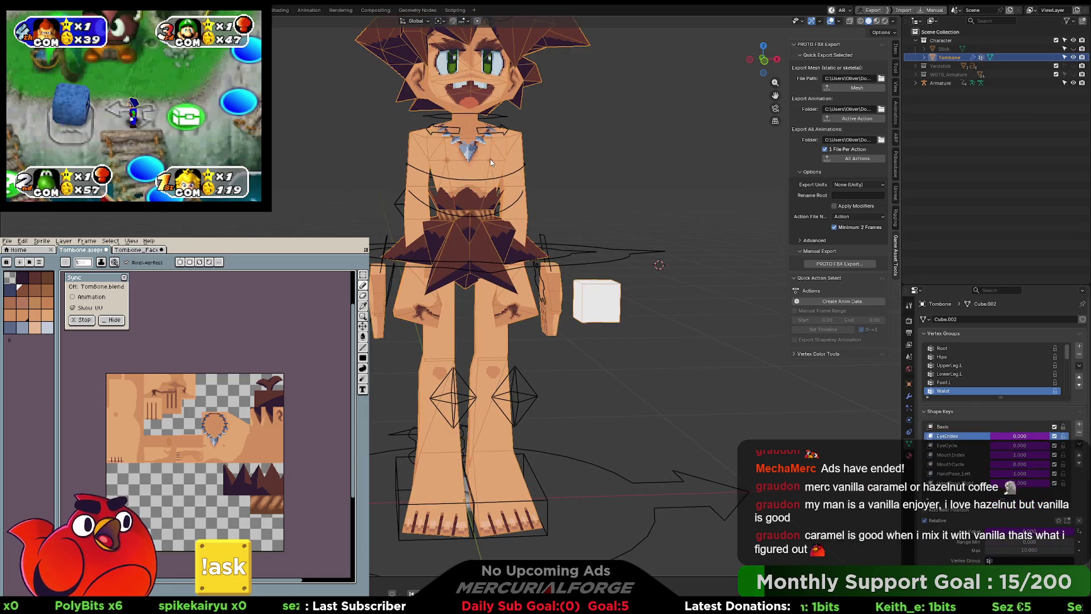
key(Tab)
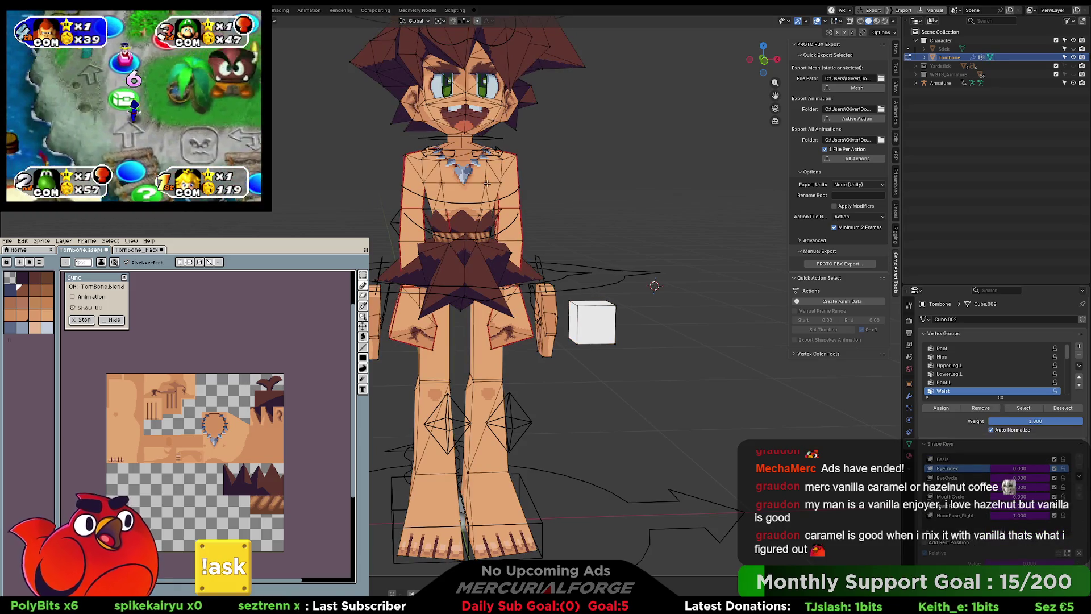
key(l)
key(l)
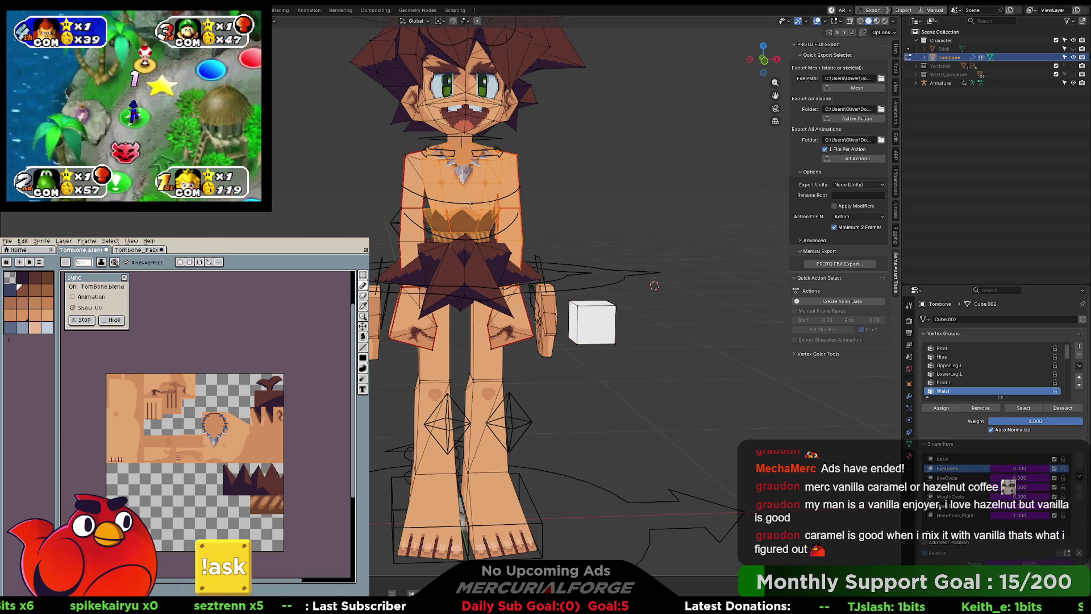
key(l)
key(l)
key(l)
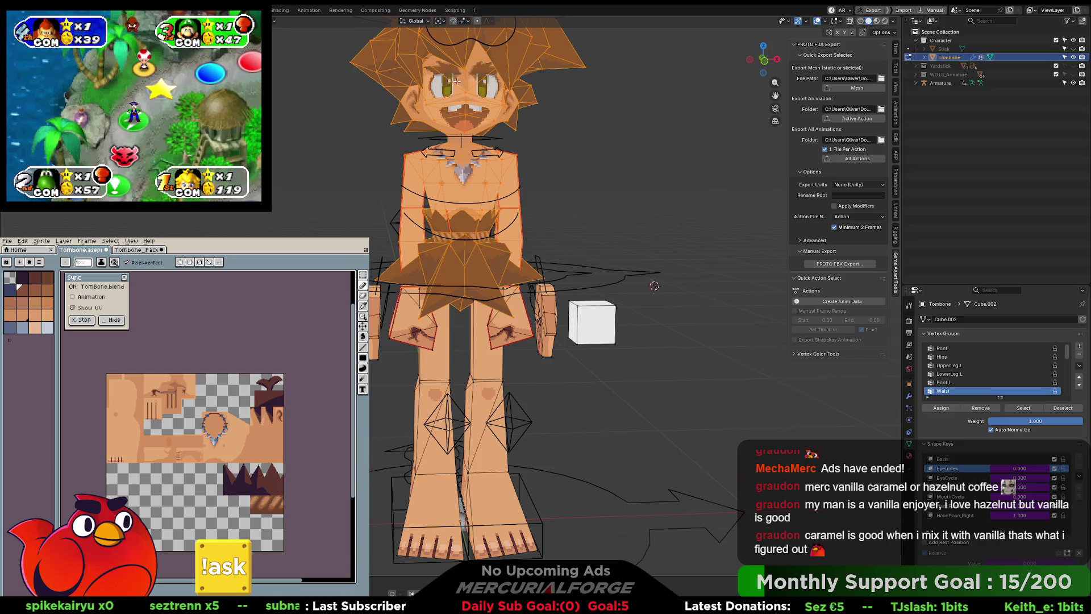
scroll(457, 82, down, 4)
scroll(476, 376, up, 4)
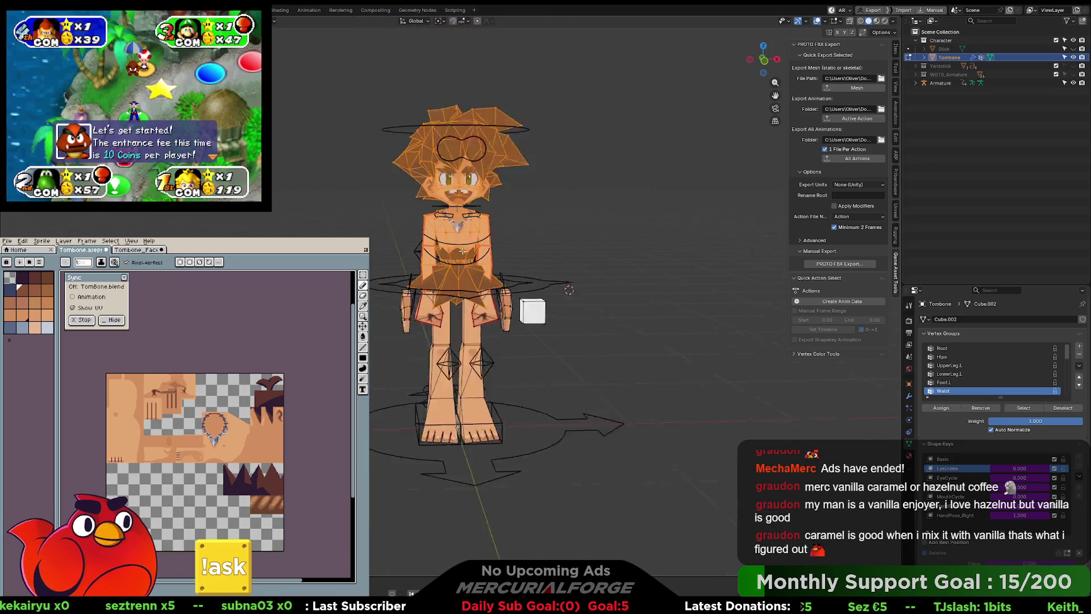
Add the left leg and foot to the selection and switch to Vertex Paint.
key(l)
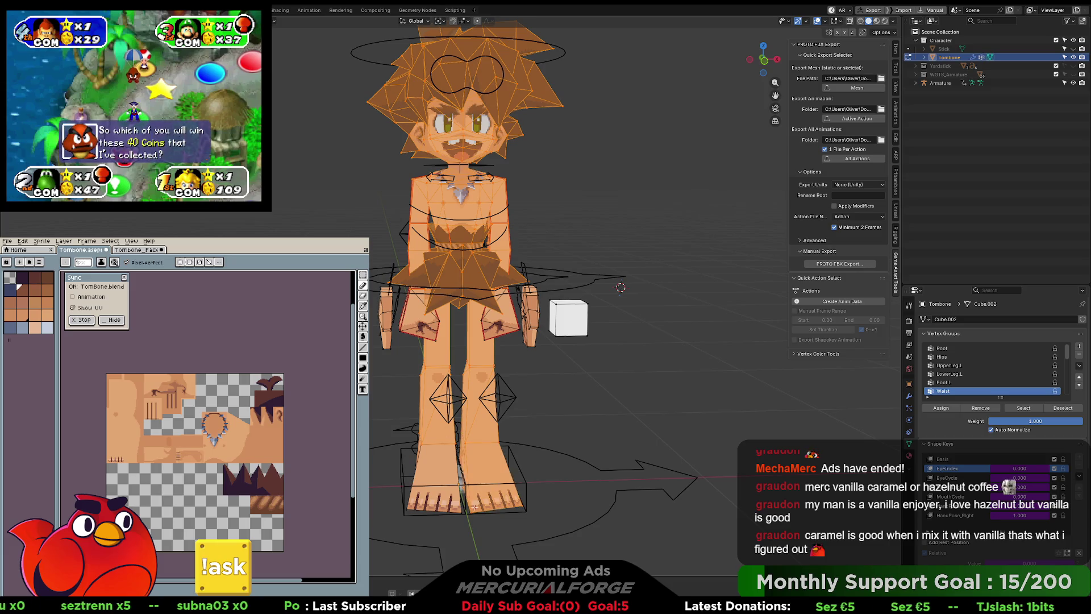
key(l)
key(Tab)
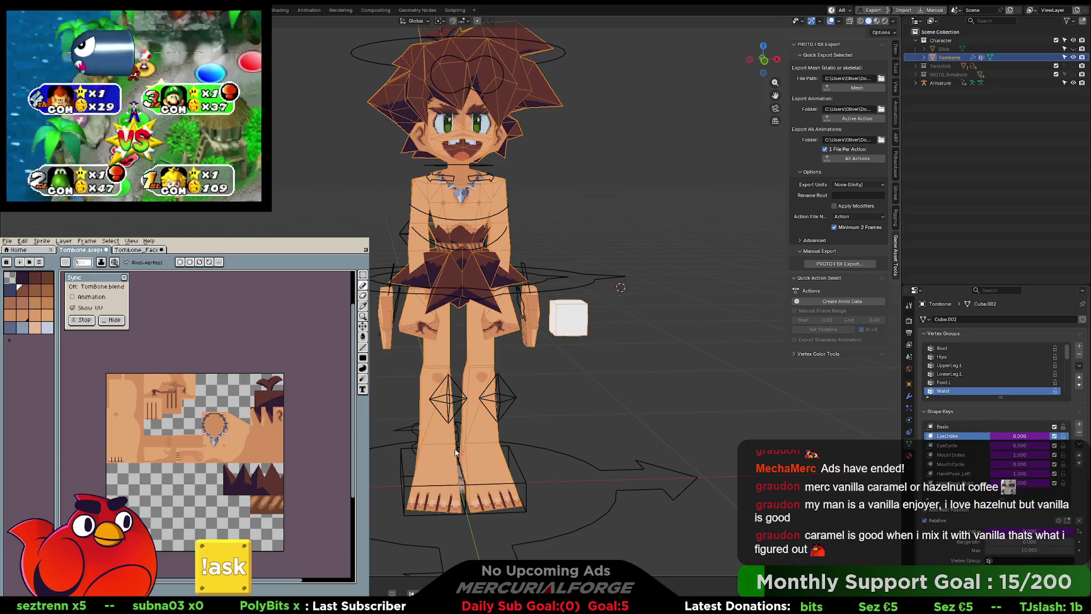
key(Tab)
key(ctrl+Tab)
click(364, 110)
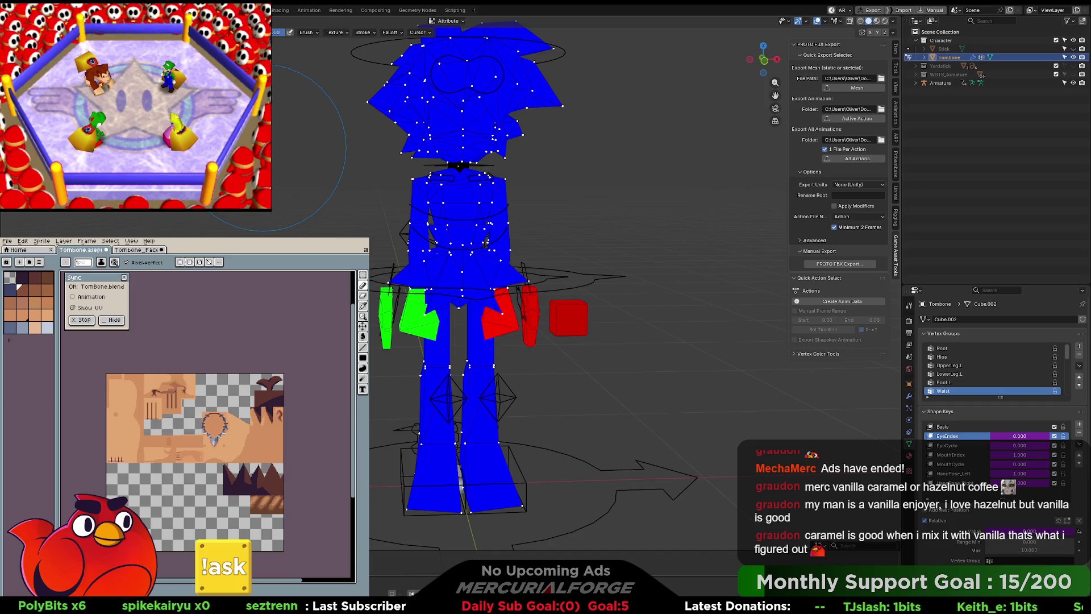
Fill the body vertex colour black, then select the armature and Quick Export it as an FBX mesh.
key(shift+k)
key(Tab)
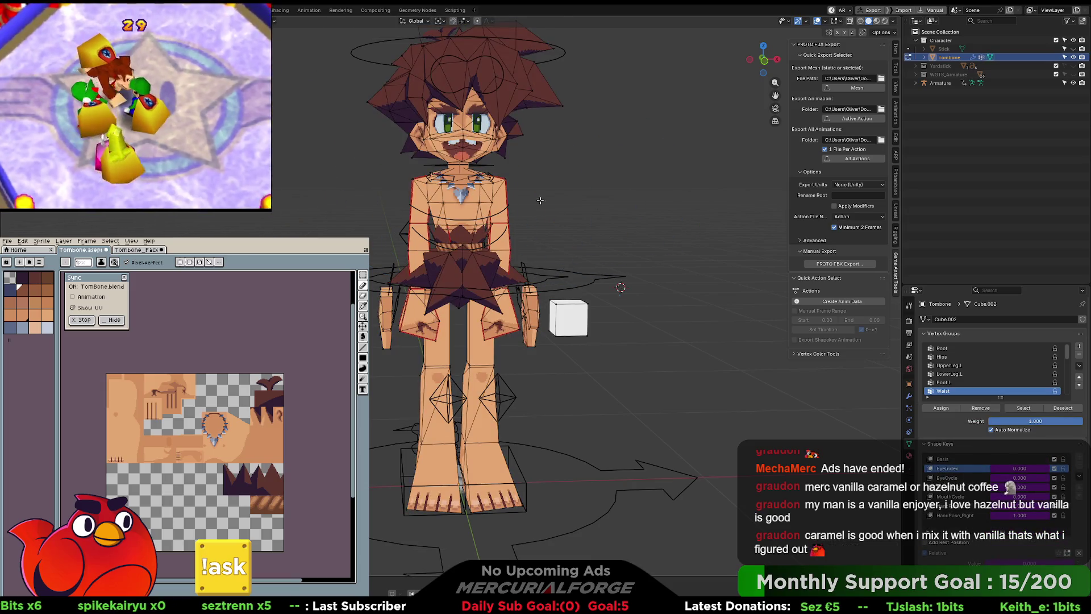
key(Tab)
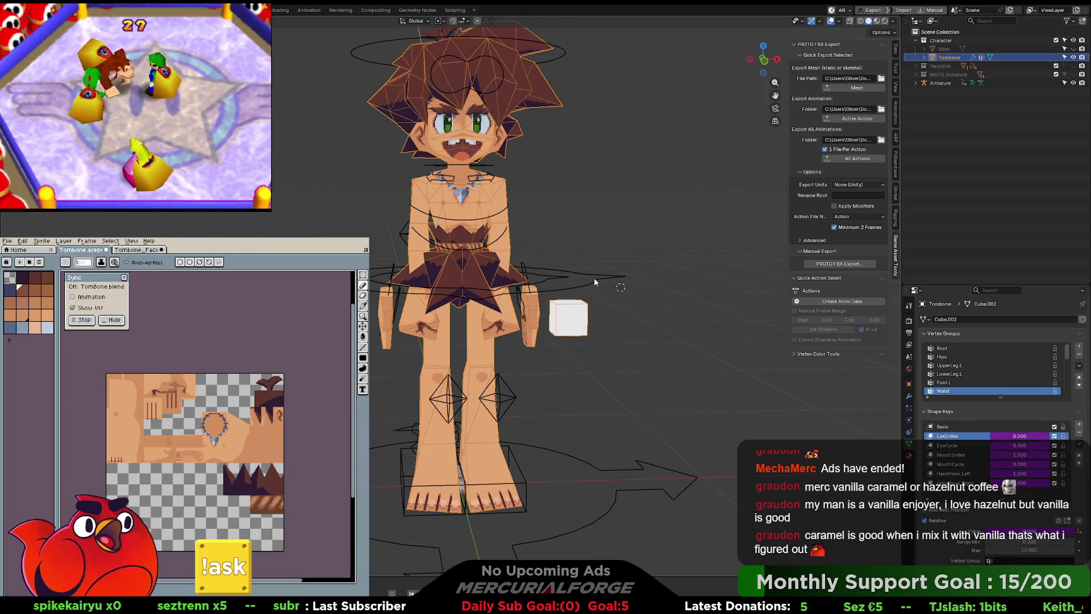
click(595, 281)
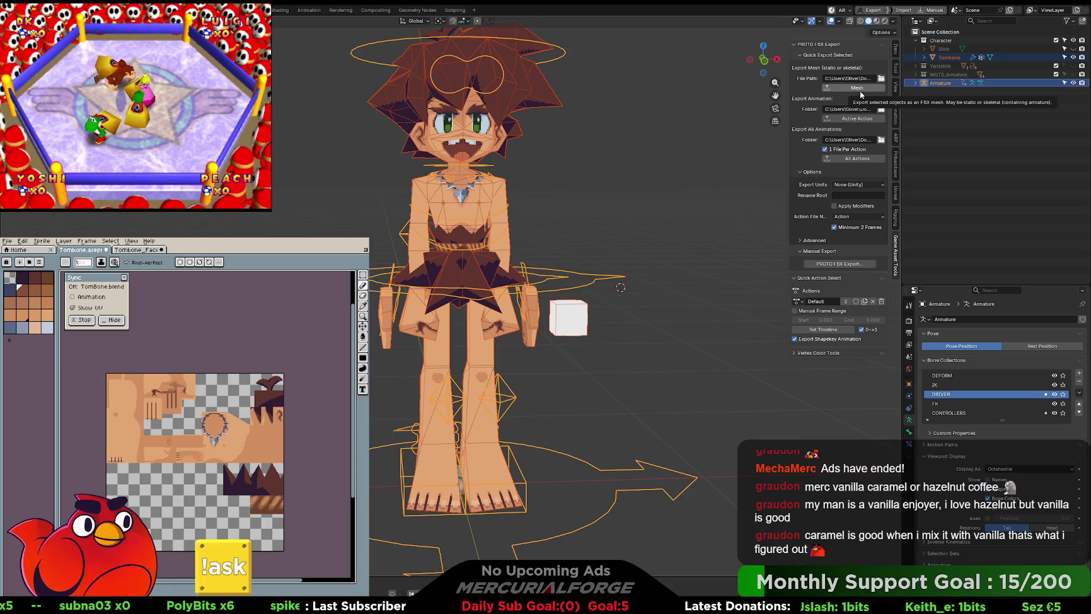
click(857, 88)
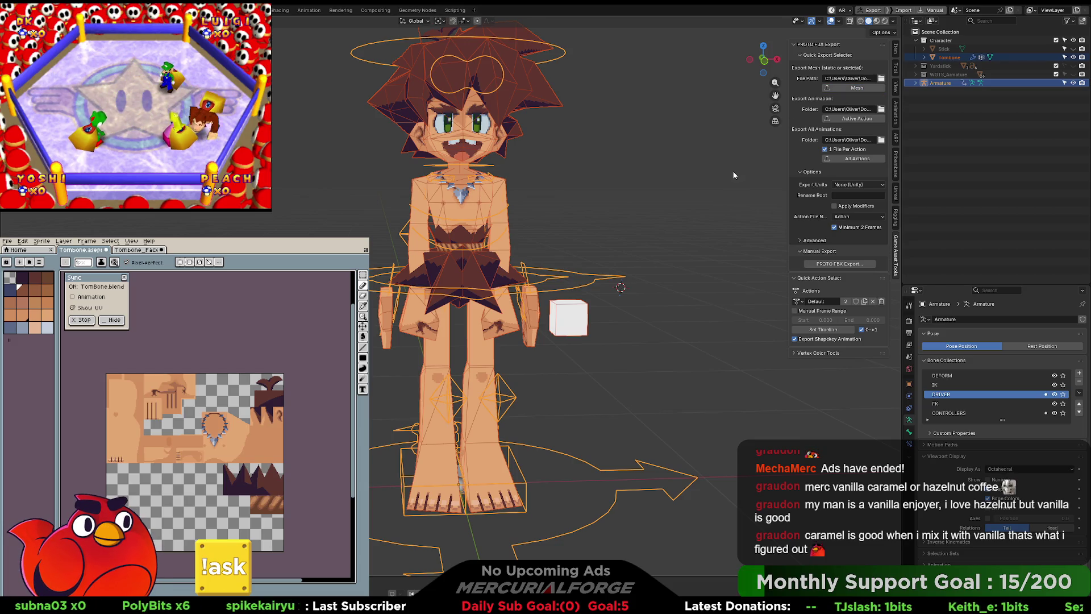
key(alt+Tab)
key(alt+Tab)
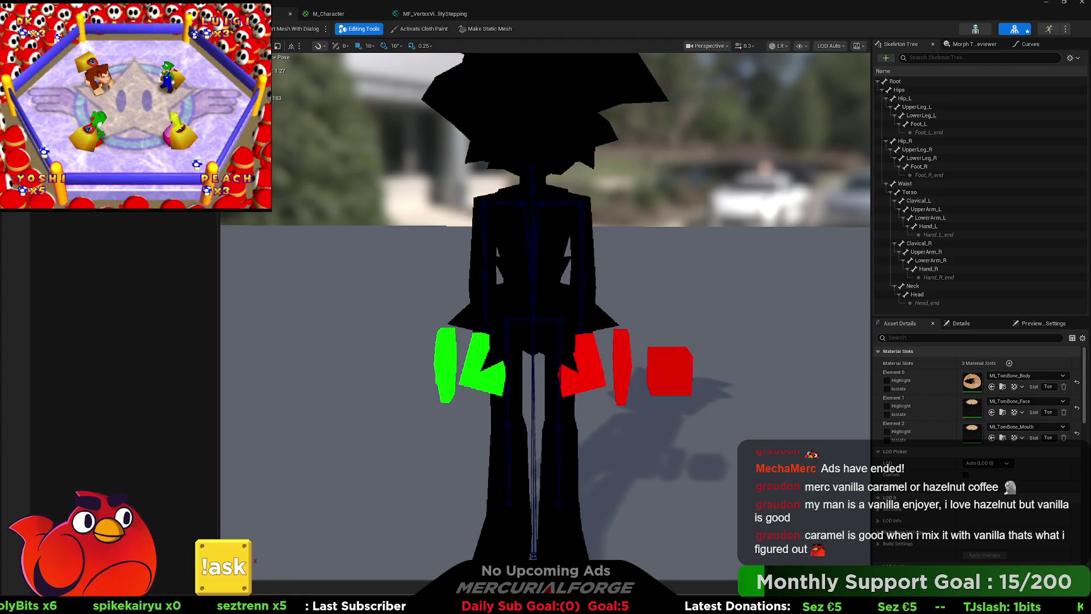
Review the skeletal mesh, M_Character and MF_VertexVisibilityStepping, previewing the function on a box.
click(322, 17)
click(321, 17)
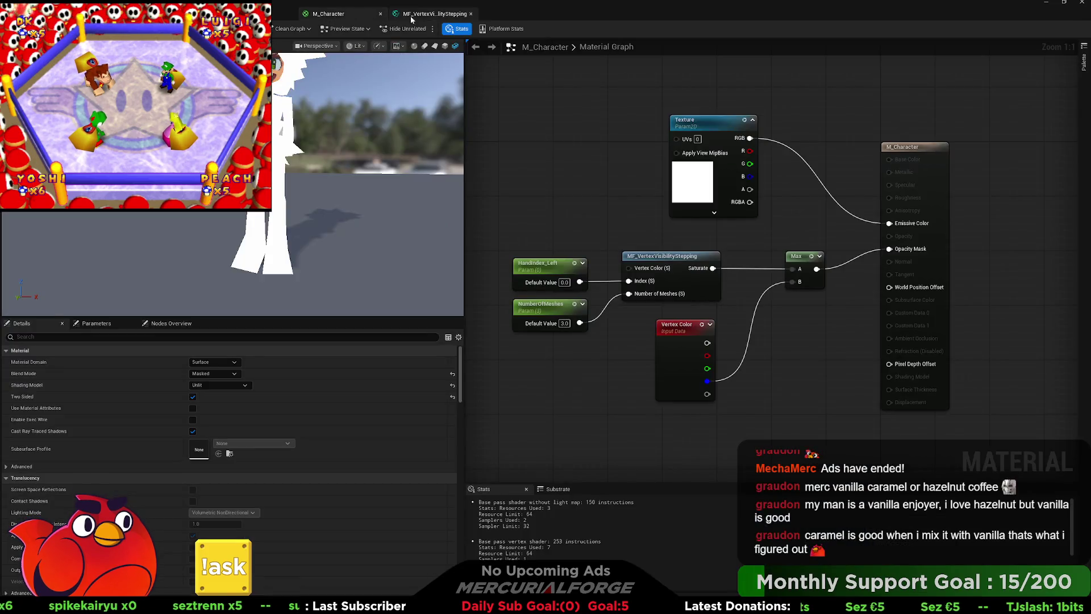
click(432, 15)
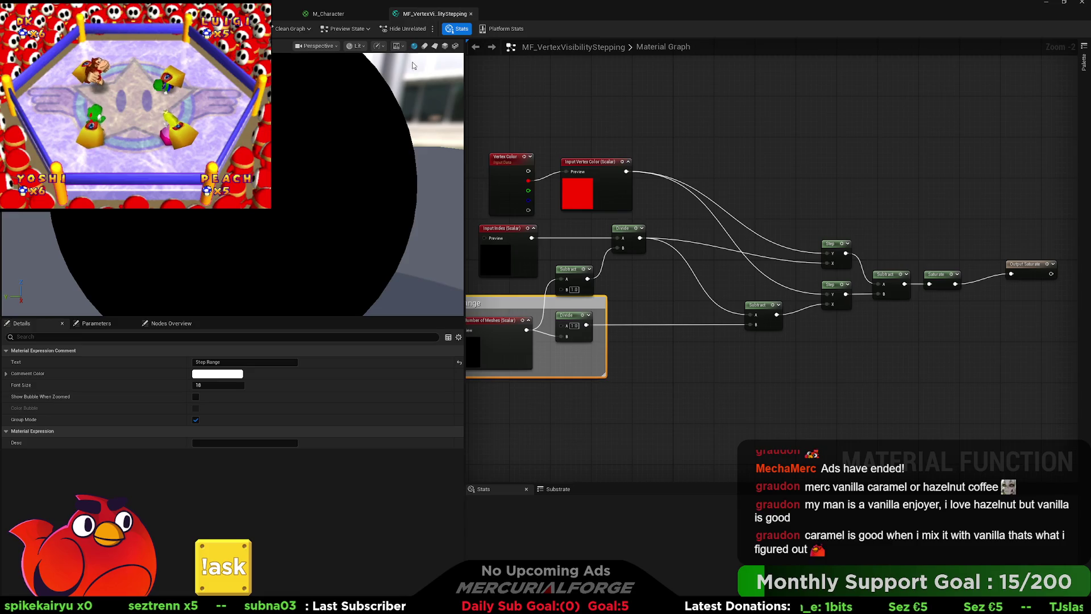
click(448, 46)
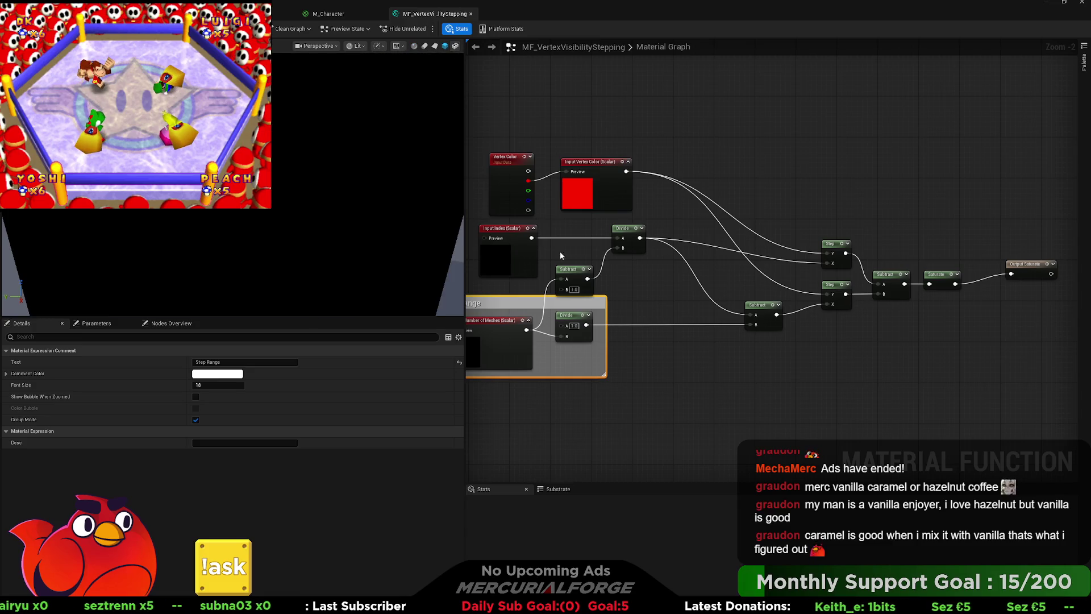
click(227, 14)
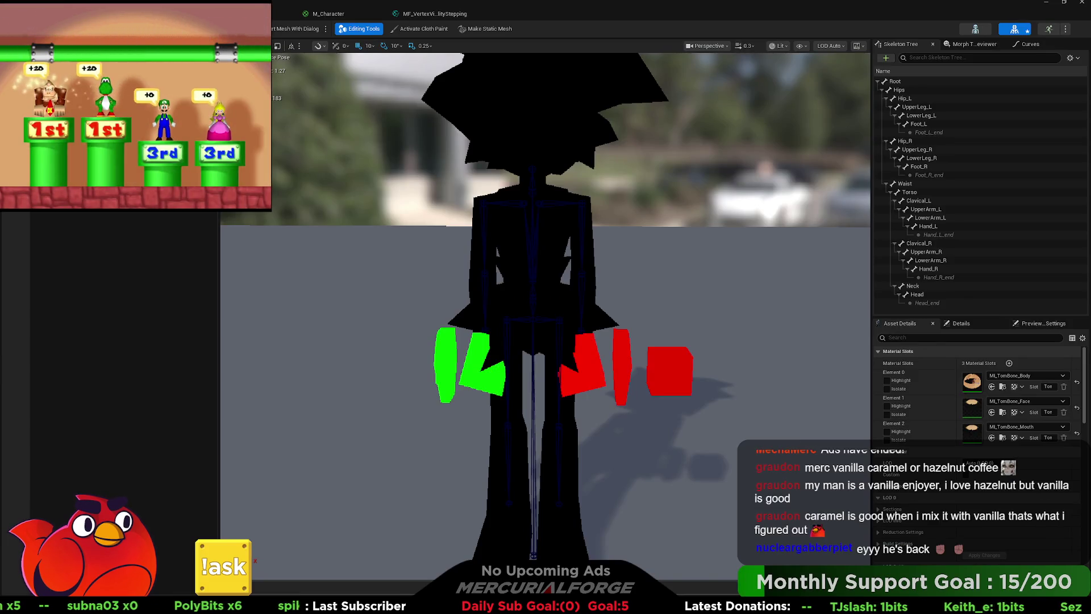
Return to the character skeletal mesh and bring up the test folder's assets in the Content Drawer.
click(142, 14)
click(228, 14)
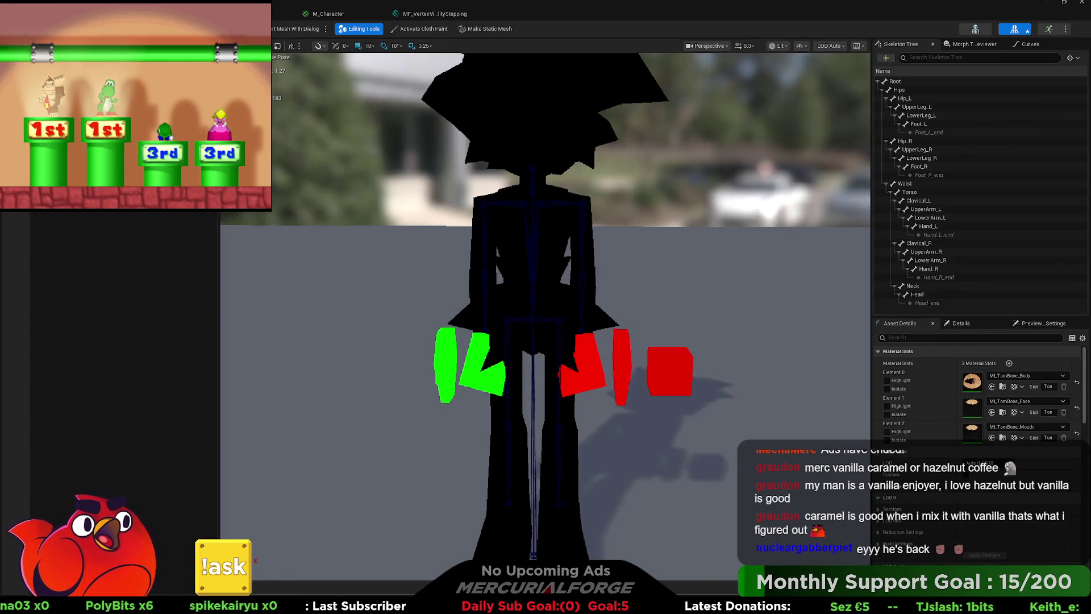
key(ctrl+space)
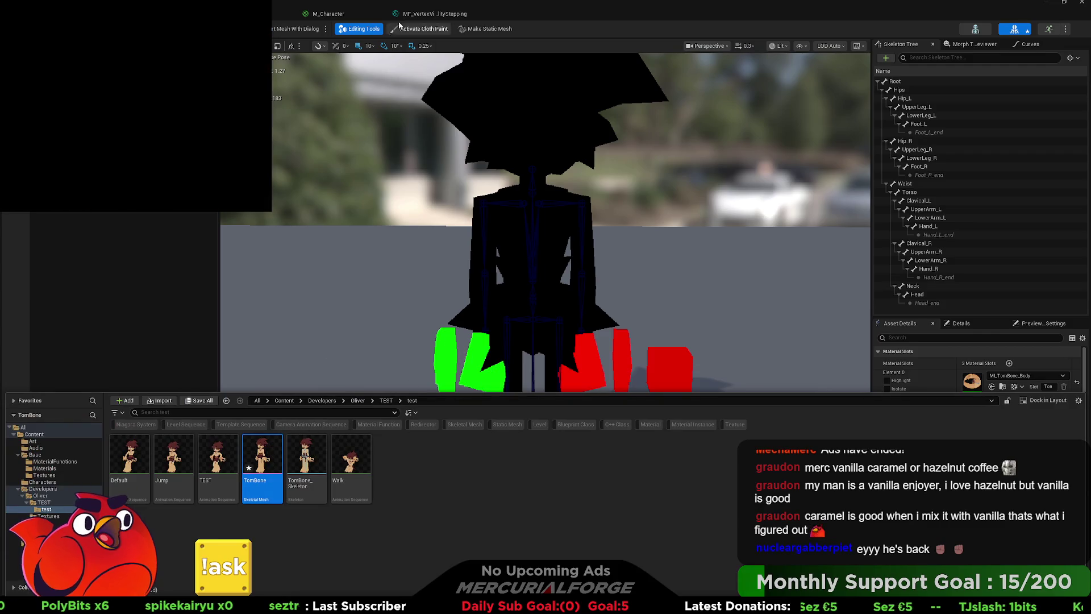
Copy the function's Step Range nodes into M_Character and place Vertex Color beside them.
click(351, 14)
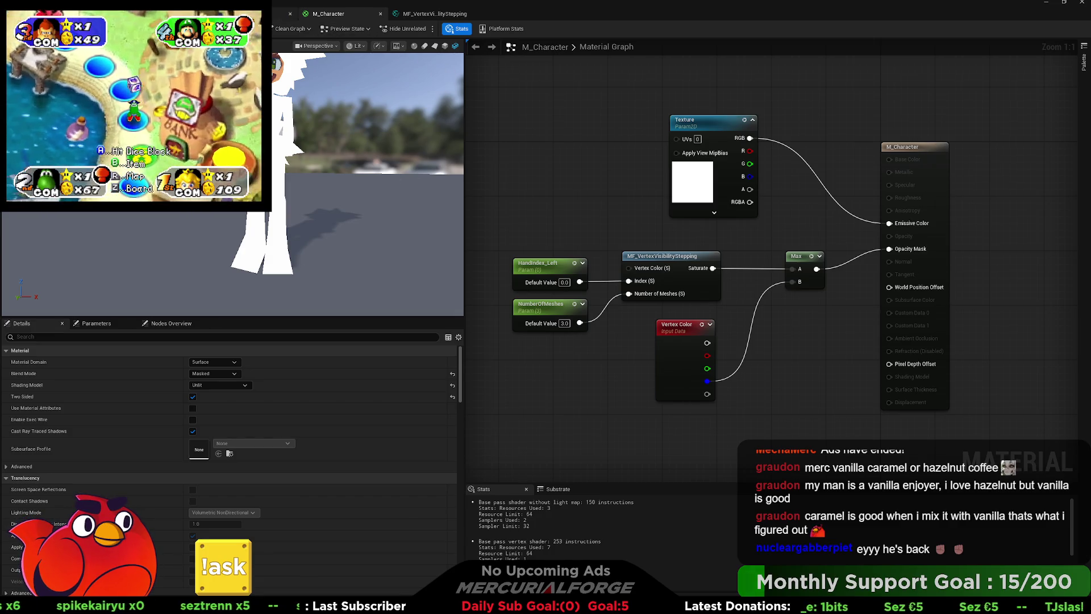
click(435, 14)
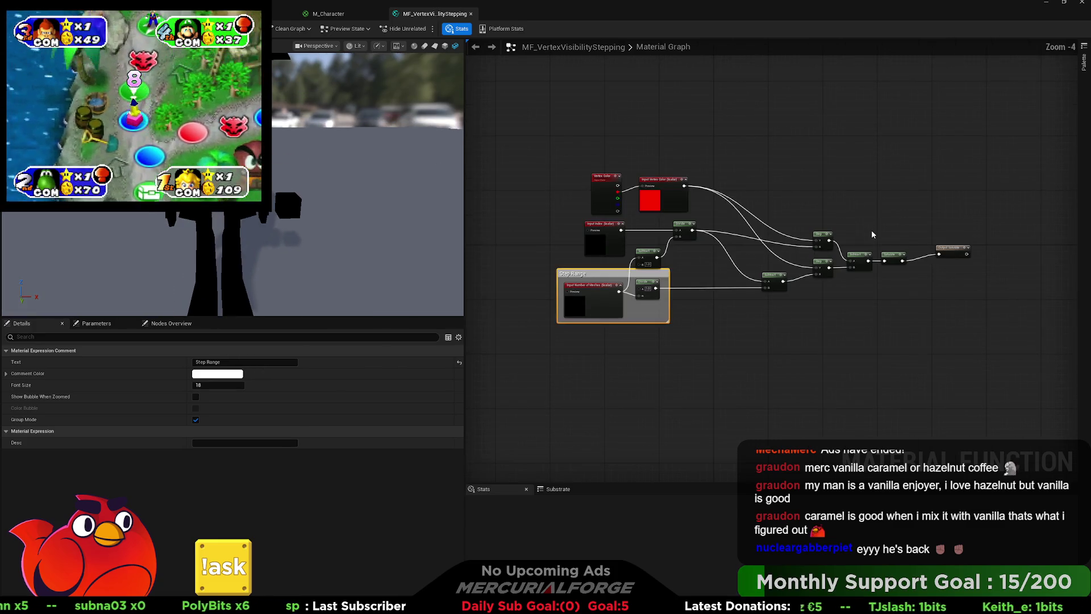
drag(940, 330, 547, 219)
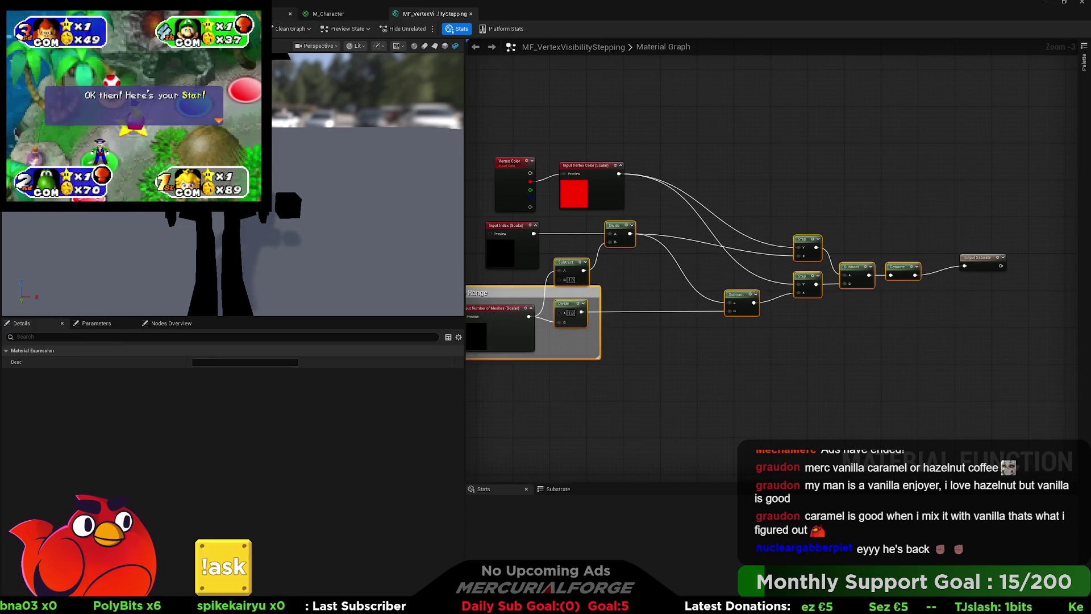
click(329, 14)
scroll(736, 290, up, 2)
scroll(641, 358, down, 1)
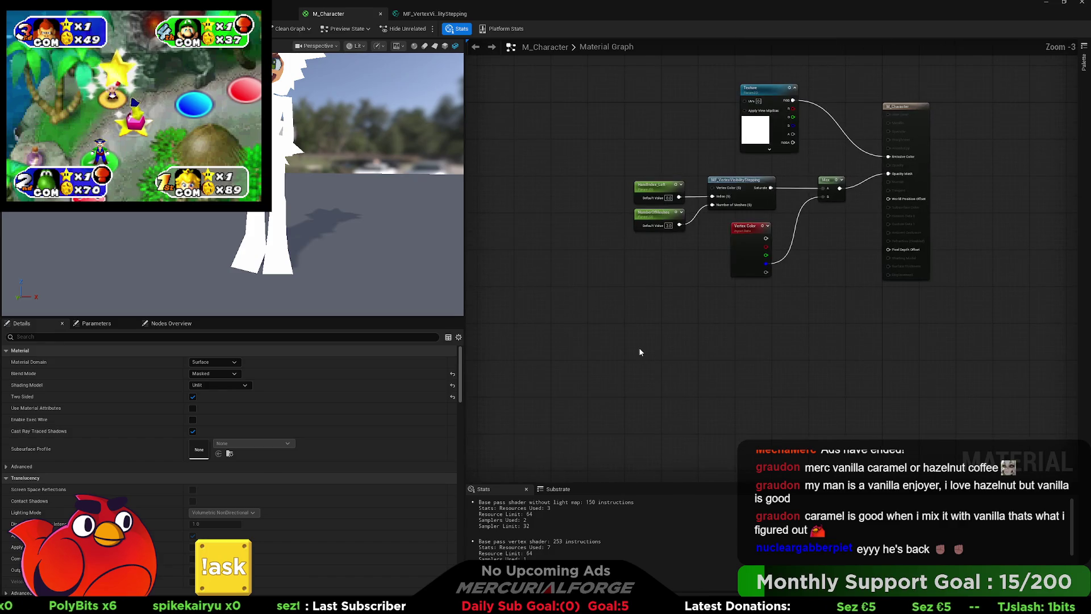
key(ctrl+v)
scroll(716, 305, down, 2)
click(859, 248)
mouse_move(864, 248)
mouse_down()
mouse_move(561, 252)
mouse_move(683, 312)
mouse_up()
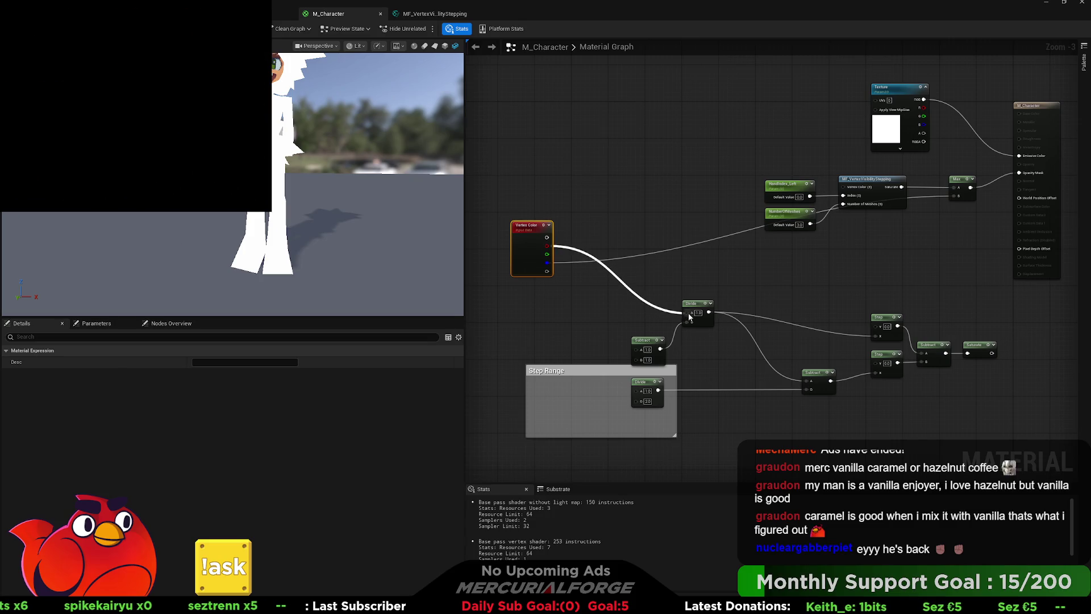
Wire NumberOfMeshes into Subtract's B and the Divide, then move both parameters down beside Subtract.
mouse_move(810, 224)
mouse_down()
mouse_move(657, 360)
mouse_move(637, 348)
mouse_up()
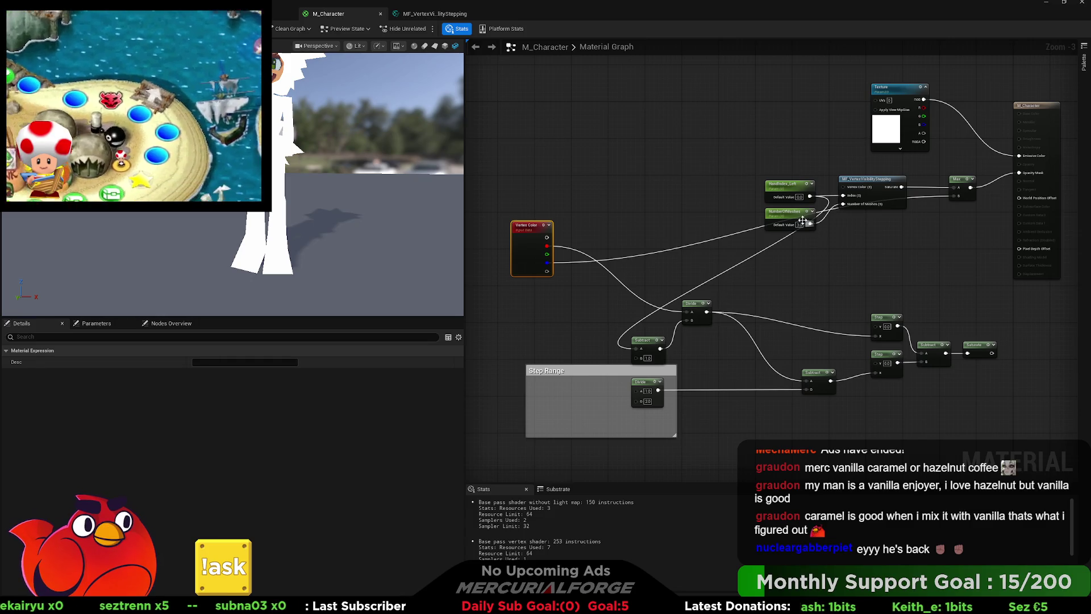
mouse_move(810, 224)
mouse_down()
mouse_move(653, 347)
mouse_move(620, 405)
mouse_move(638, 402)
mouse_up()
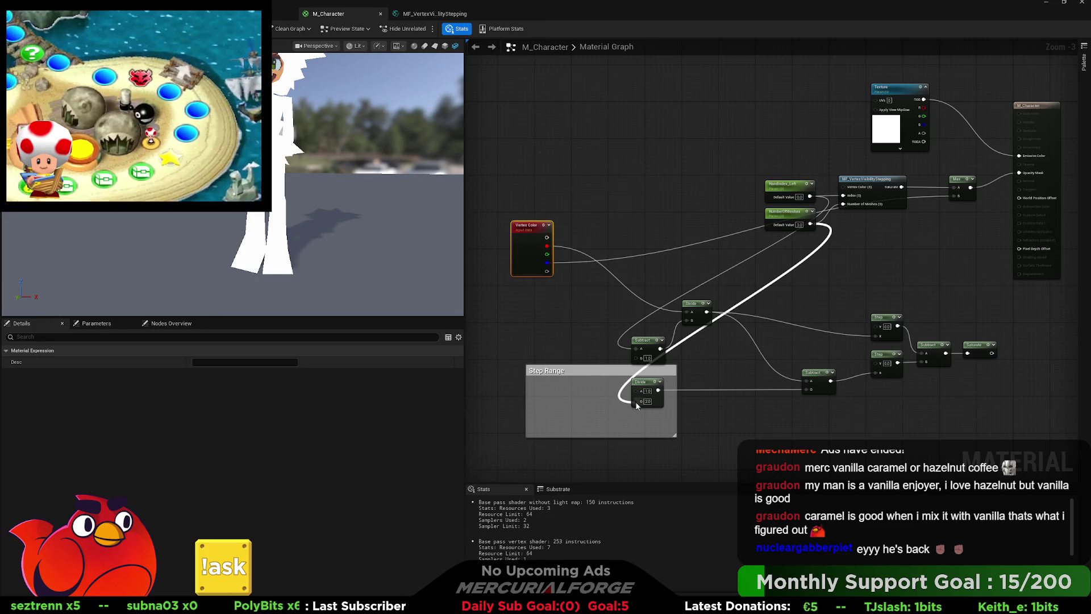
key(ctrl+Tab)
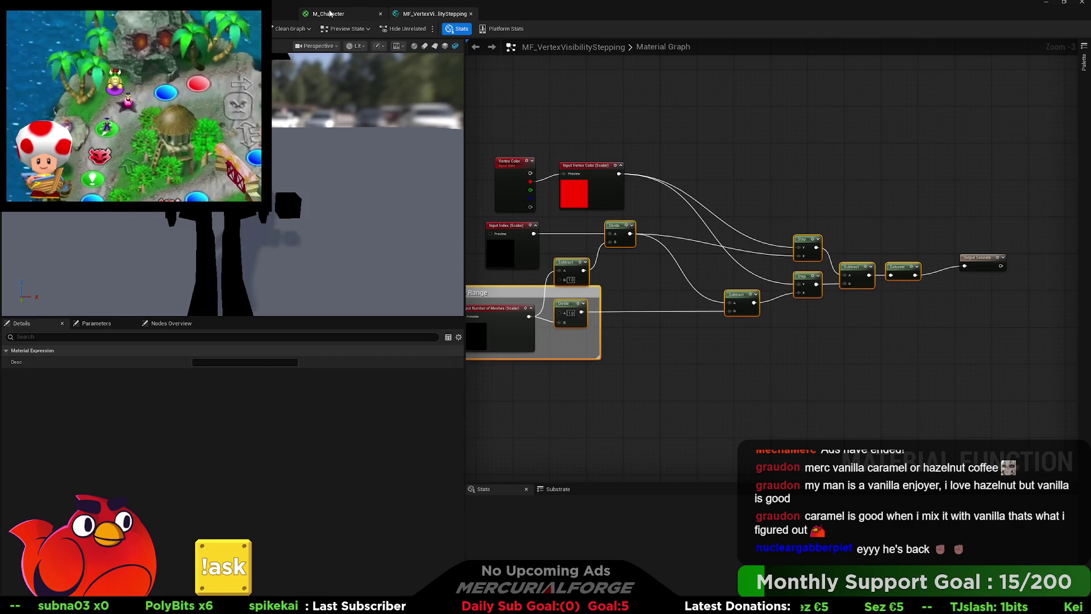
click(329, 12)
mouse_move(811, 224)
mouse_down()
mouse_move(665, 372)
mouse_move(657, 353)
mouse_move(619, 363)
mouse_up()
mouse_move(636, 352)
mouse_down()
mouse_move(624, 279)
mouse_move(810, 225)
mouse_up()
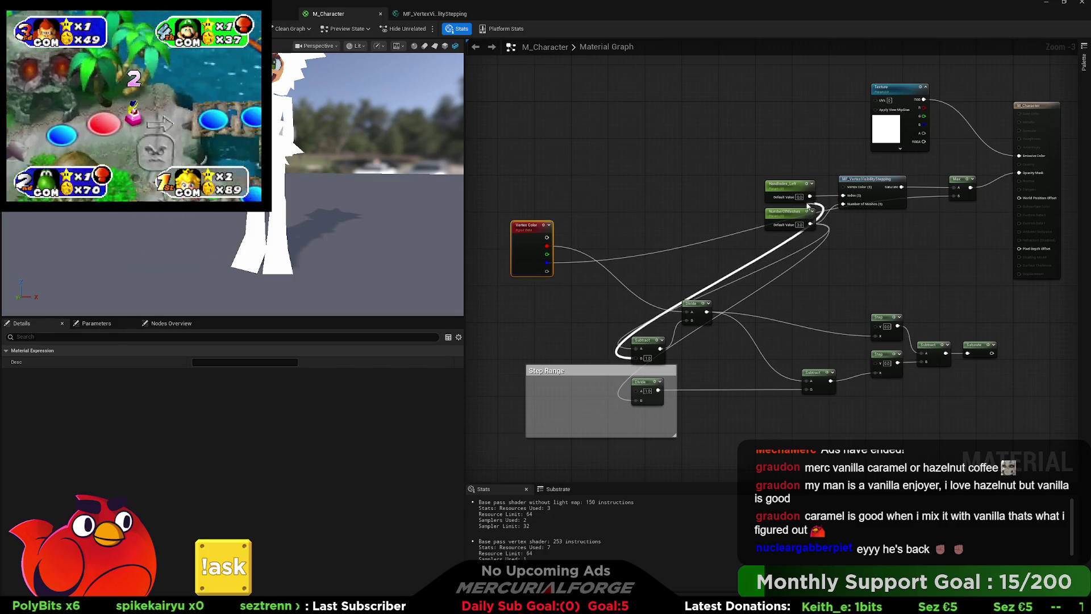
click(785, 212)
ctrl+click(777, 183)
mouse_move(776, 181)
mouse_down()
mouse_move(526, 310)
mouse_move(535, 313)
mouse_up()
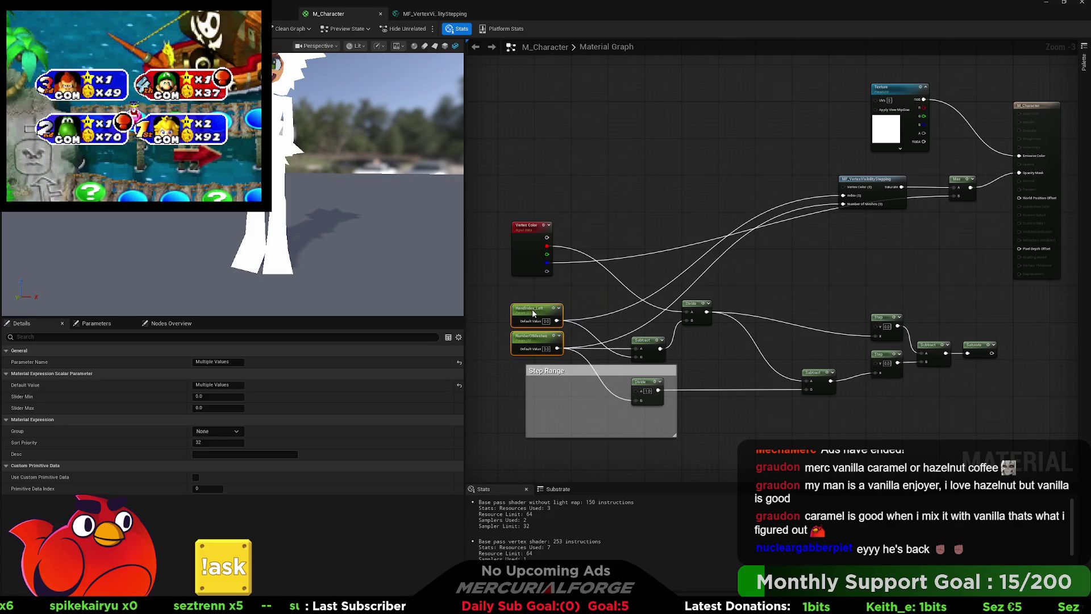
Break the function's Index and Number of Meshes inputs, move it aside, and unplug Max from Opacity Mask.
alt+click(843, 204)
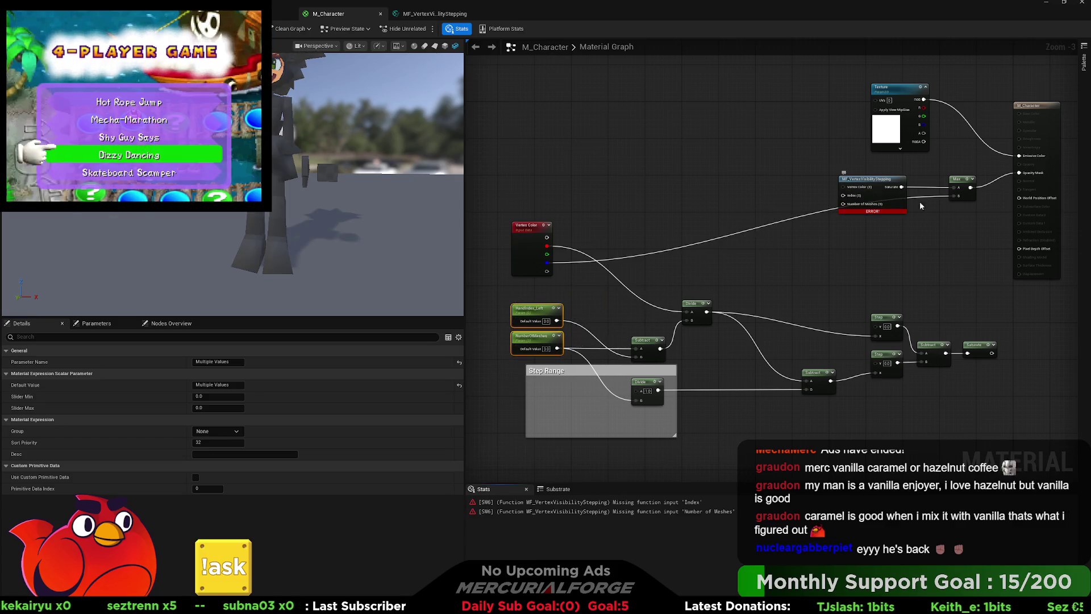
drag(960, 222, 838, 174)
drag(876, 207, 654, 188)
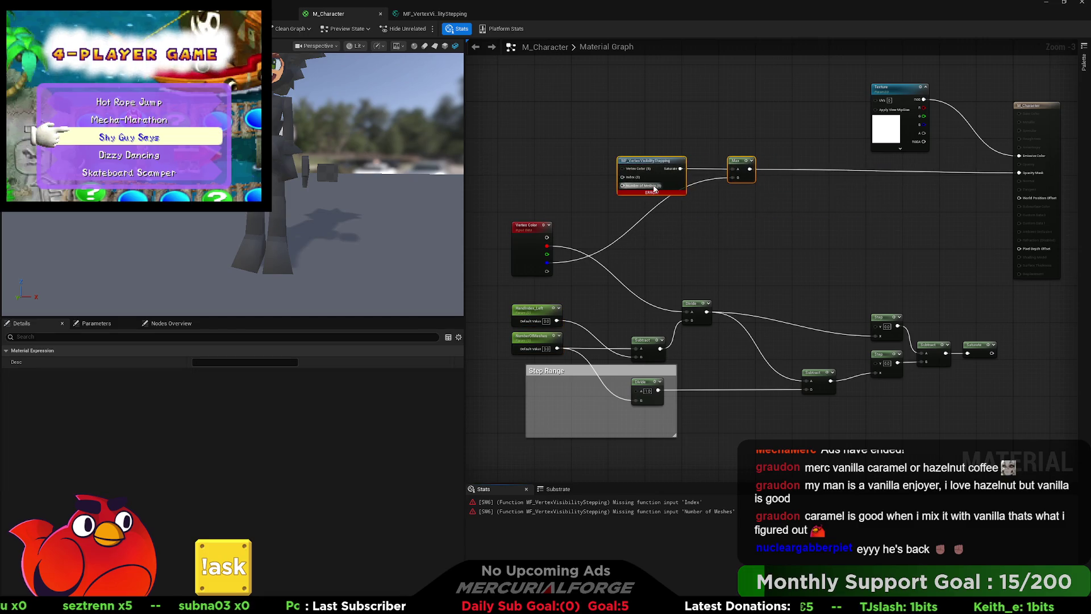
alt+click(751, 169)
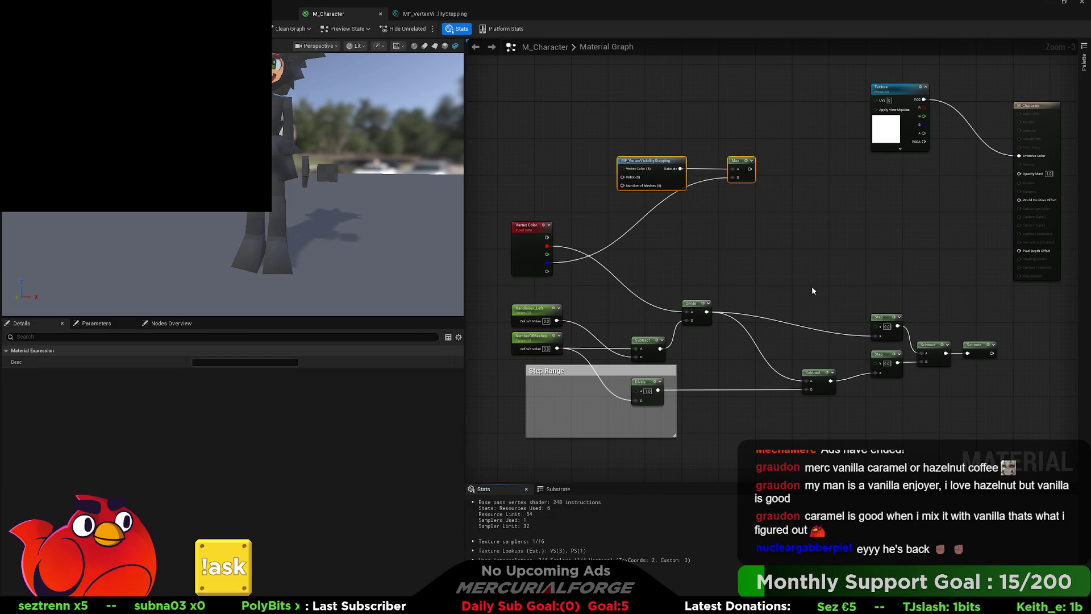
click(1017, 174)
Connect the step network's Saturate output to M_Character's Opacity Mask.
drag(1016, 174, 993, 353)
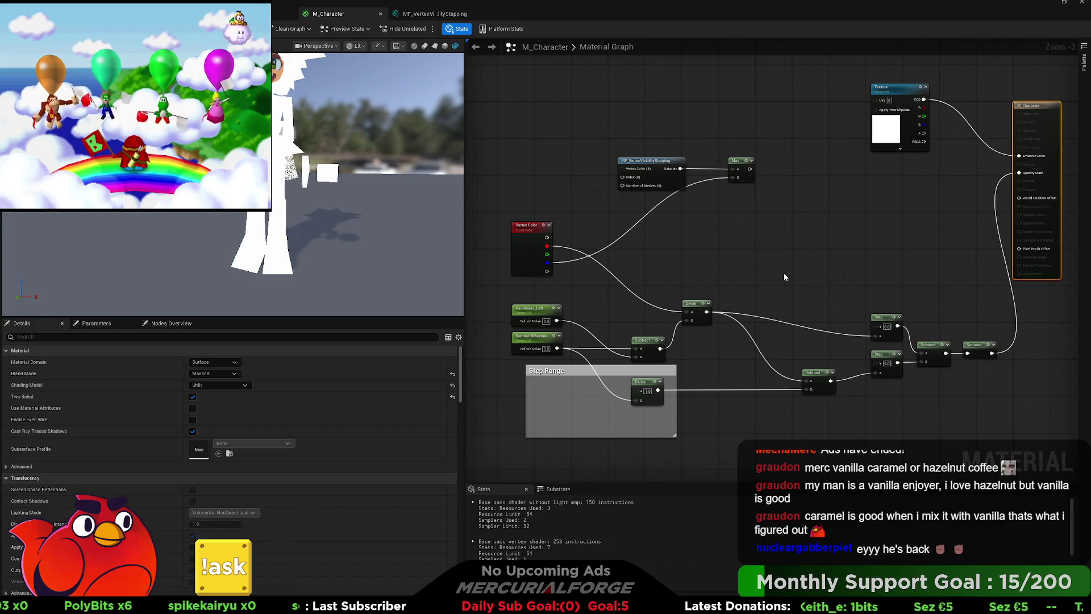
drag(761, 260, 754, 247)
click(410, 14)
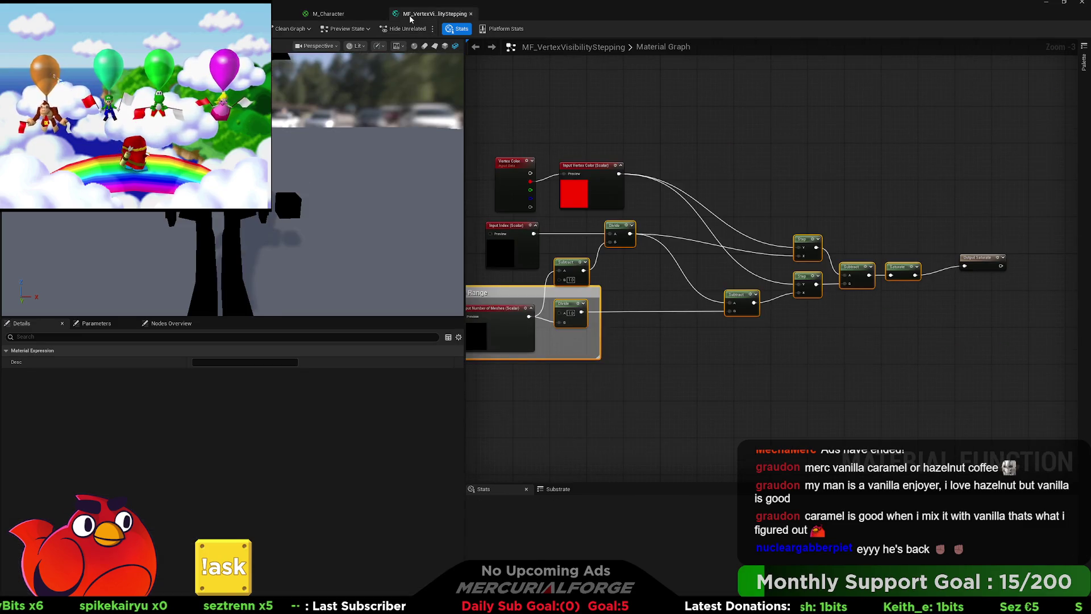
click(333, 17)
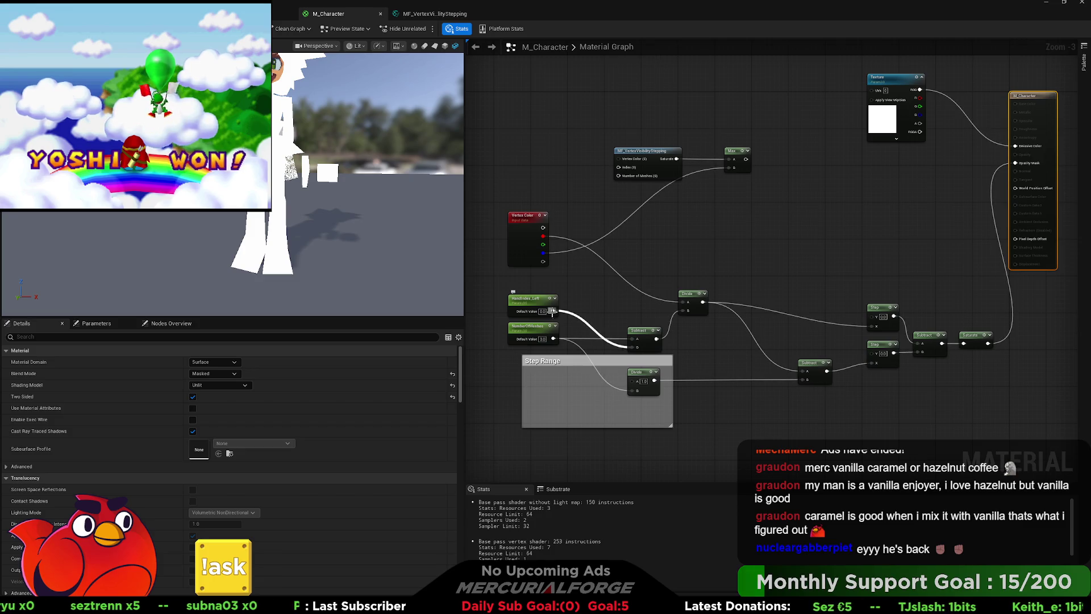
Reroute Vertex Color into the Step node's X input and set NumberOfMeshes' default to 10.
mouse_move(688, 306)
mouse_down()
mouse_move(707, 284)
mouse_move(885, 325)
mouse_move(543, 236)
mouse_move(686, 218)
mouse_up()
scroll(689, 244, up, 2)
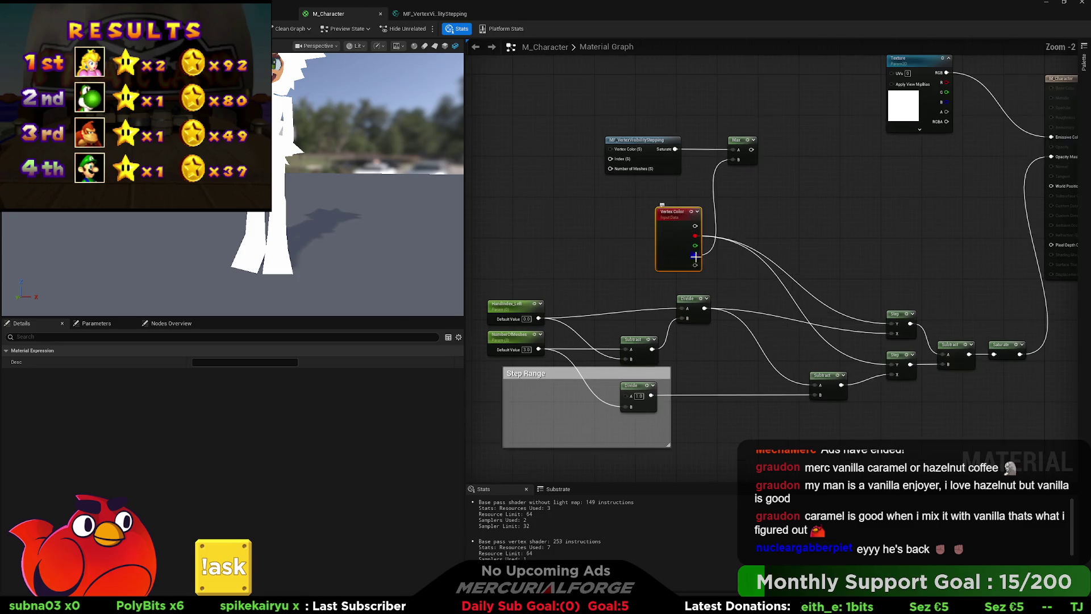
scroll(739, 261, down, 1)
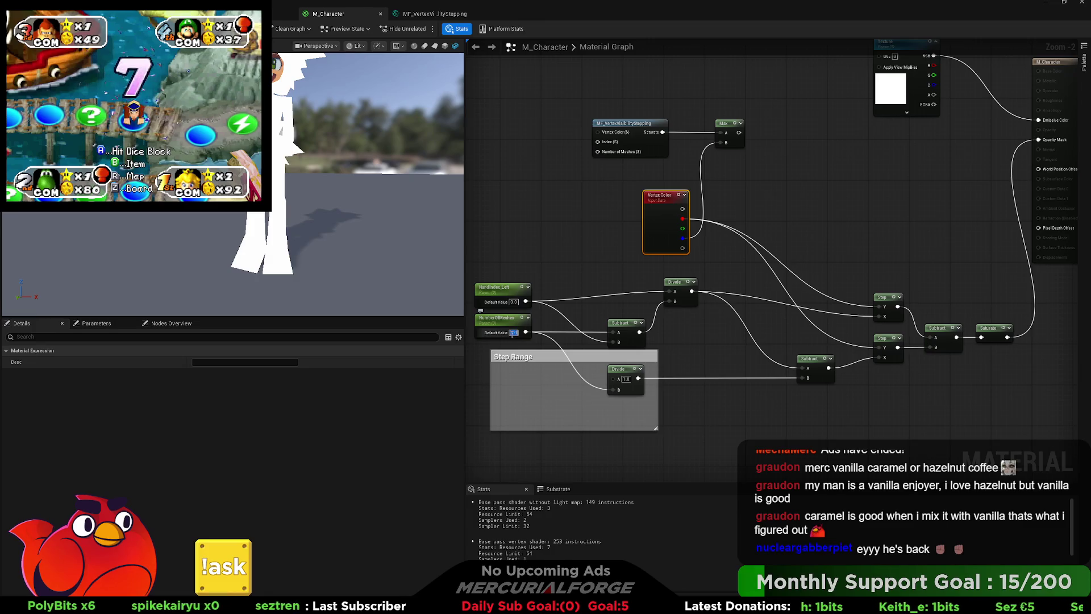
text(10)
click(584, 309)
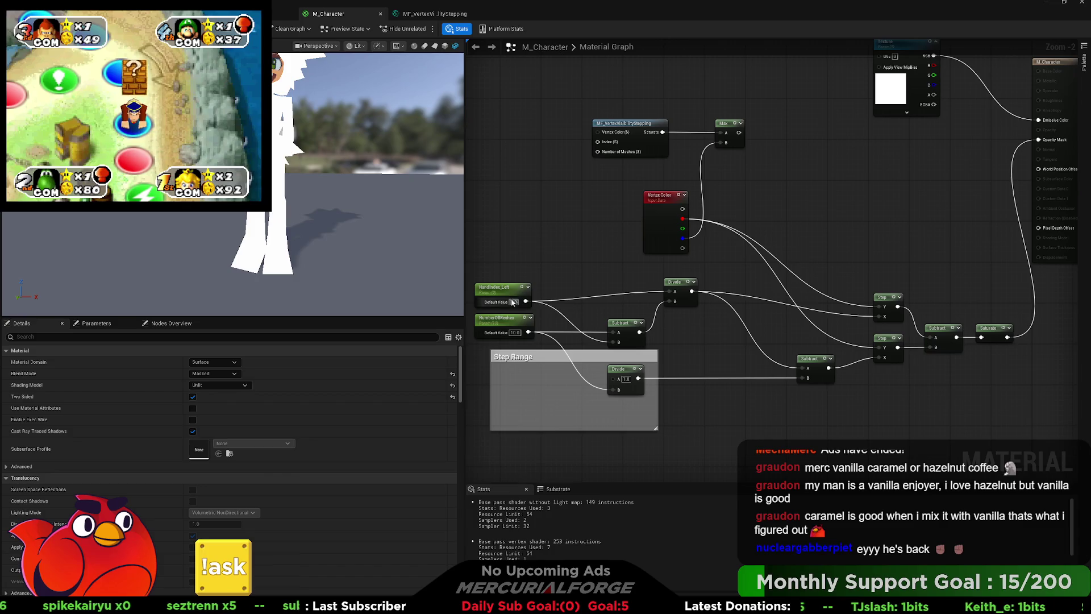
mouse_move(514, 302)
mouse_down()
mouse_move(507, 291)
mouse_move(715, 289)
mouse_move(575, 274)
mouse_up()
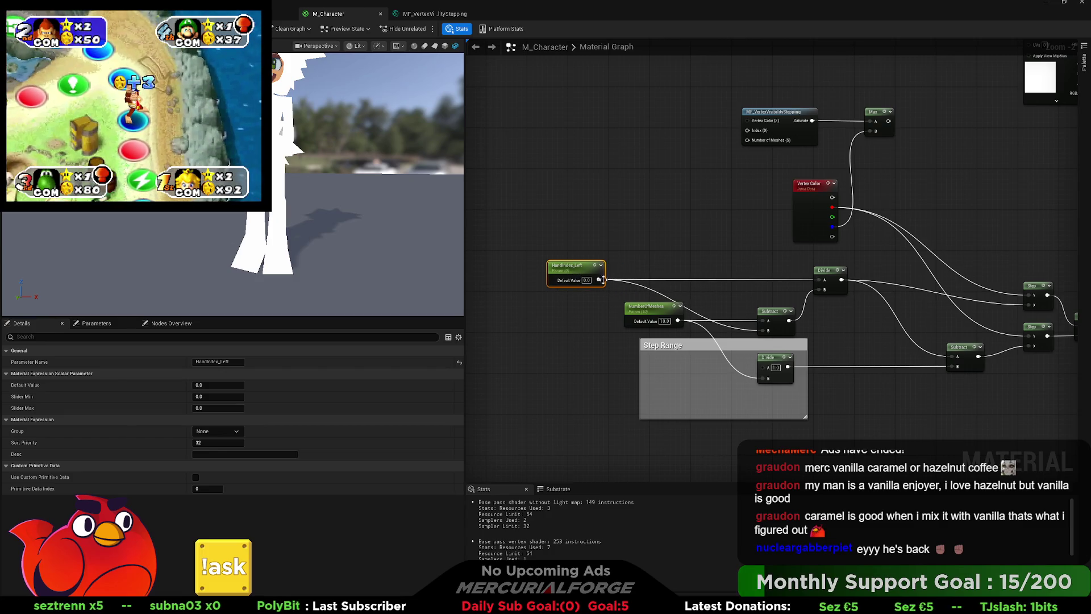
Try an extra Subtract on HandIndex_Left with B of 9, then delete it.
click(657, 253)
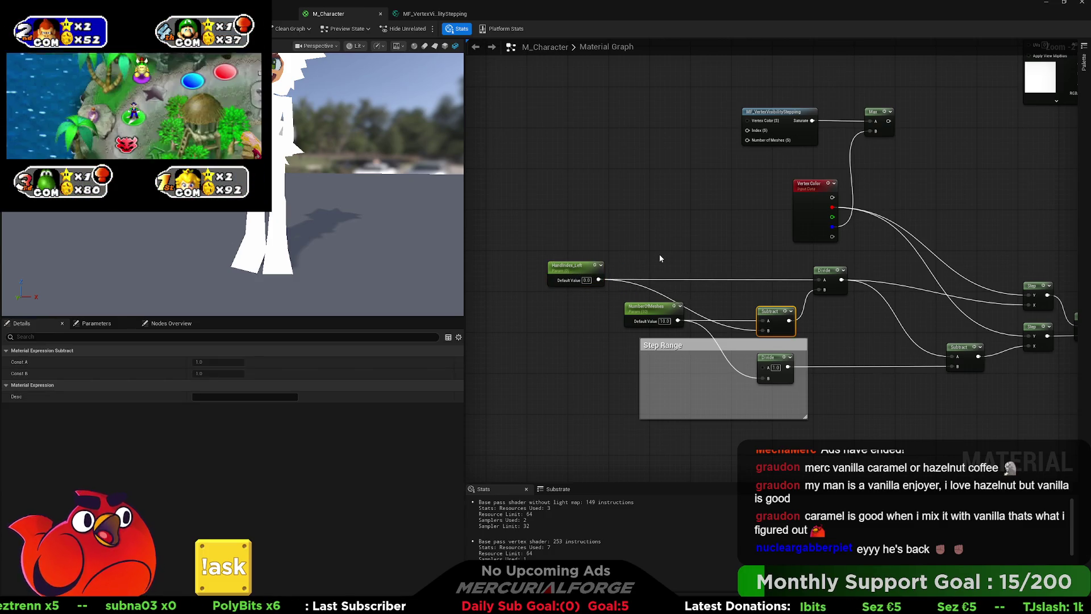
drag(599, 279, 660, 265)
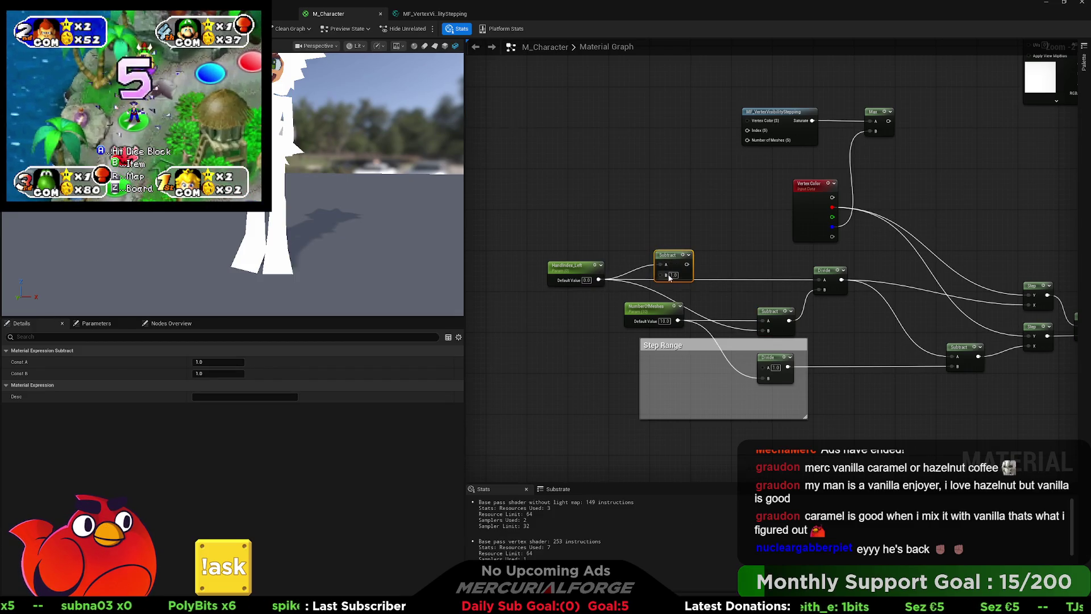
click(720, 265)
double_click(674, 276)
text(9)
key(Return)
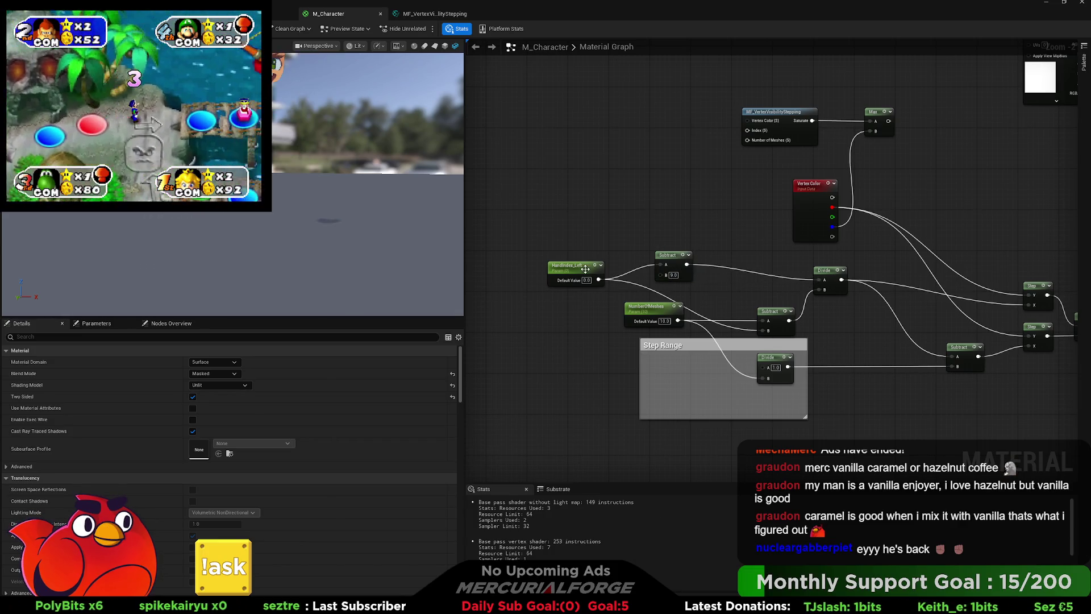
drag(586, 273, 617, 257)
click(618, 265)
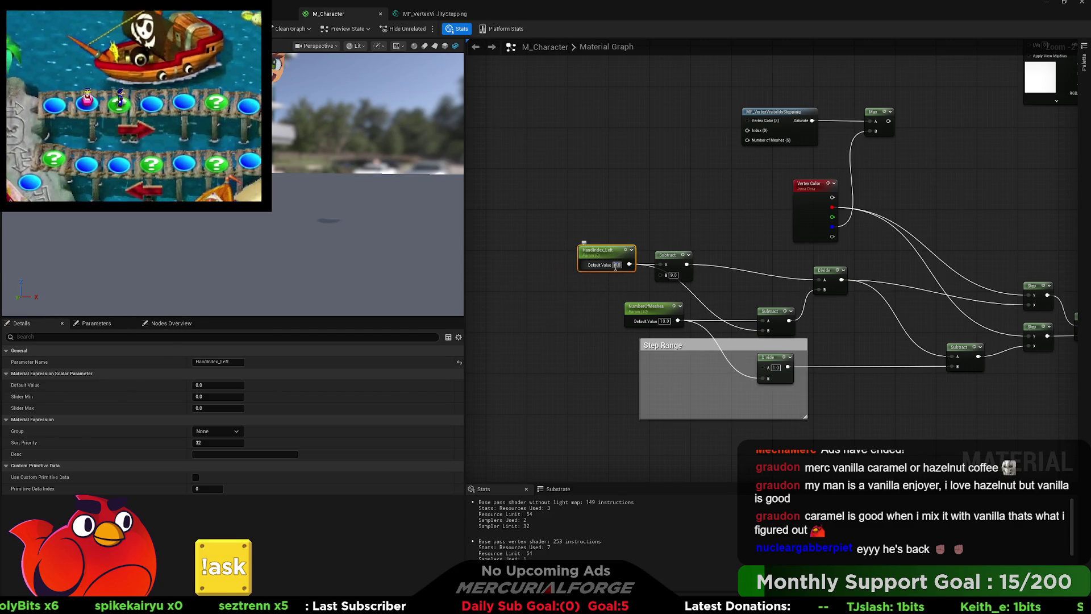
scroll(632, 281, up, 2)
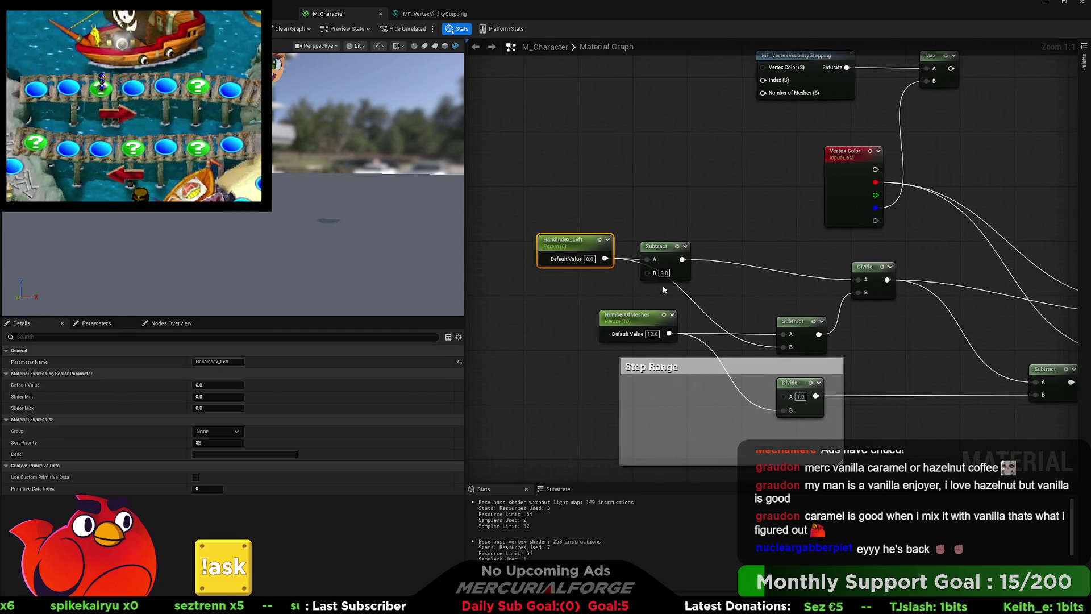
text(0)
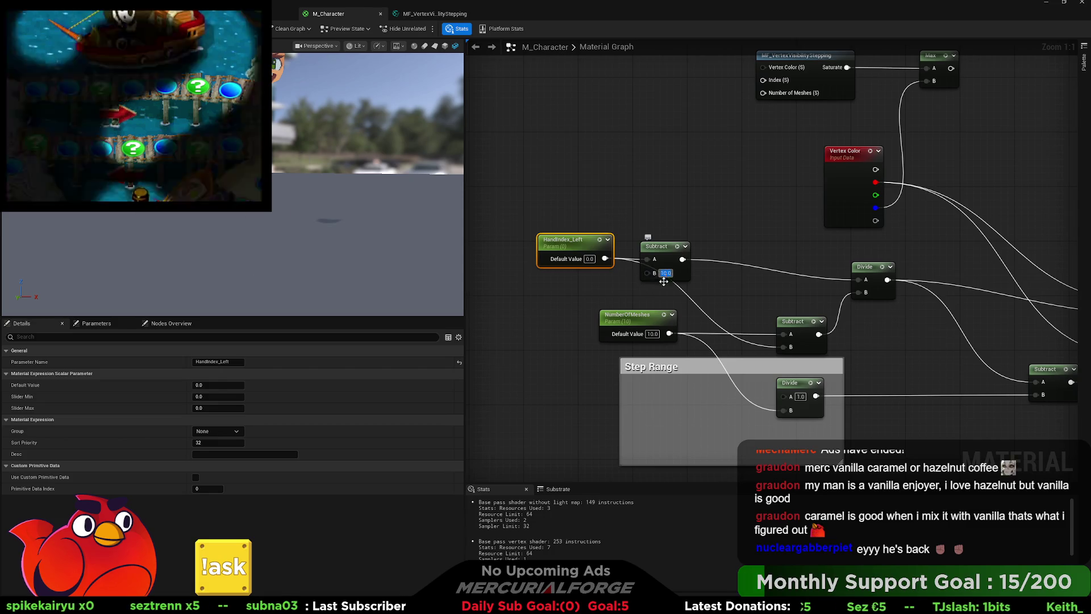
click(631, 287)
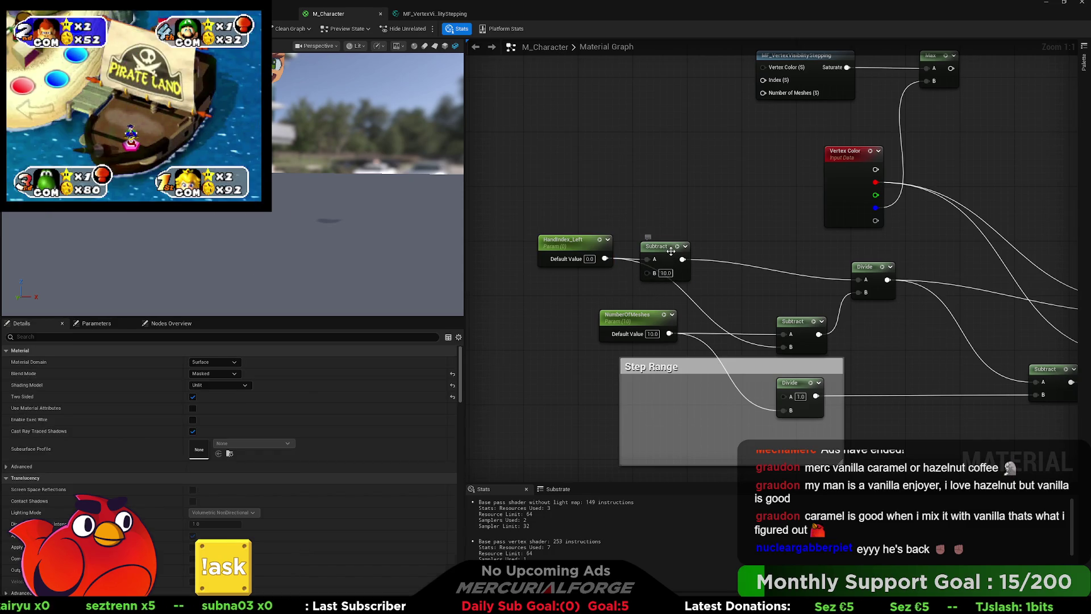
click(669, 252)
key(Delete)
Wire HandIndex_Left directly into Divide's A, testing default values 1, 9 and 10.
drag(605, 258, 859, 280)
click(589, 259)
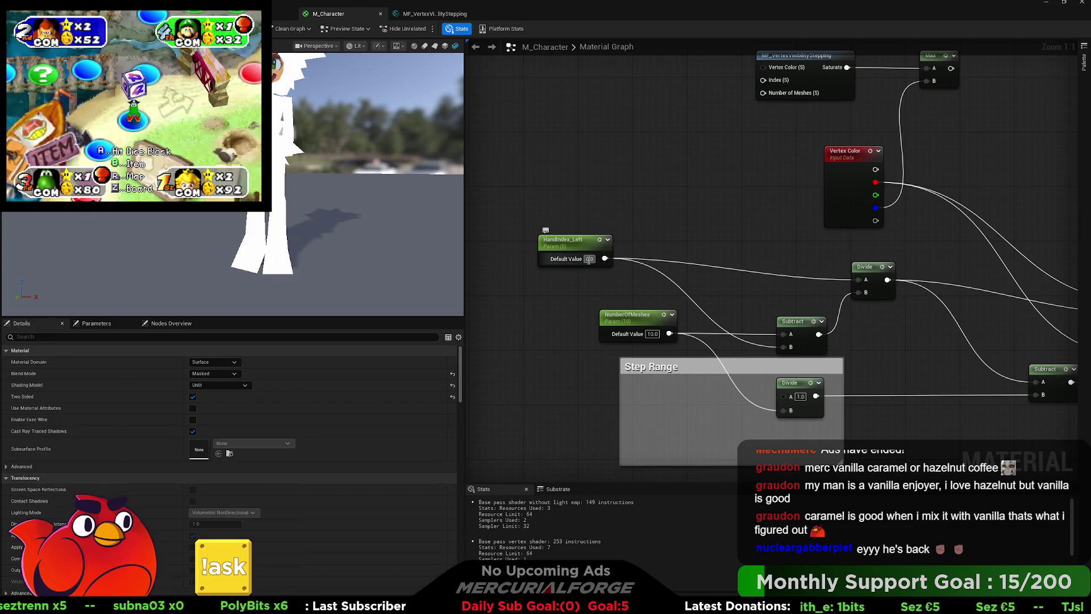
text(1)
key(Return)
text(9)
key(Return)
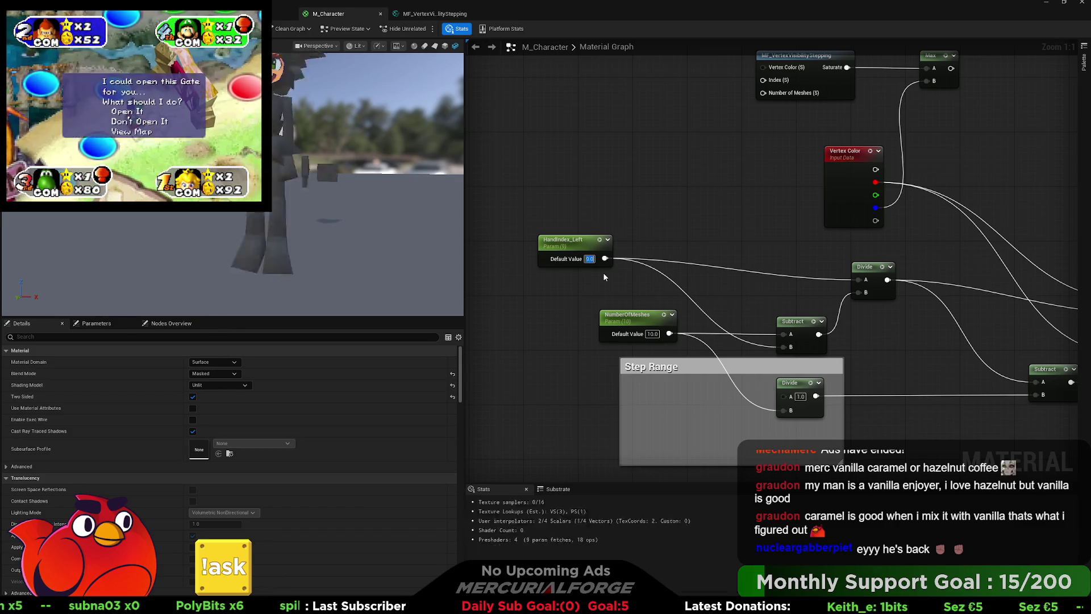
text(10)
key(Return)
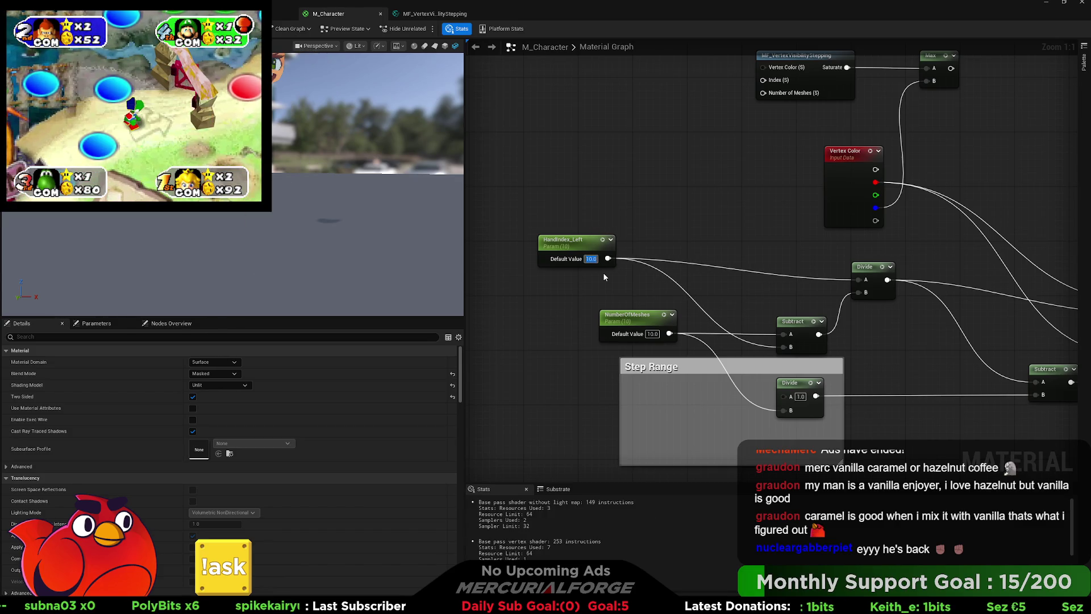
drag(730, 283, 636, 244)
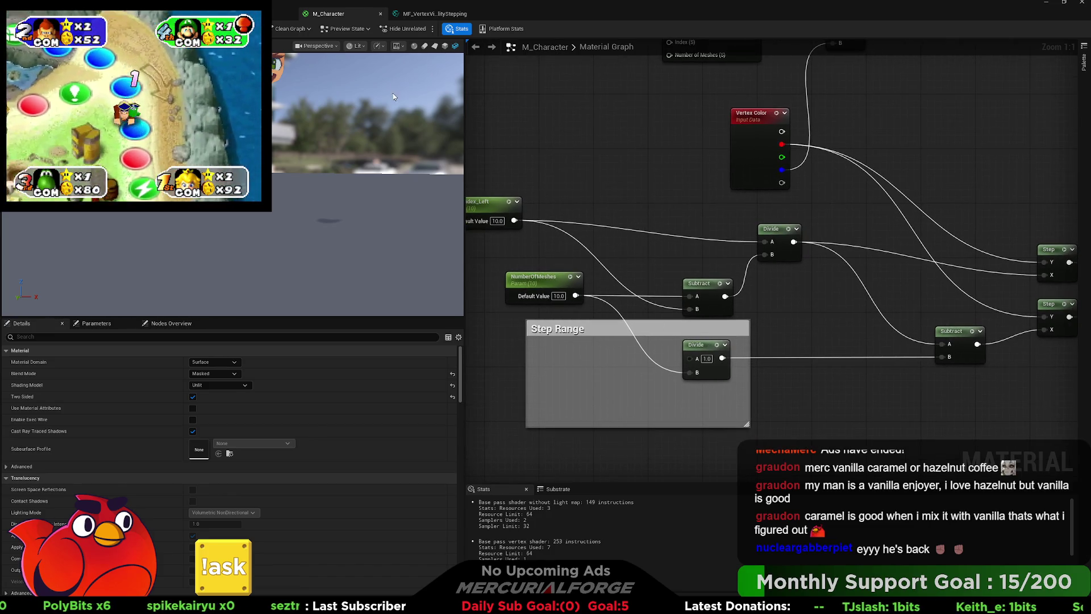
Put NumberOfMeshes in the Step Range comment, leave Subtract's B at constant 1.0, and place HandIndex_Left beside Divide.
click(411, 16)
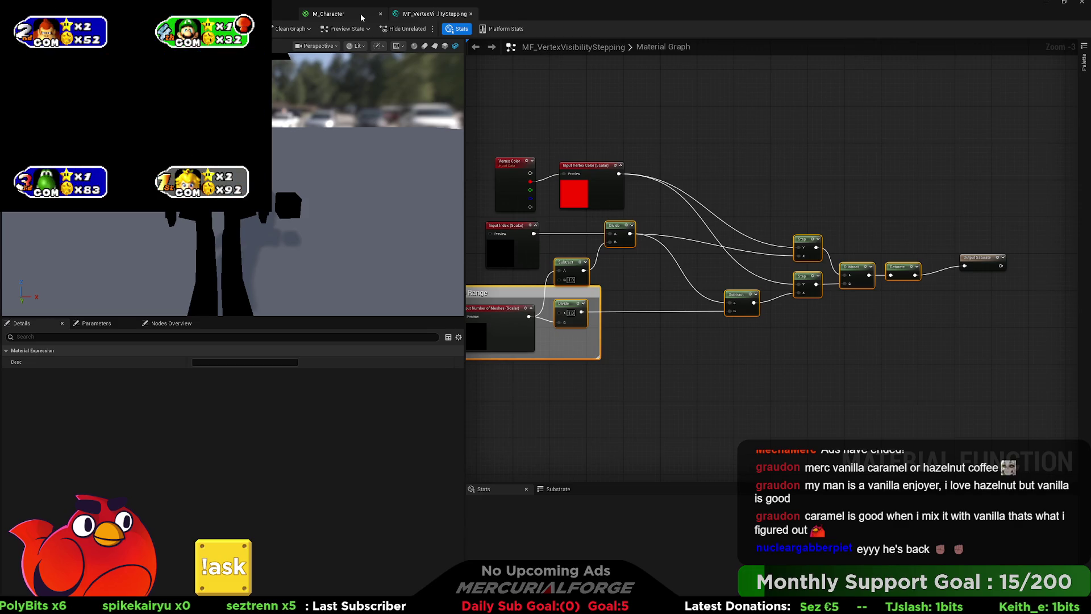
click(360, 14)
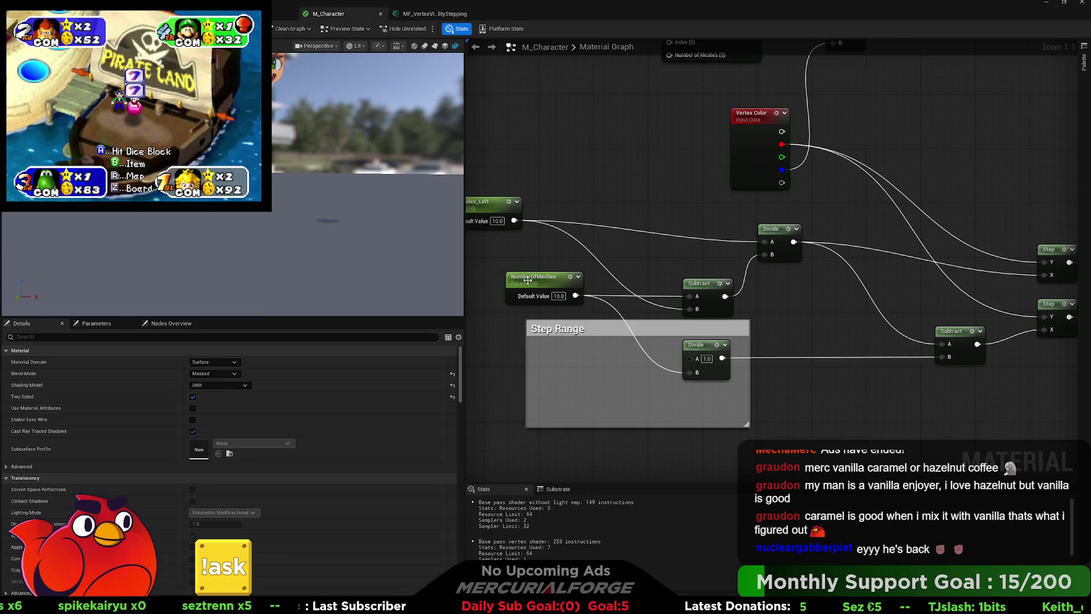
mouse_move(542, 280)
mouse_down()
mouse_move(582, 368)
mouse_move(589, 355)
mouse_up()
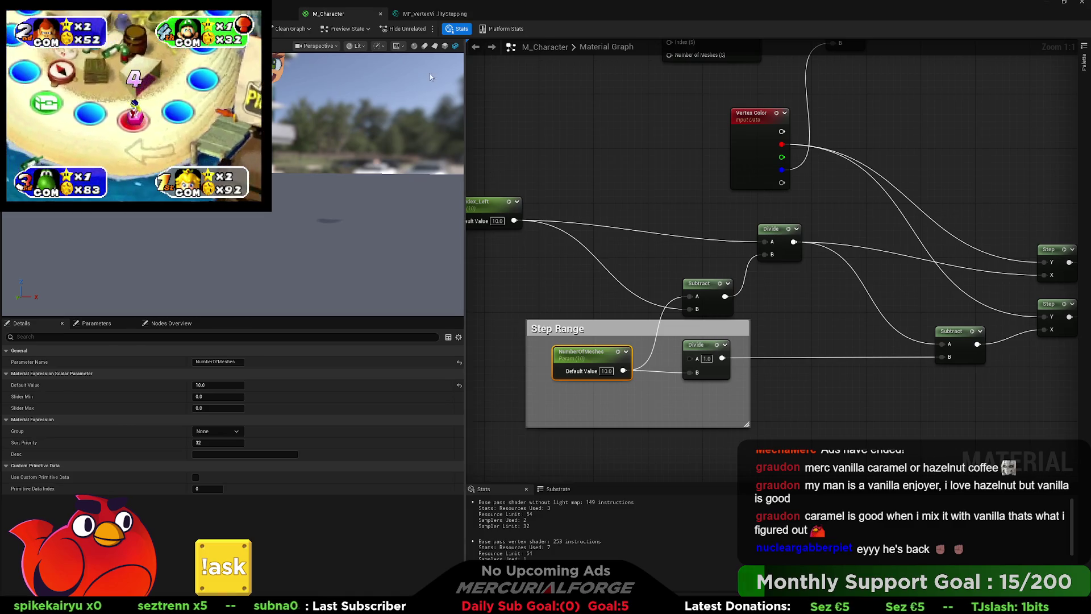
click(426, 14)
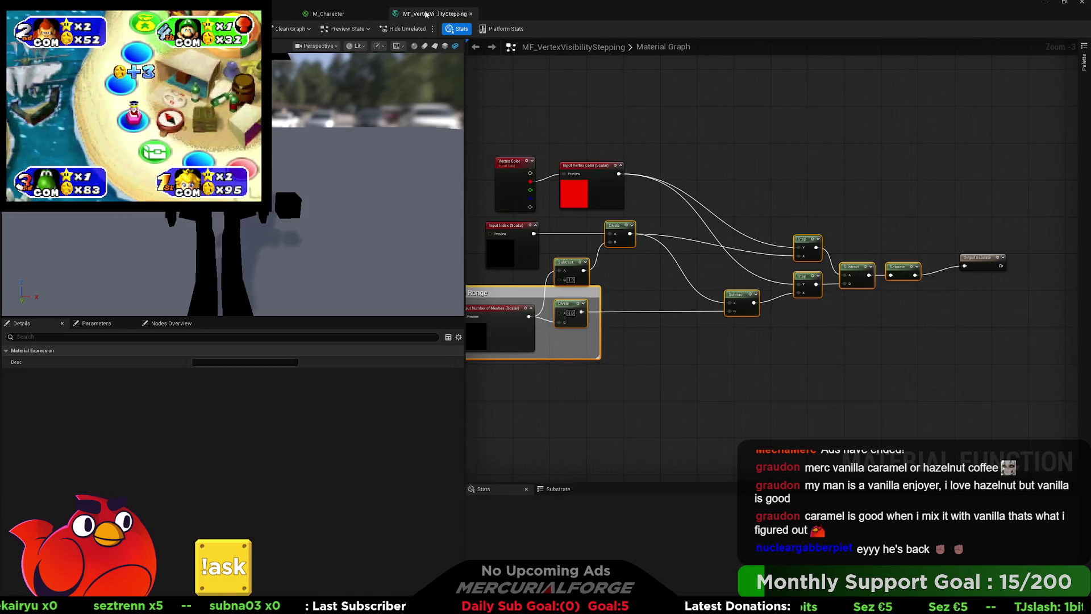
click(338, 15)
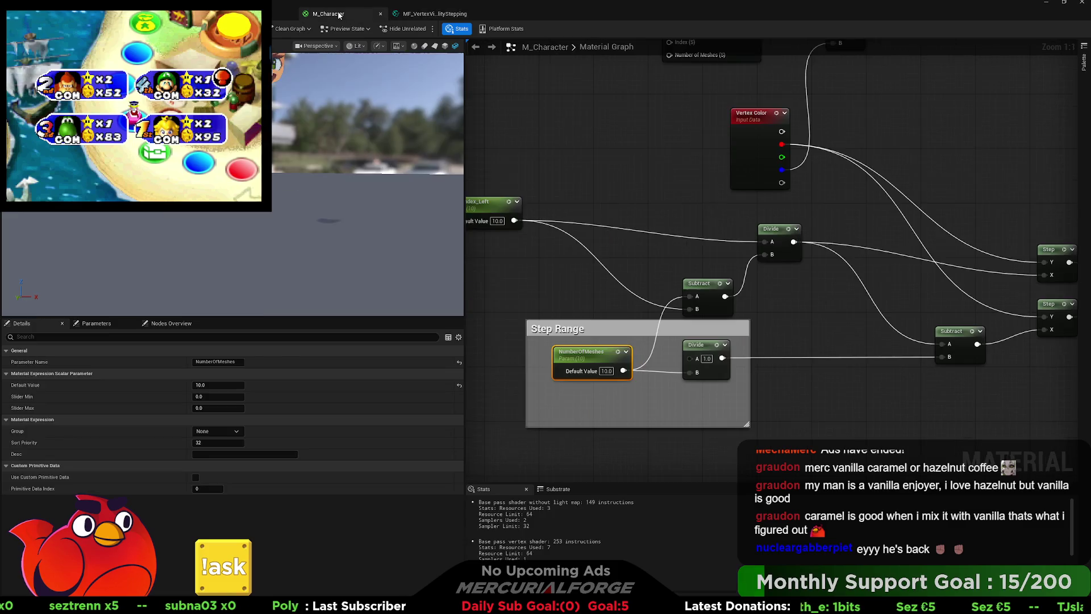
alt+click(690, 308)
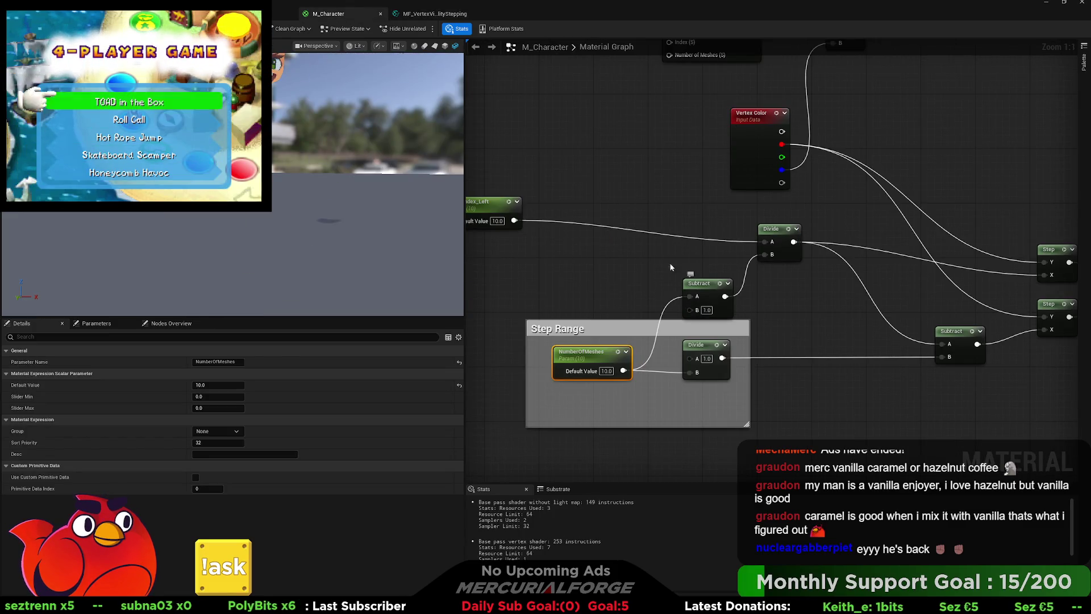
mouse_move(498, 208)
mouse_down()
mouse_move(626, 224)
mouse_move(593, 230)
mouse_up()
Test HandIndex_Left values 0, 1, 2, 4, 7, 8, 9 and 10 in the preview.
click(594, 243)
text(0)
key(Return)
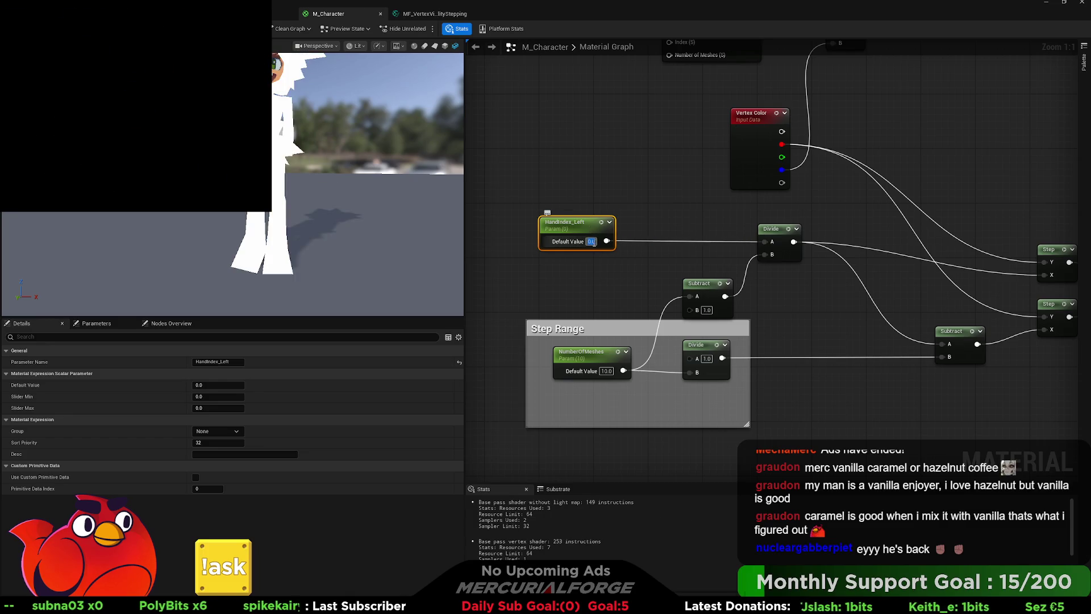
text(1)
key(Return)
text(2)
key(Return)
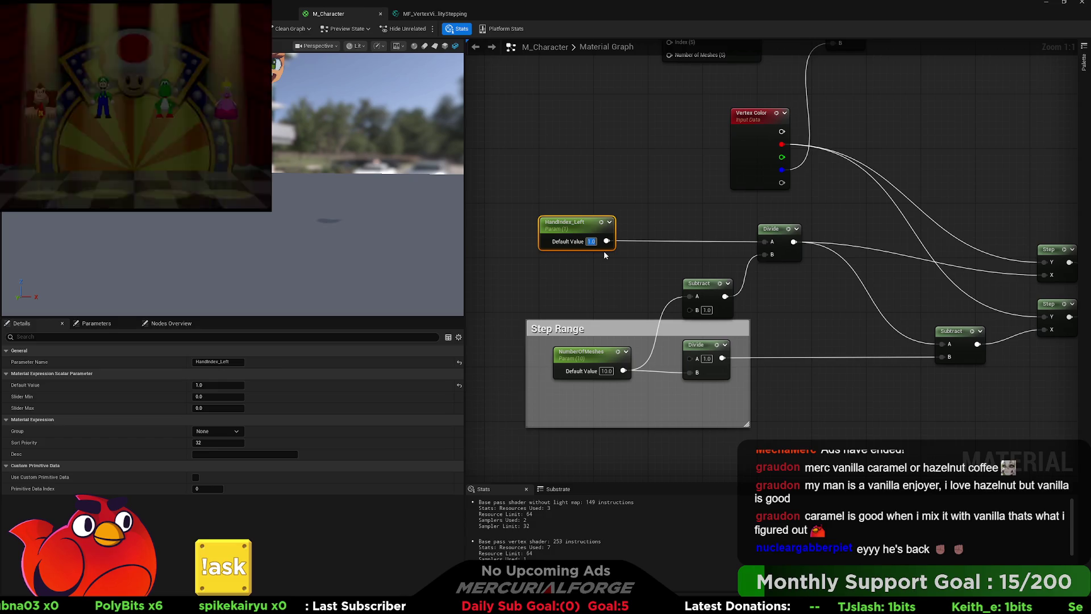
text(4)
key(Return)
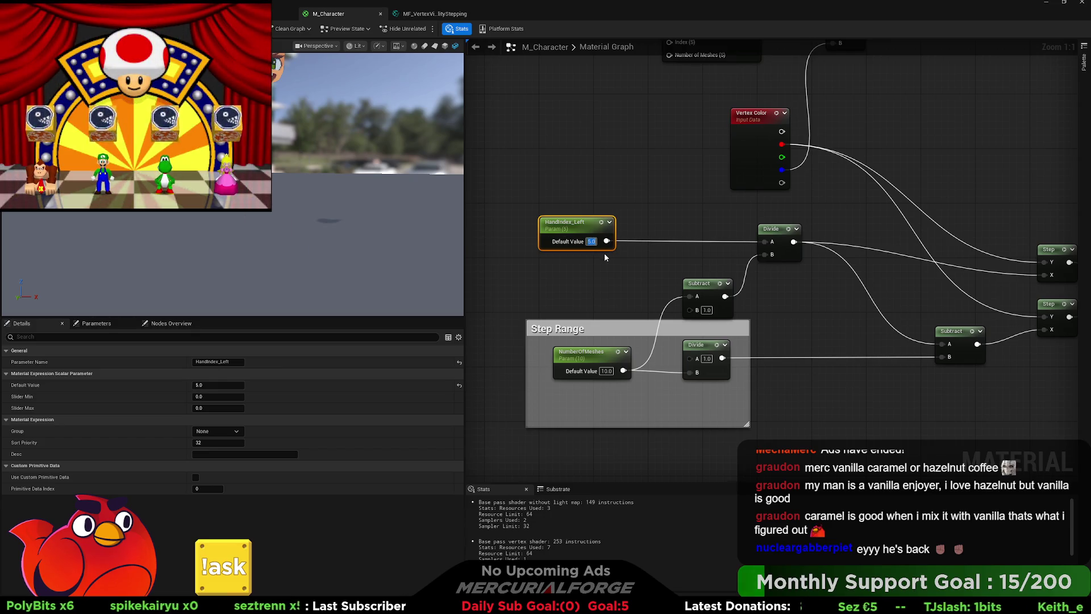
text(7)
key(Return)
text(8)
key(Return)
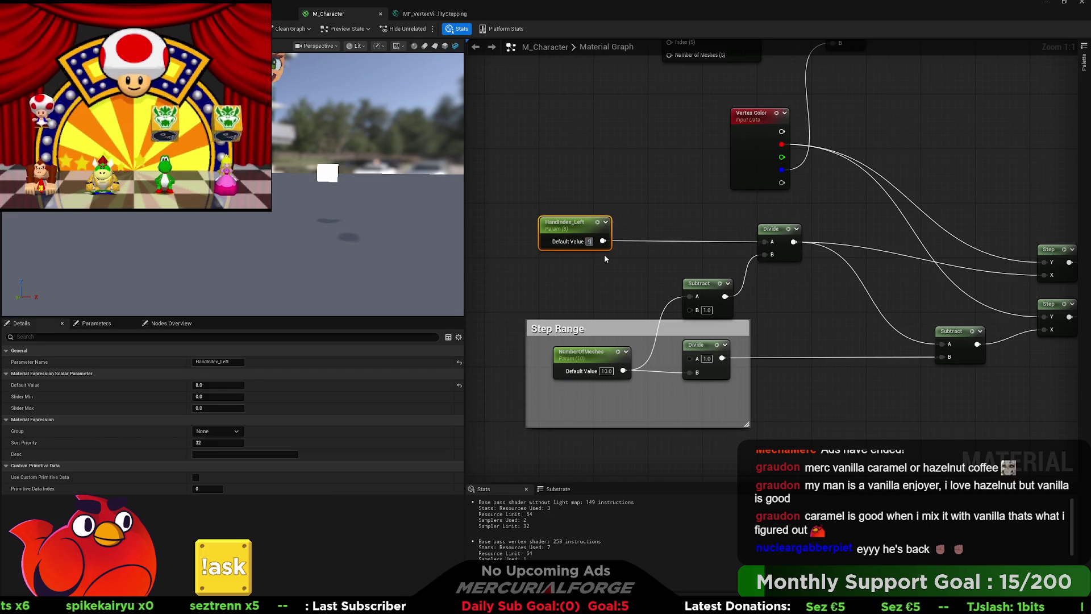
text(9)
key(Return)
text(10)
key(Return)
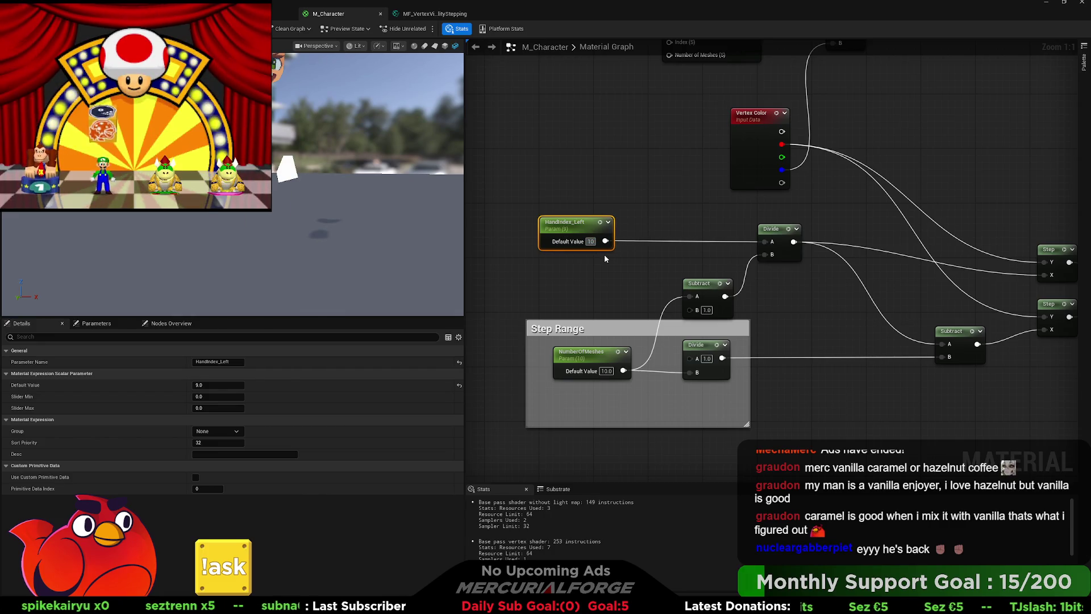
click(602, 260)
mouse_move(579, 226)
mouse_down()
mouse_move(518, 227)
mouse_move(586, 240)
mouse_up()
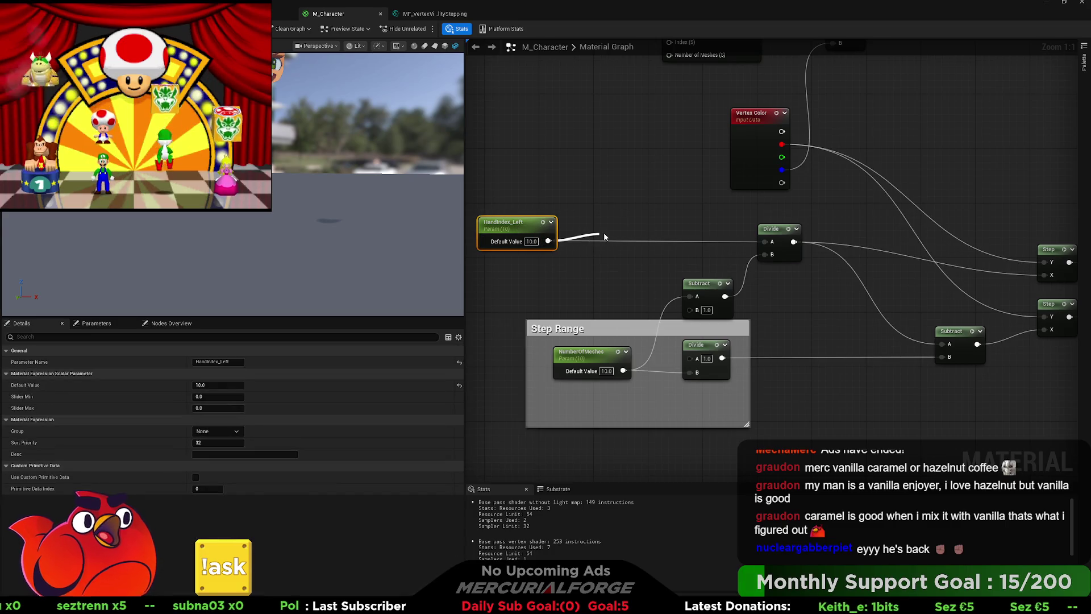
Insert a Subtract with B = 10 between HandIndex_Left and Divide.
drag(605, 237, 764, 241)
click(663, 265)
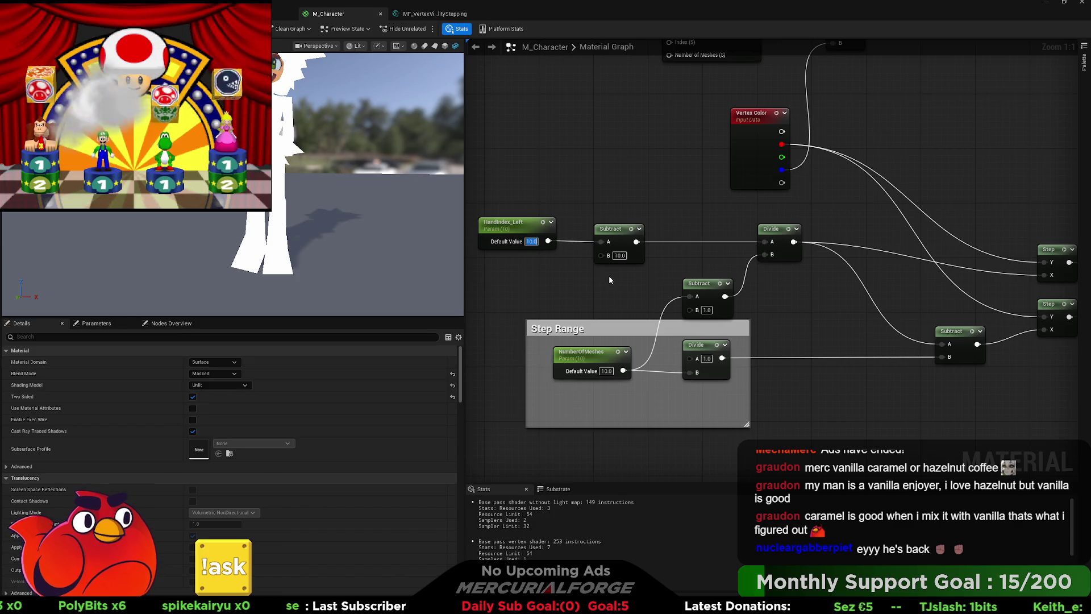
text(0)
key(Return)
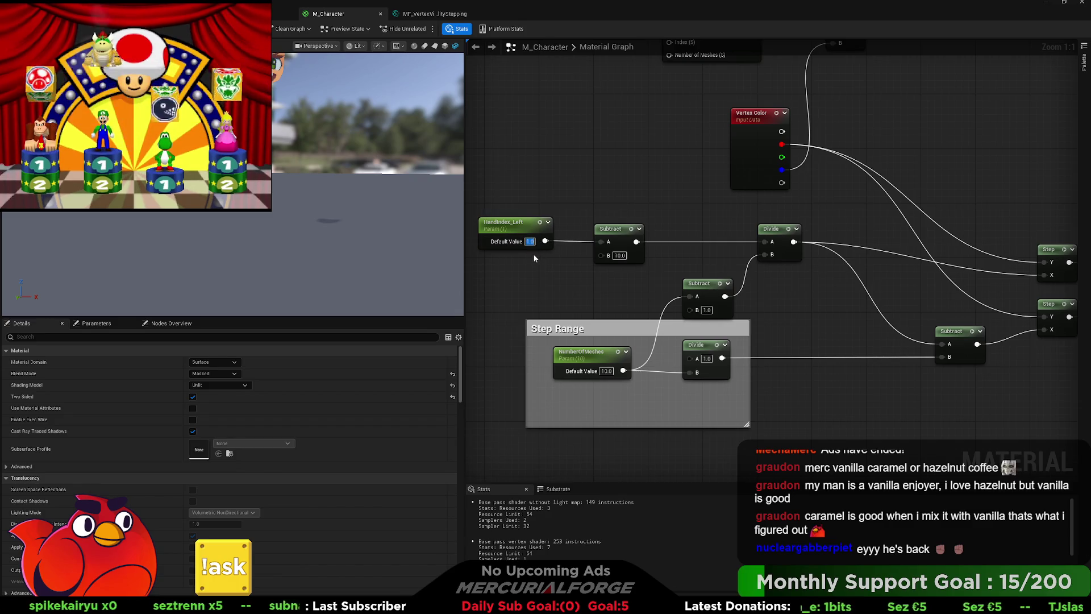
text(0)
key(Return)
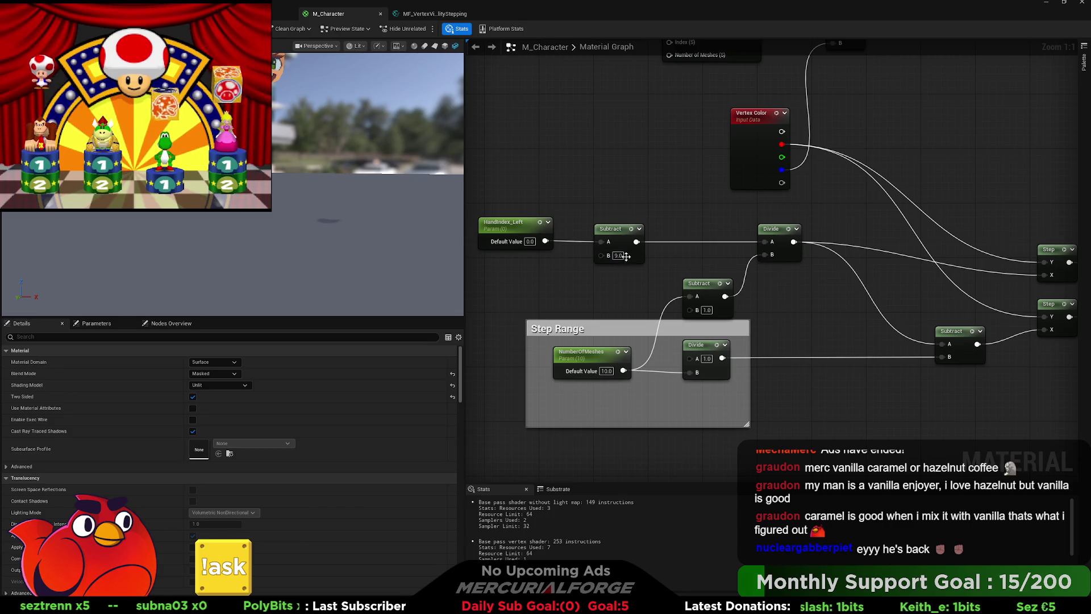
text(0)
key(Return)
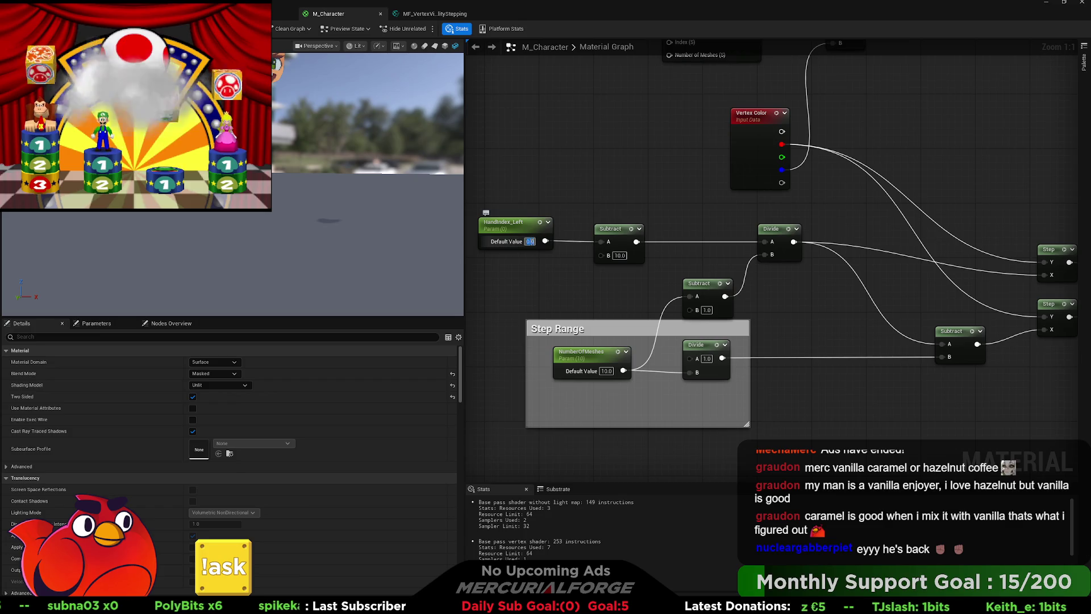
text(1)
key(Return)
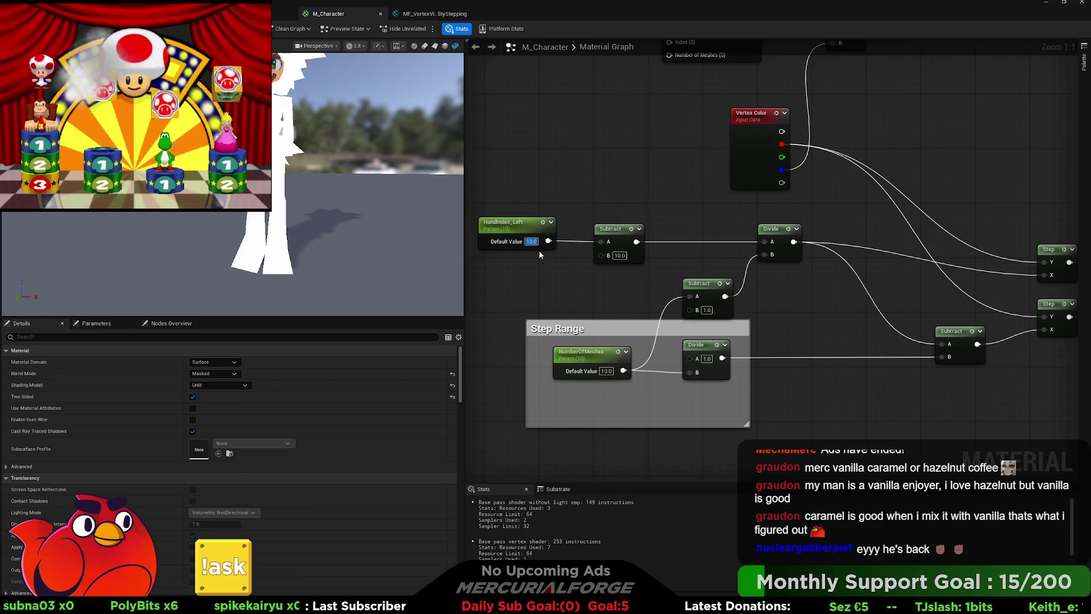
Retest HandIndex_Left at 8, 3, 2 and finally 1.
key(BackSpace)
text(8)
key(Return)
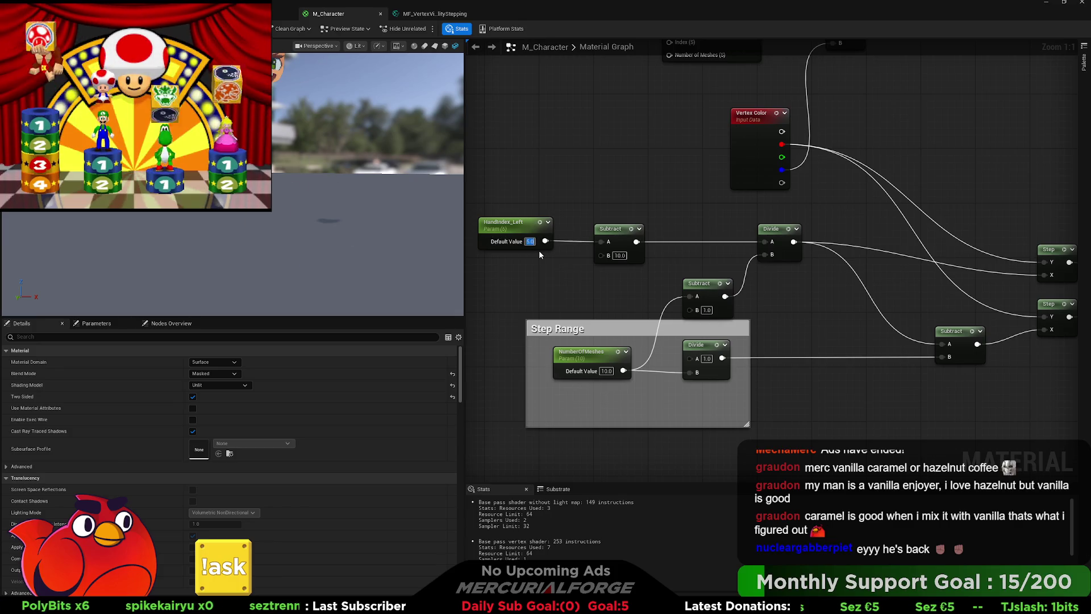
text(3)
key(Return)
text(2)
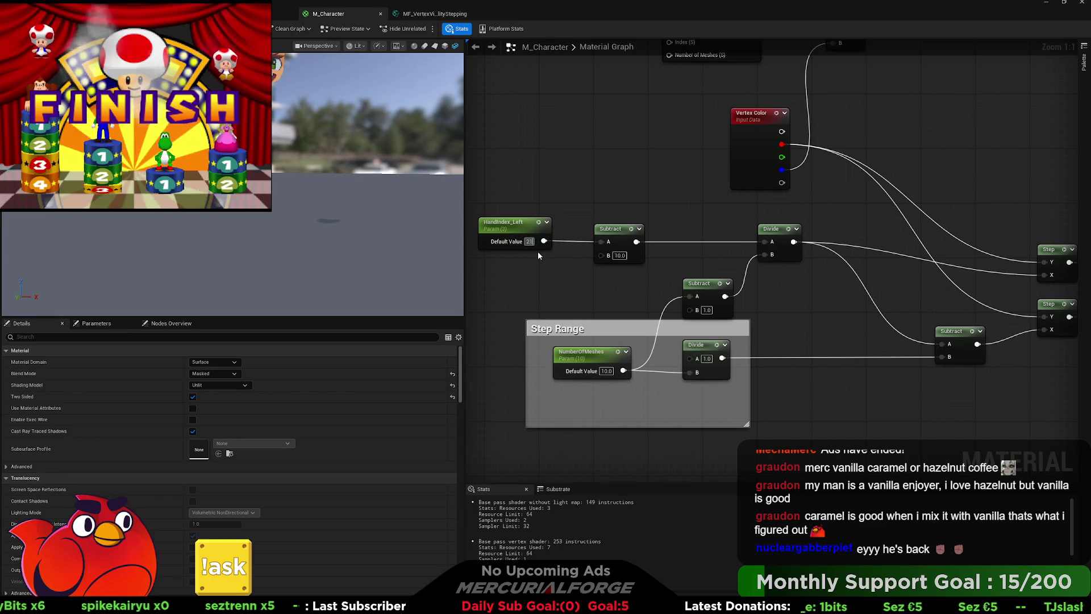
key(Return)
text(1)
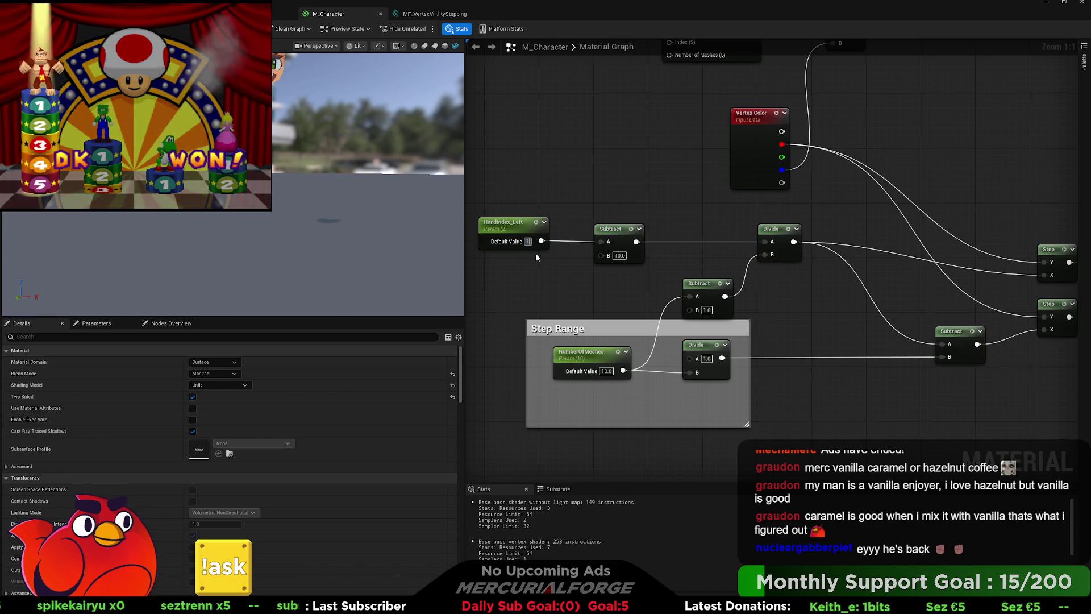
click(558, 265)
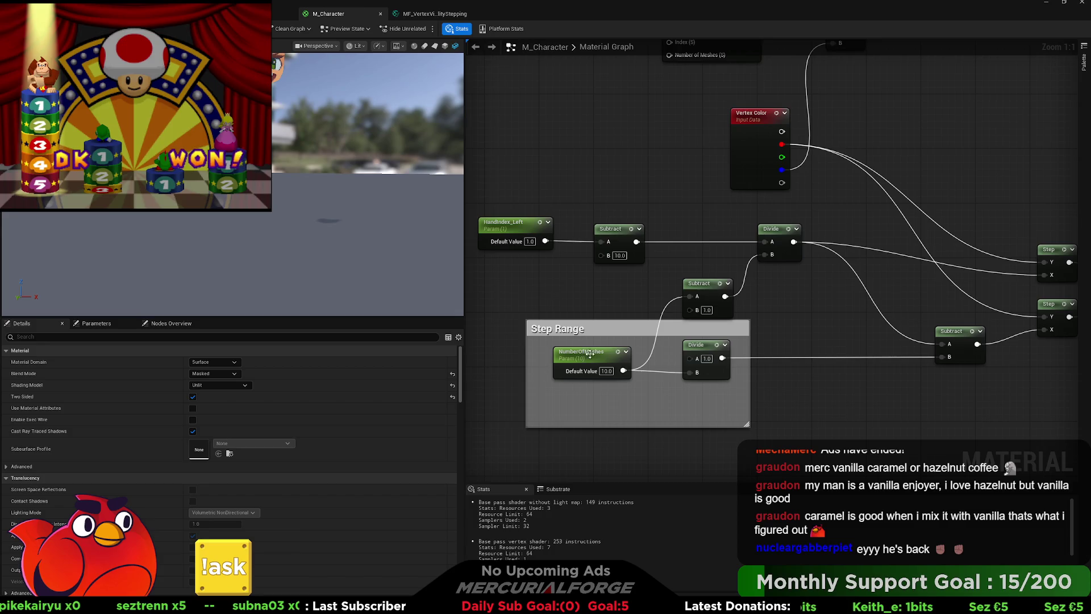
Feed NumberOfMeshes into the top Subtract's B in place of constant 10, and paste a DebugScalarValues node.
drag(612, 294, 594, 282)
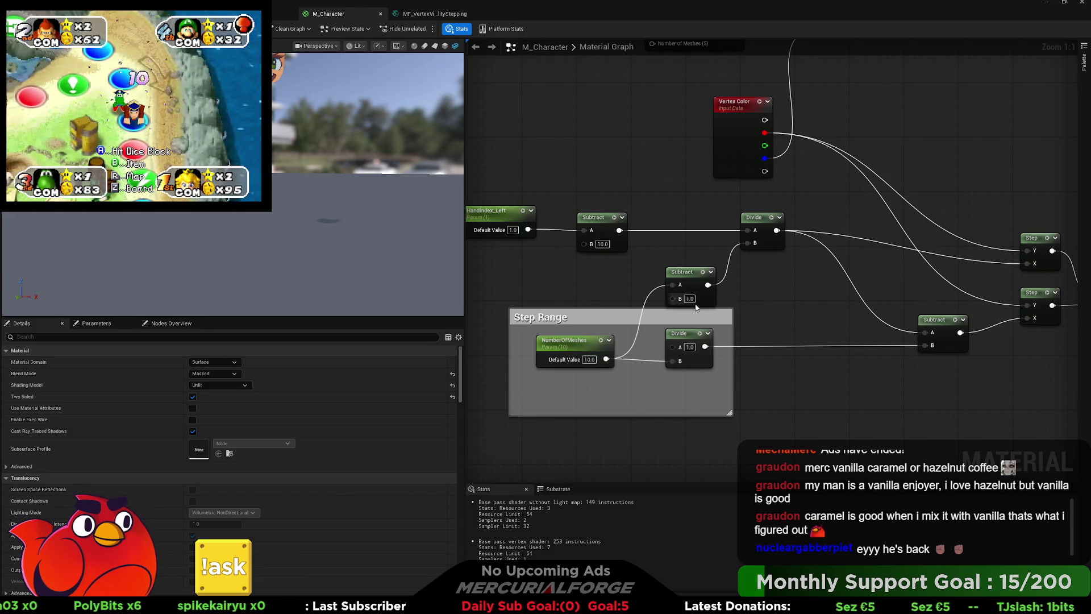
click(421, 15)
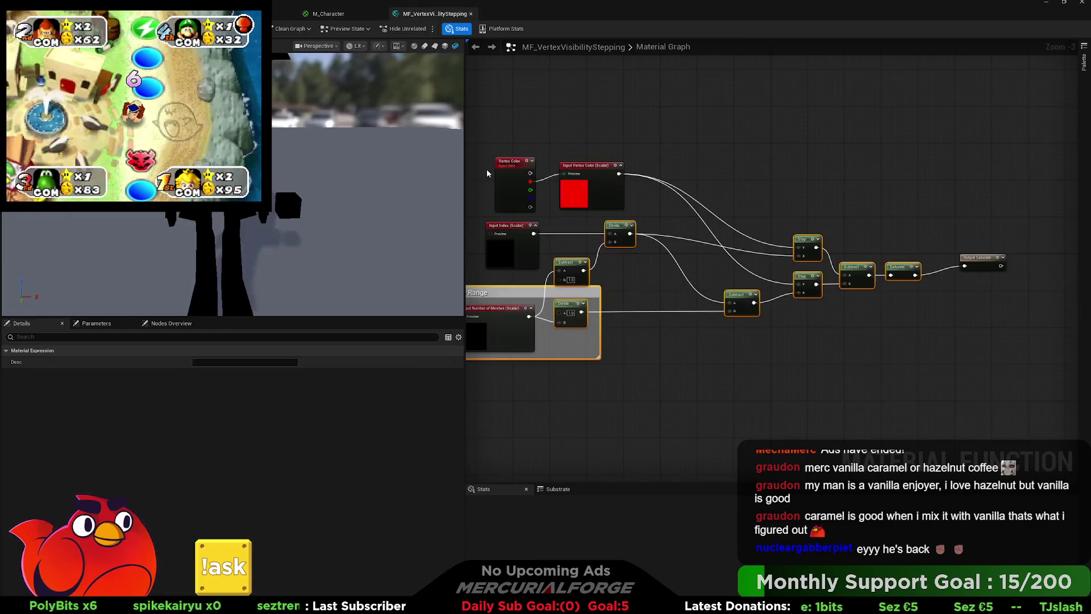
click(328, 13)
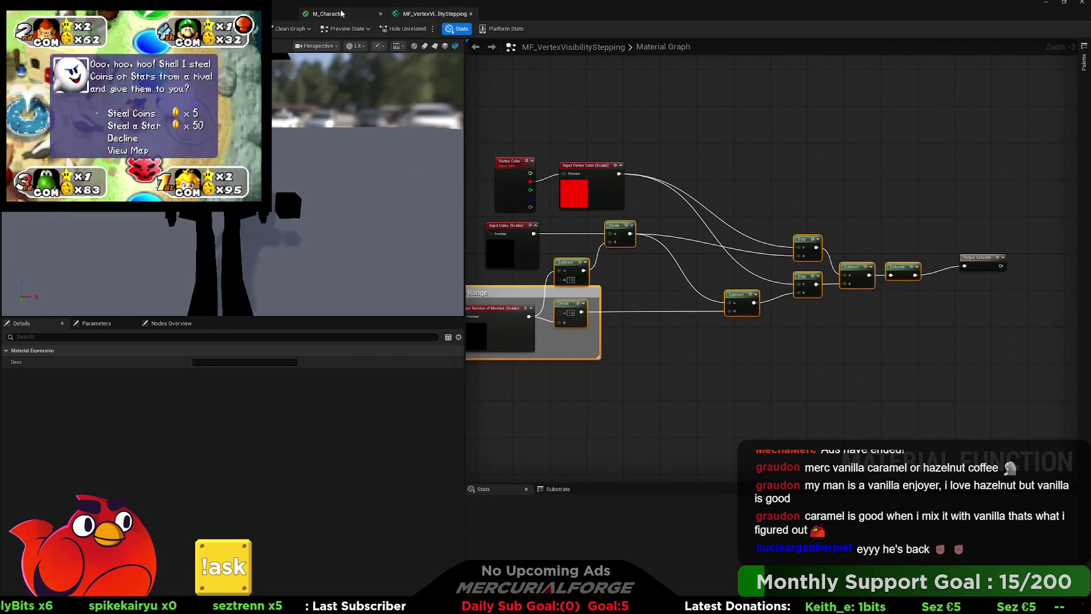
mouse_move(594, 230)
mouse_down()
mouse_move(633, 237)
mouse_move(578, 273)
mouse_move(516, 230)
mouse_move(572, 230)
mouse_up()
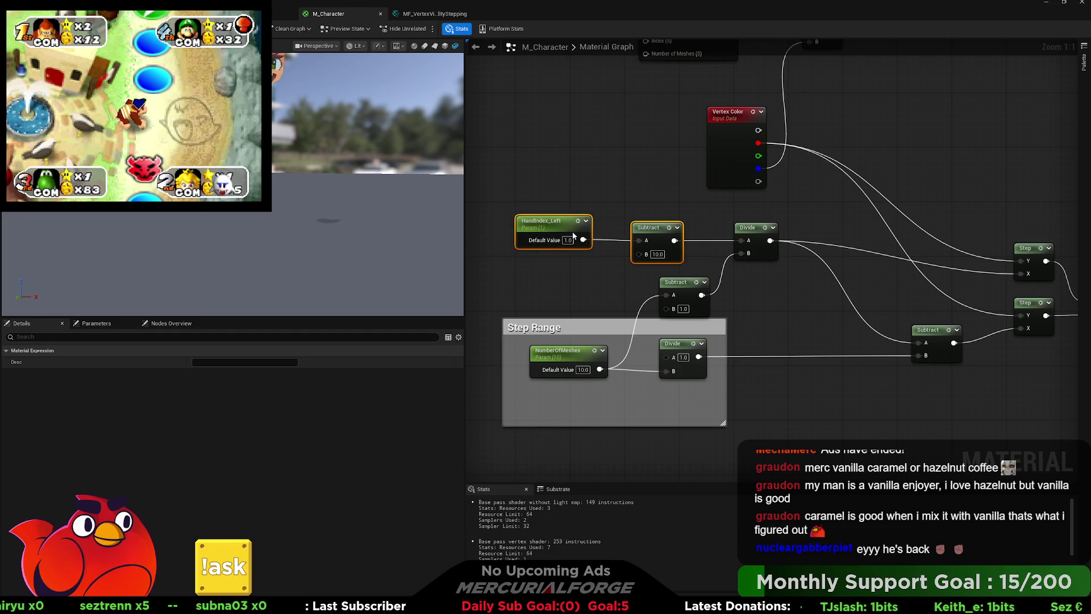
click(590, 293)
drag(599, 370, 607, 313)
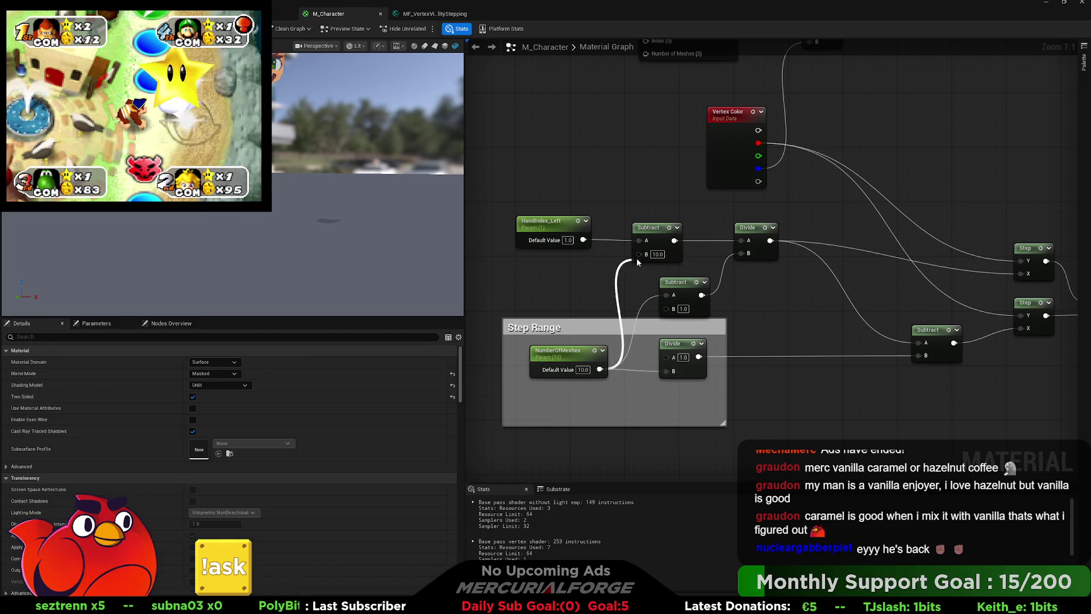
drag(637, 258, 501, 249)
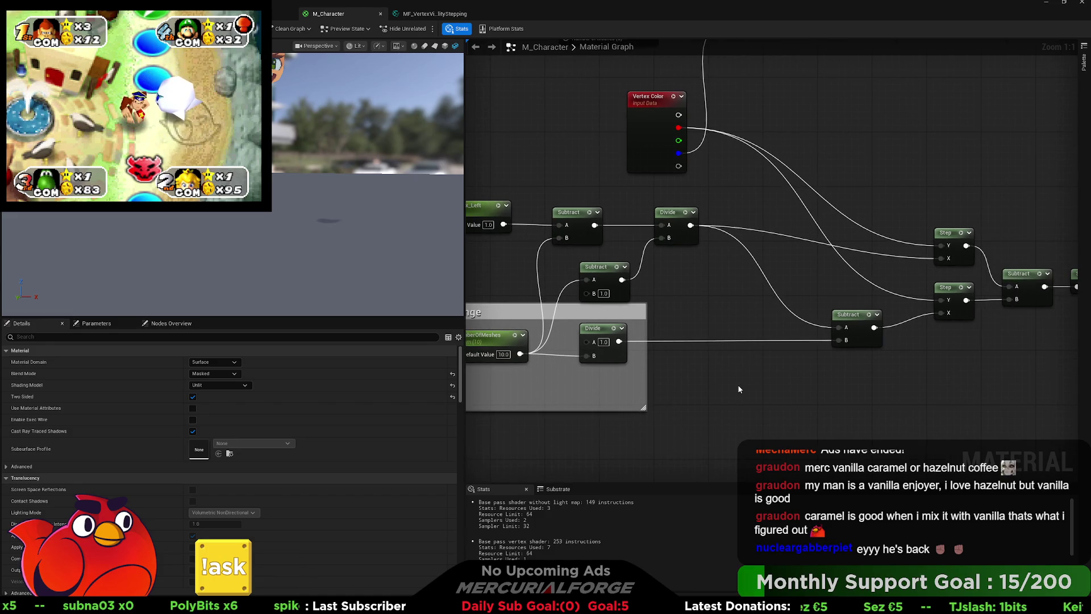
key(ctrl+v)
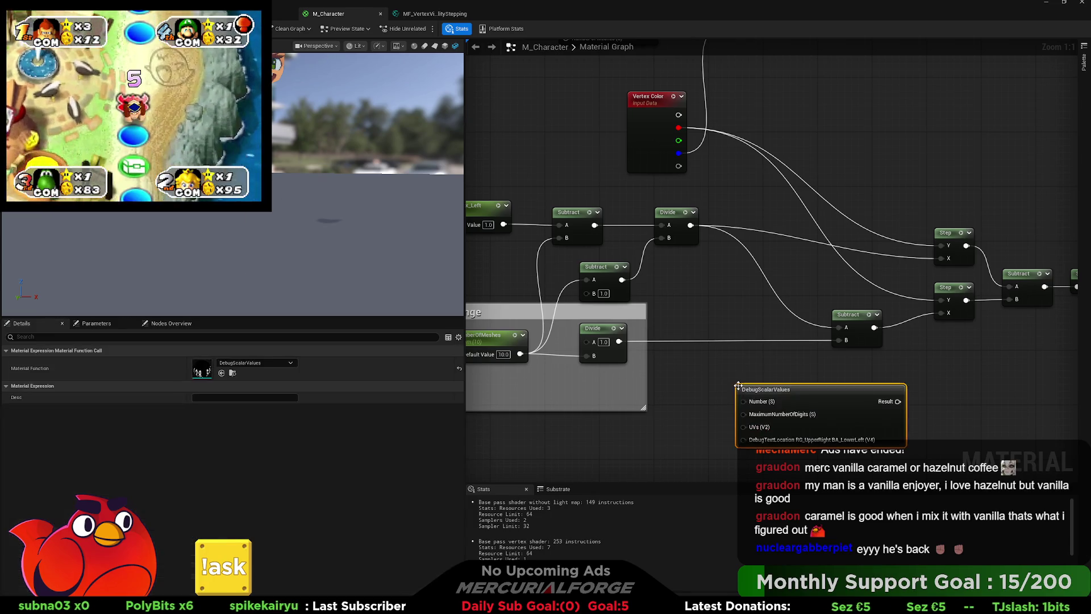
Preview the top Subtract's result through DebugScalarValues, which reads -9.0000060.
drag(745, 386, 739, 379)
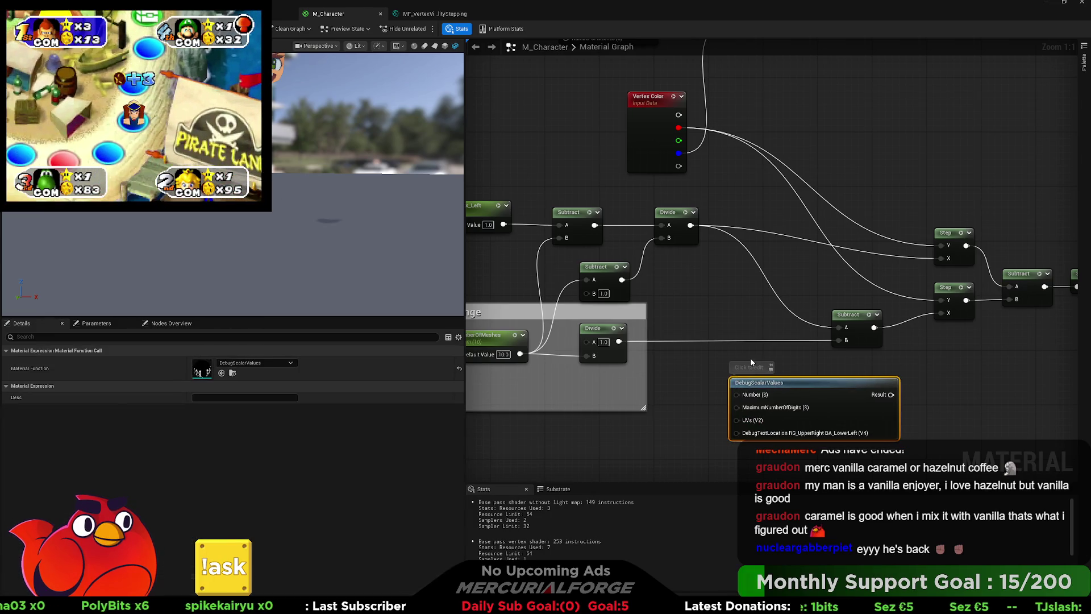
click(750, 356)
key(Home)
mouse_move(648, 218)
mouse_down()
mouse_move(741, 370)
mouse_move(821, 386)
mouse_up()
click(827, 377)
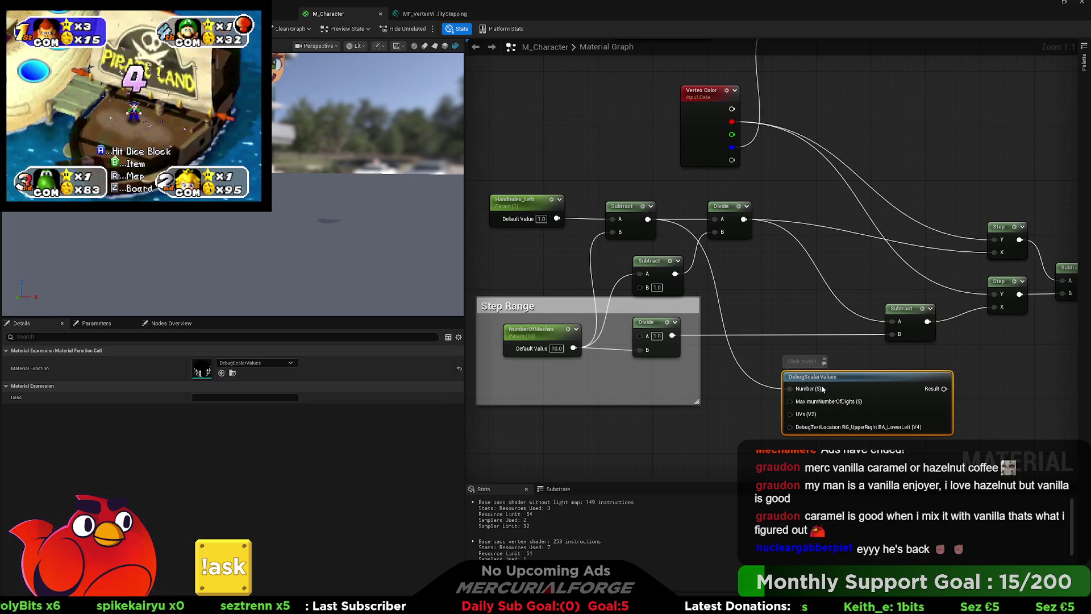
key(space)
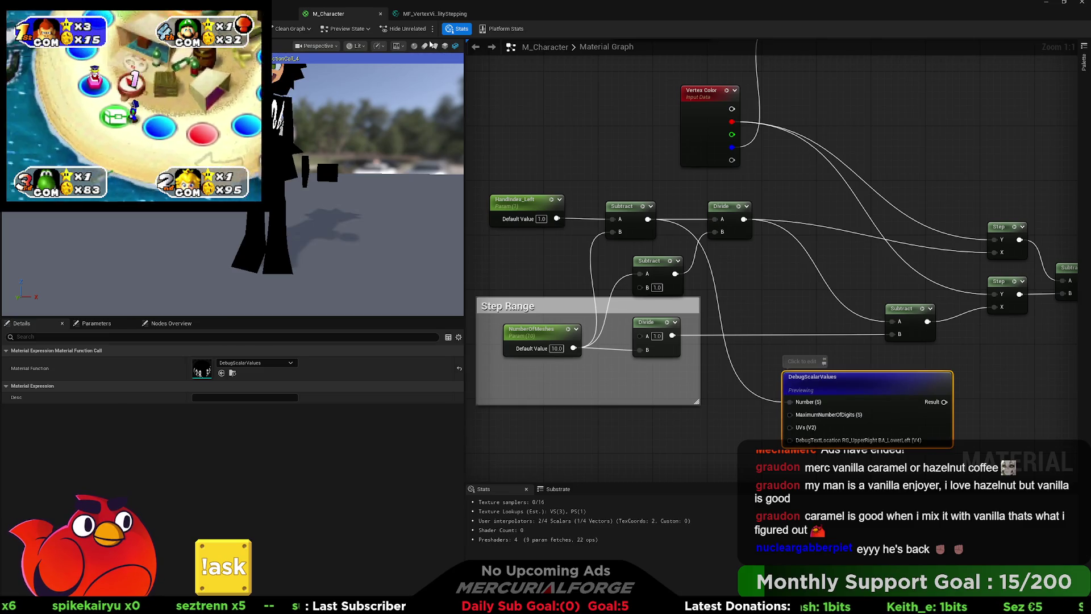
drag(427, 146, 437, 222)
click(583, 245)
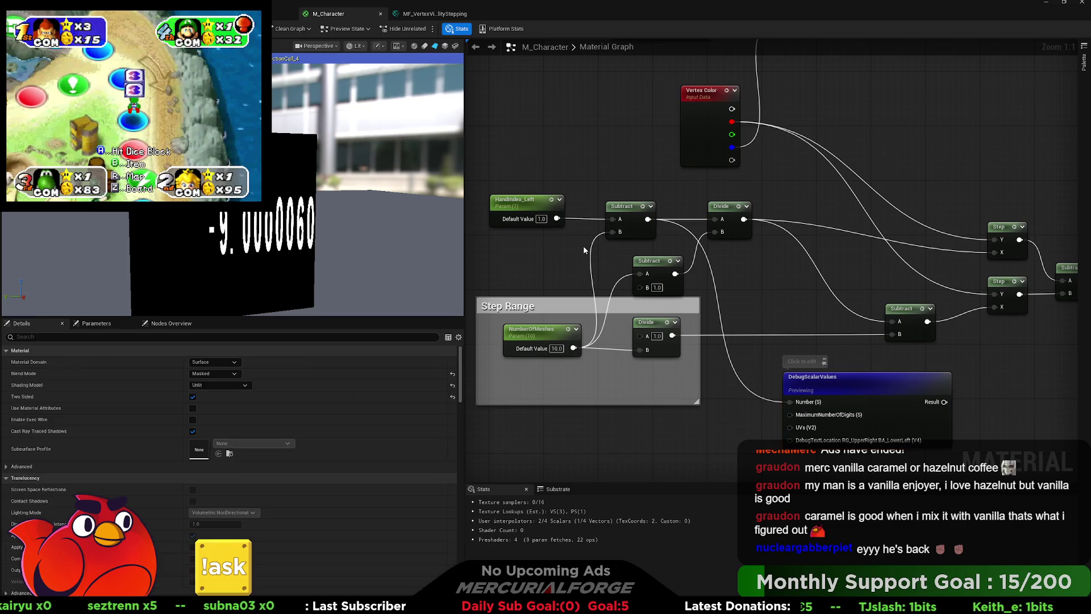
Delete the debug node and wire HandIndex_Left into Subtract's B, leaving A unconnected.
click(859, 392)
key(Delete)
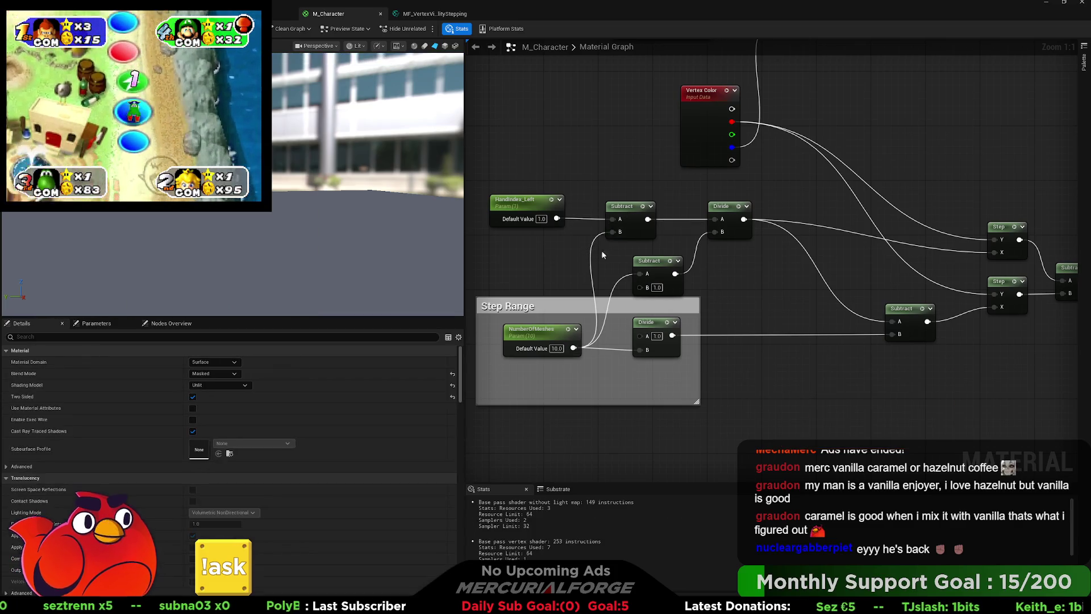
drag(559, 219, 617, 233)
alt+click(618, 220)
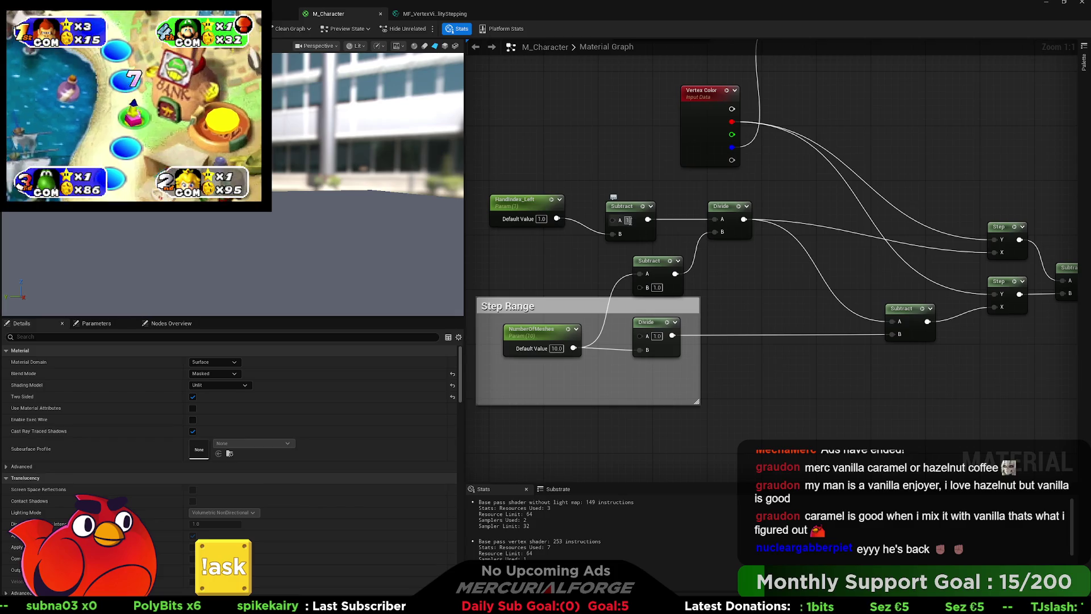
Set the Subtract's A value to 10 and preview the material on a flat plane.
text(10)
key(Return)
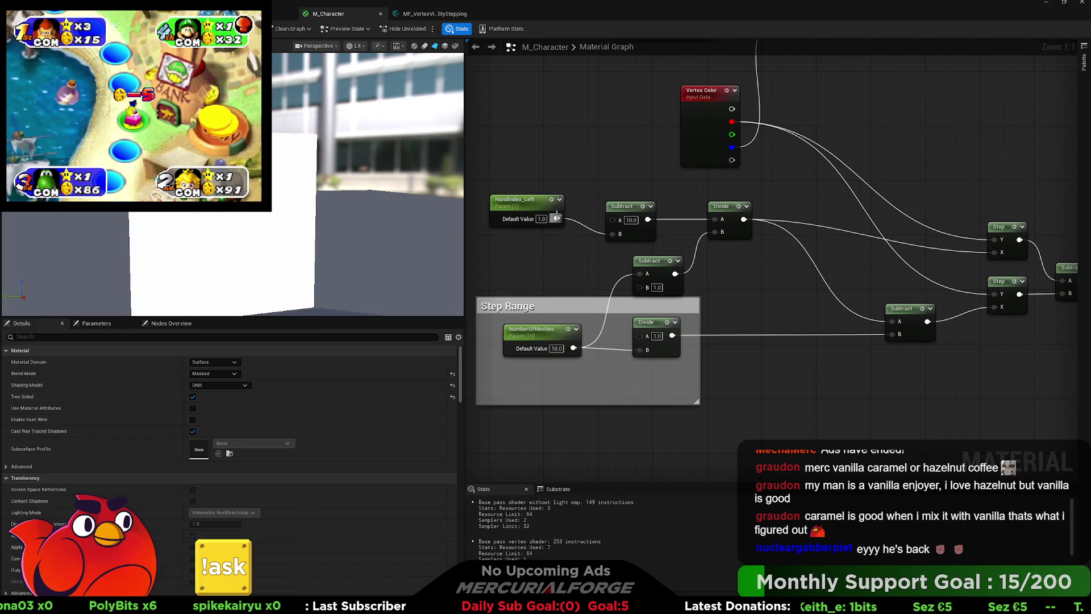
drag(520, 197, 540, 205)
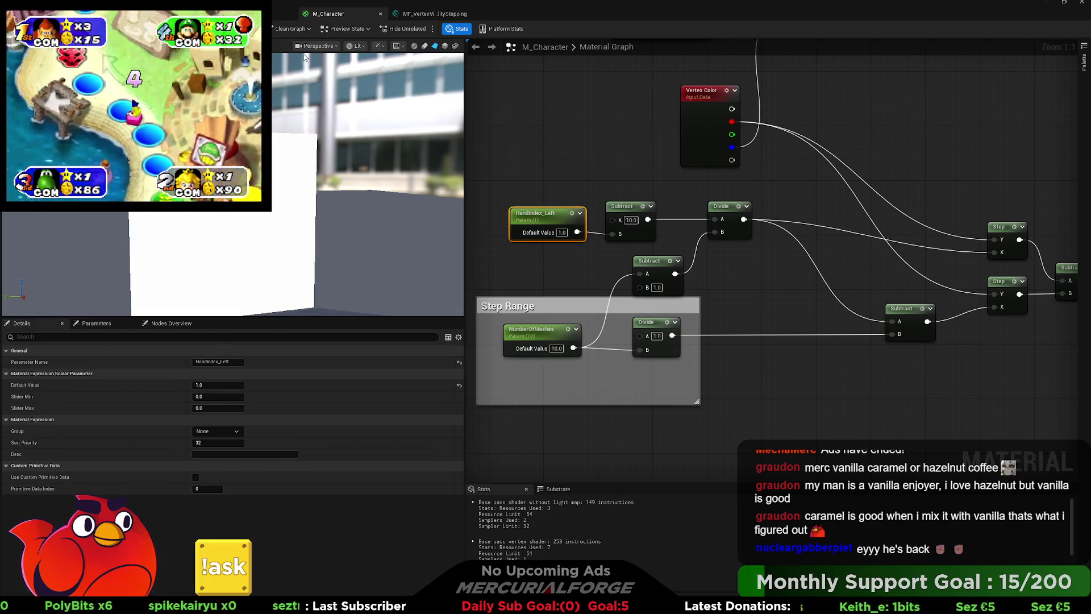
click(455, 47)
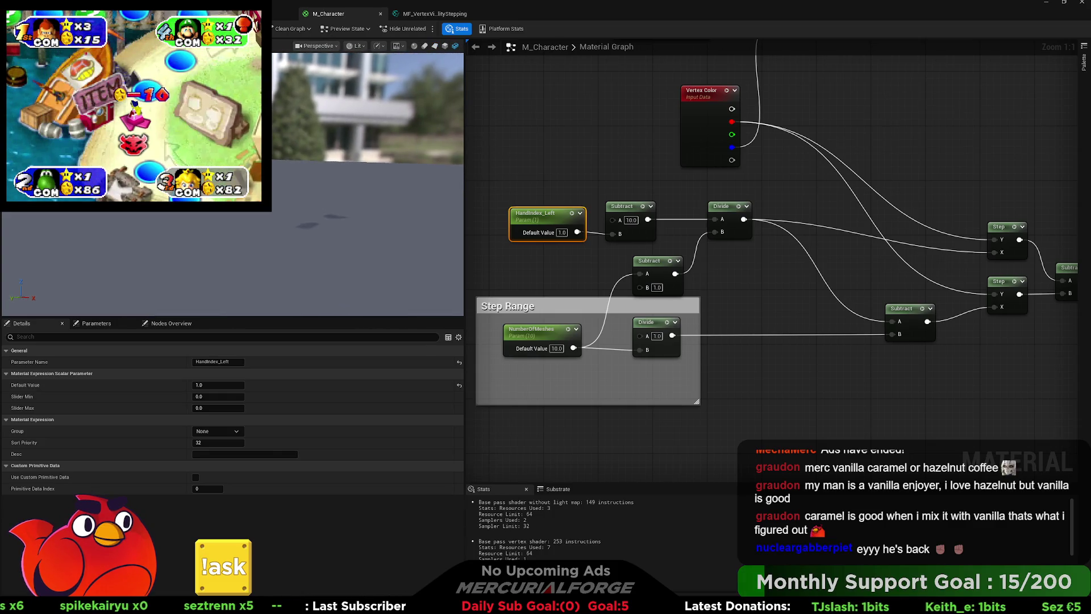
drag(343, 181, 280, 179)
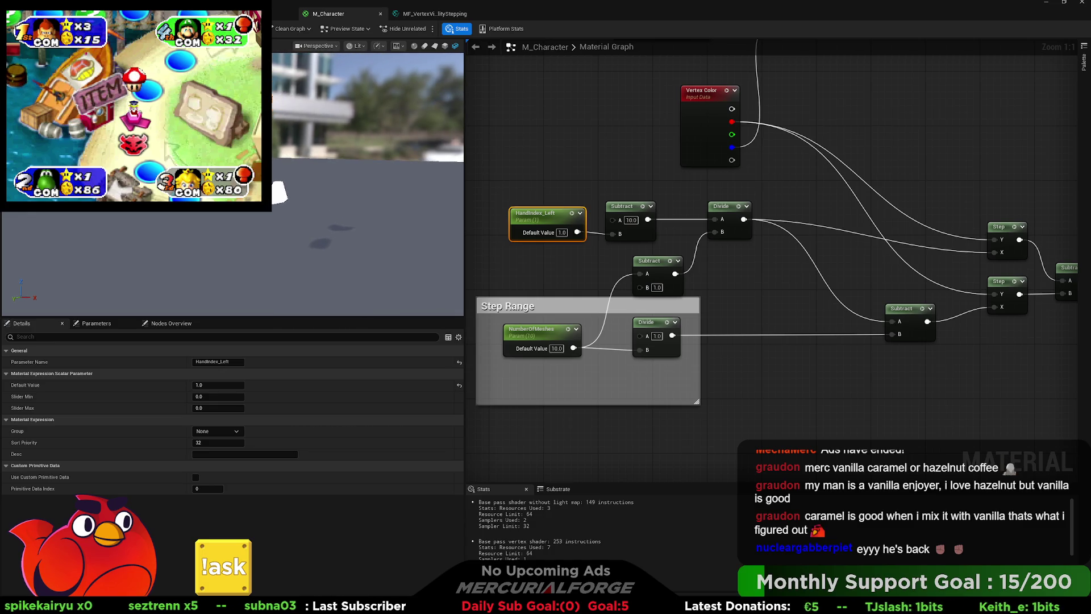
Try HandIndex_Left default values 0, 1, 2, 3, 1 and 0 while watching the preview.
click(562, 233)
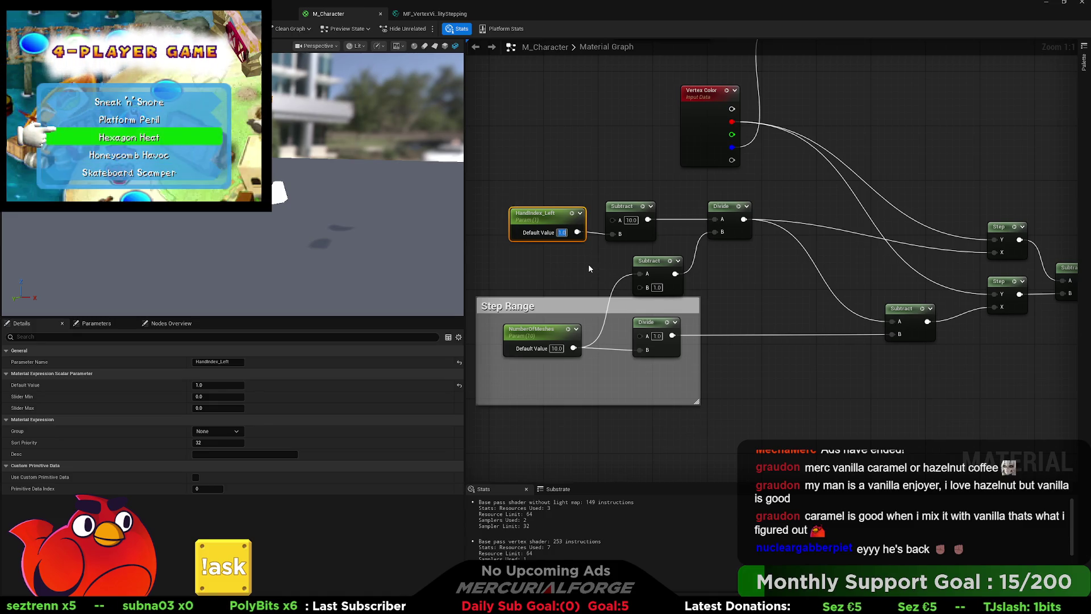
text(1)
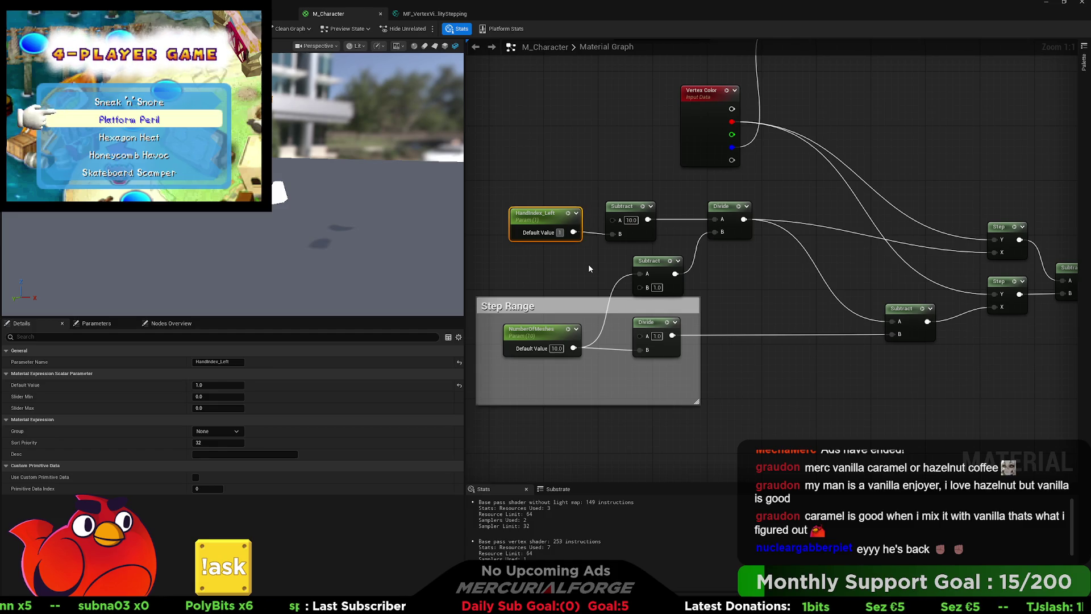
key(BackSpace)
text(0)
key(Return)
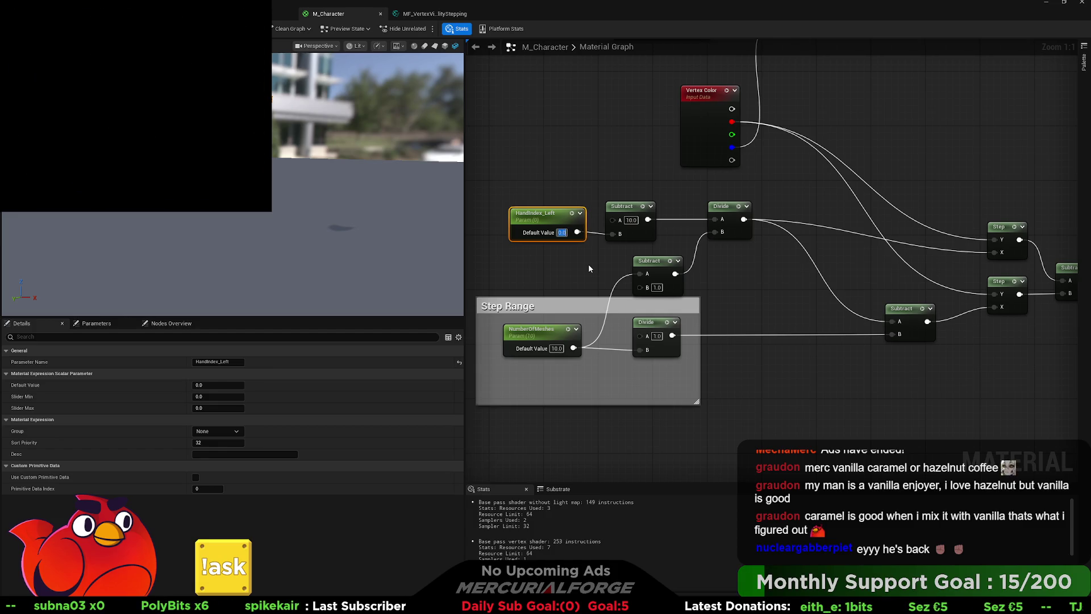
text(1)
key(Return)
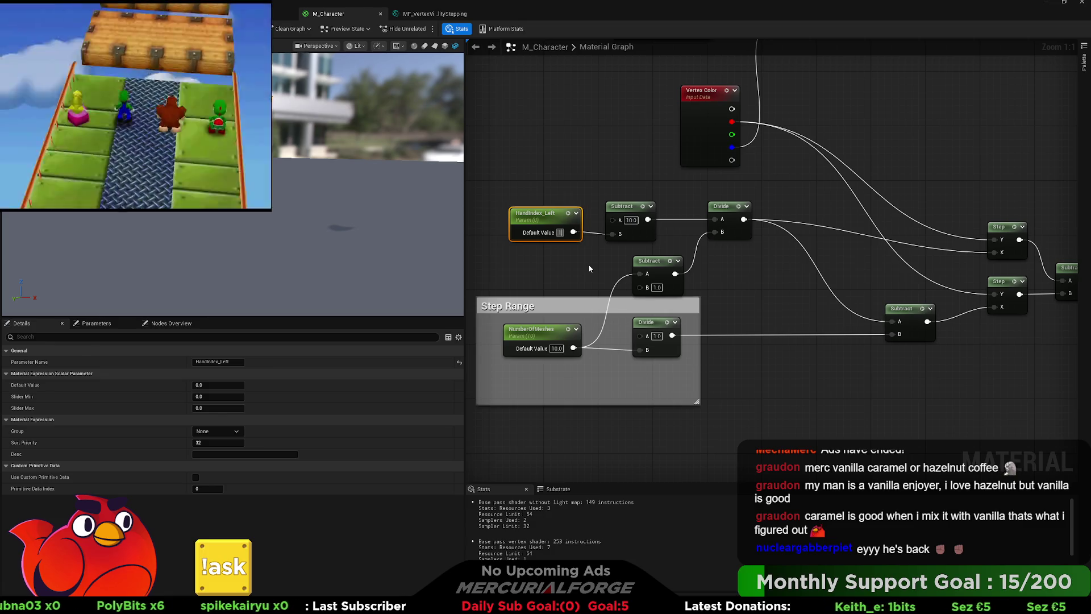
text(2)
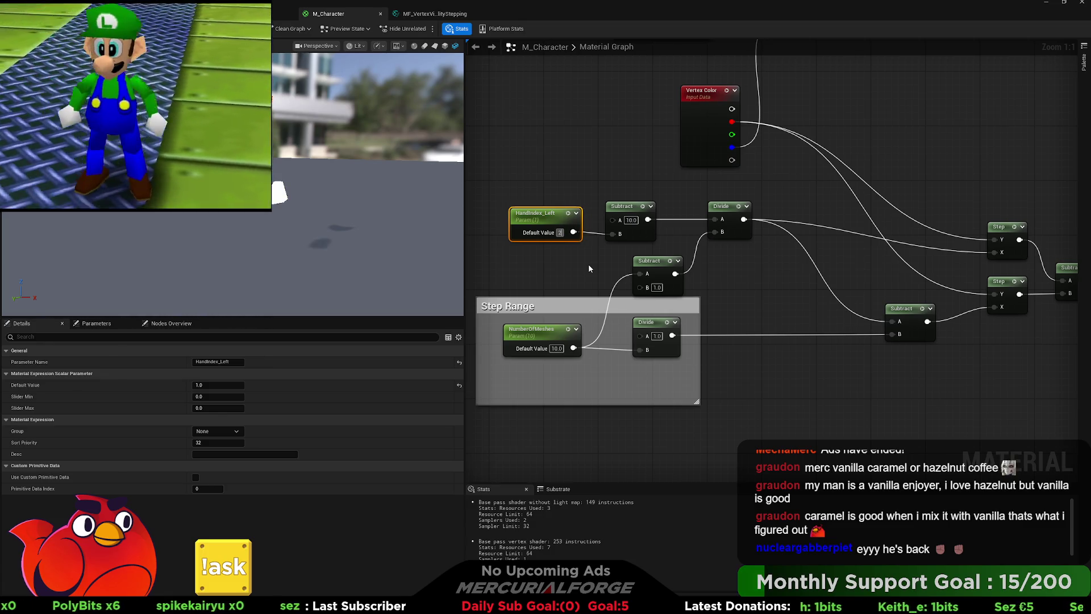
key(Return)
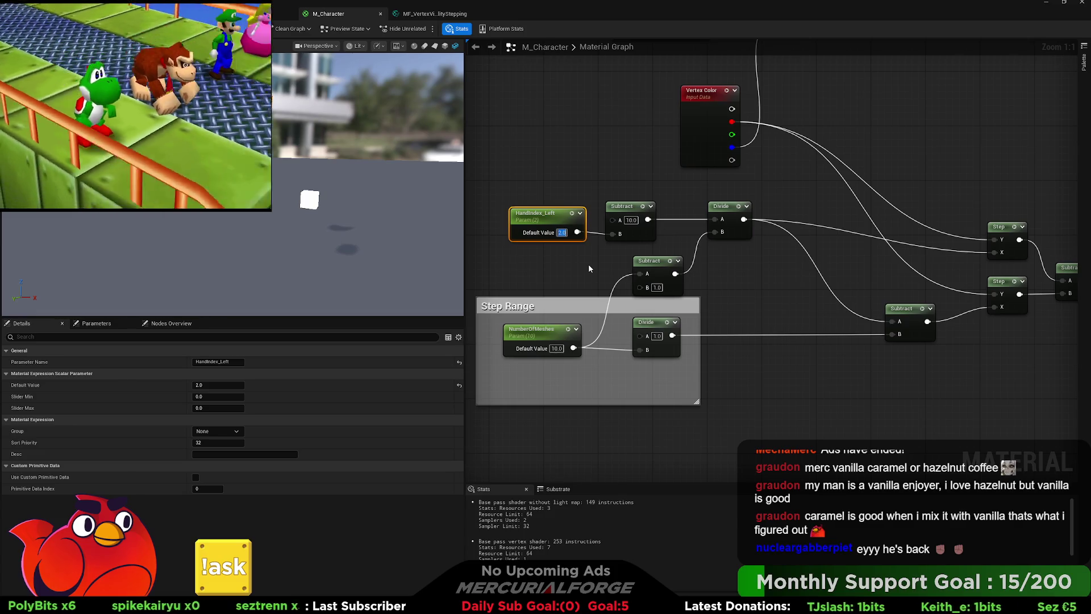
text(3)
key(Return)
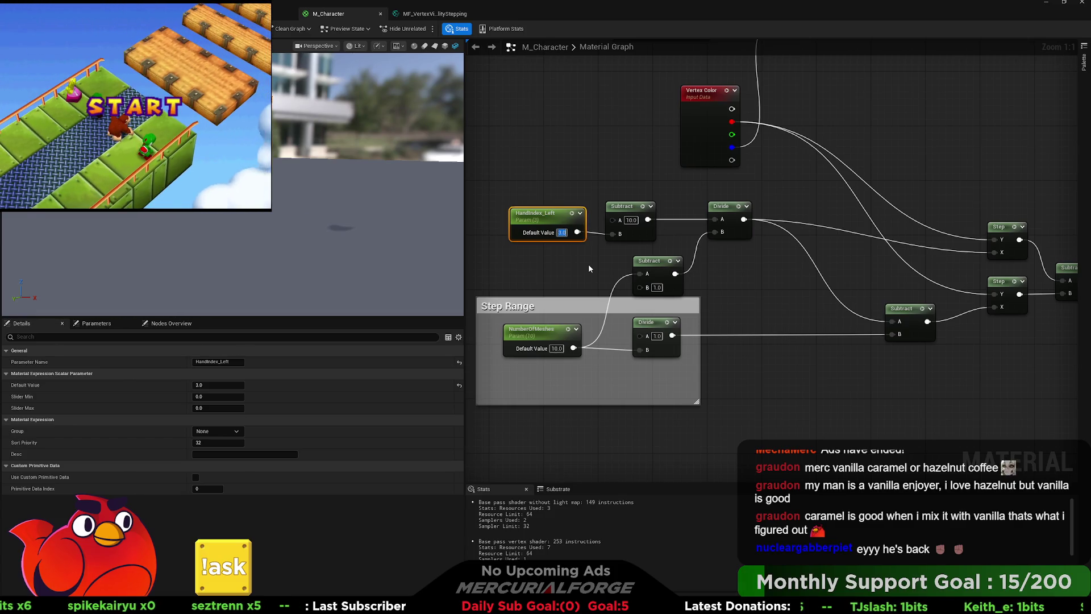
text(1)
key(Return)
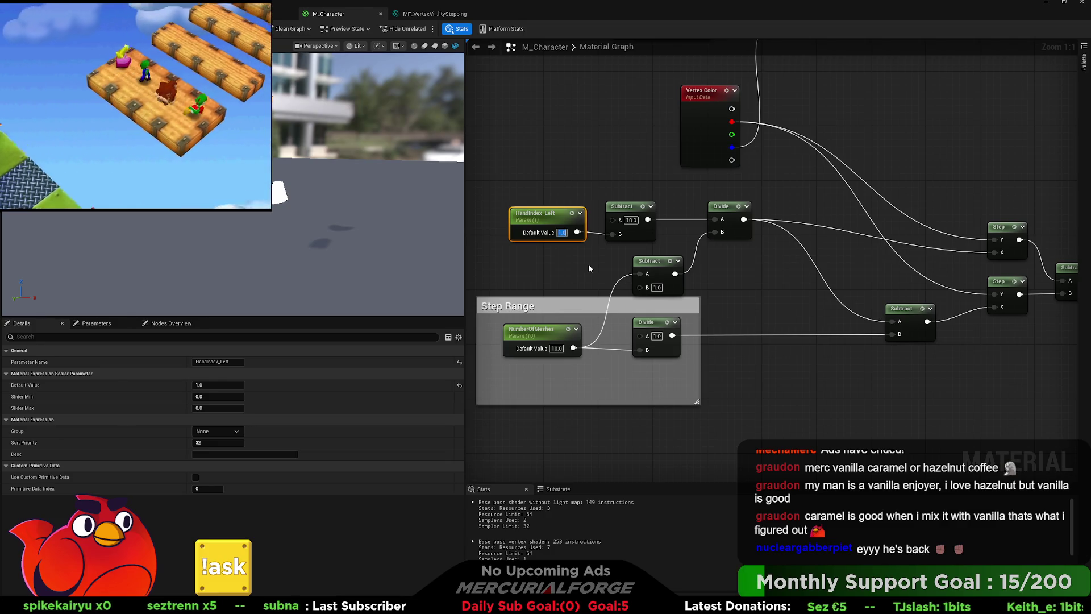
text(0)
key(Return)
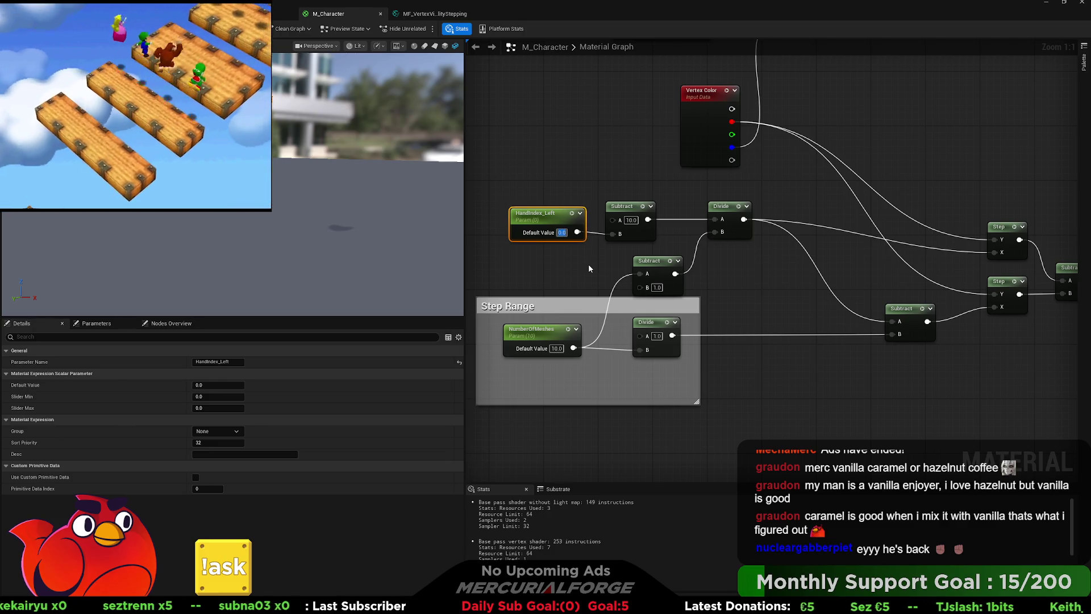
Change the Subtract's A value to 0, then to 11.
click(630, 220)
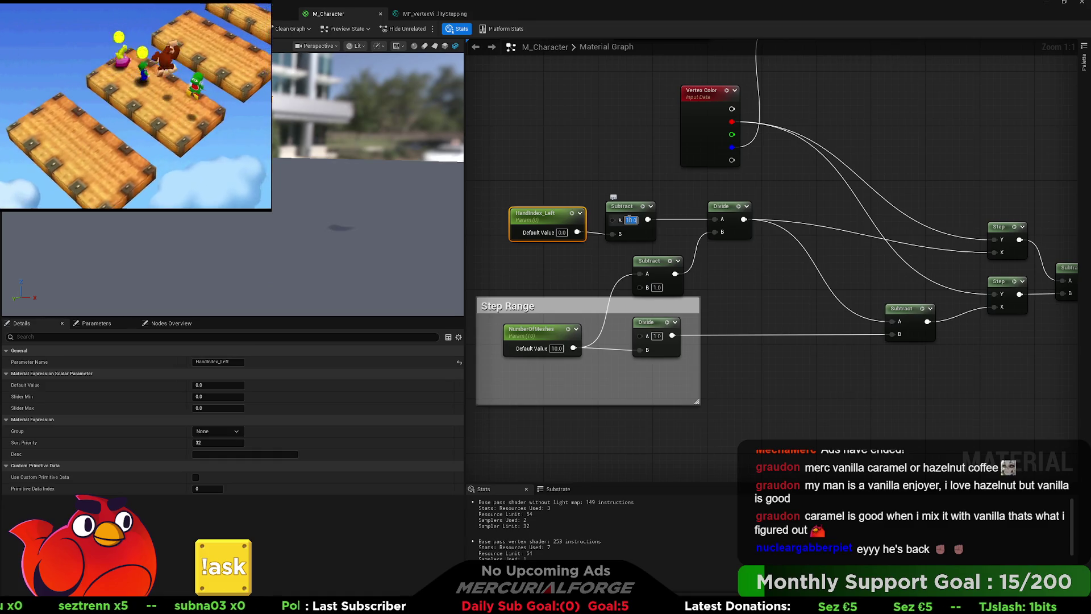
text(1)
key(Return)
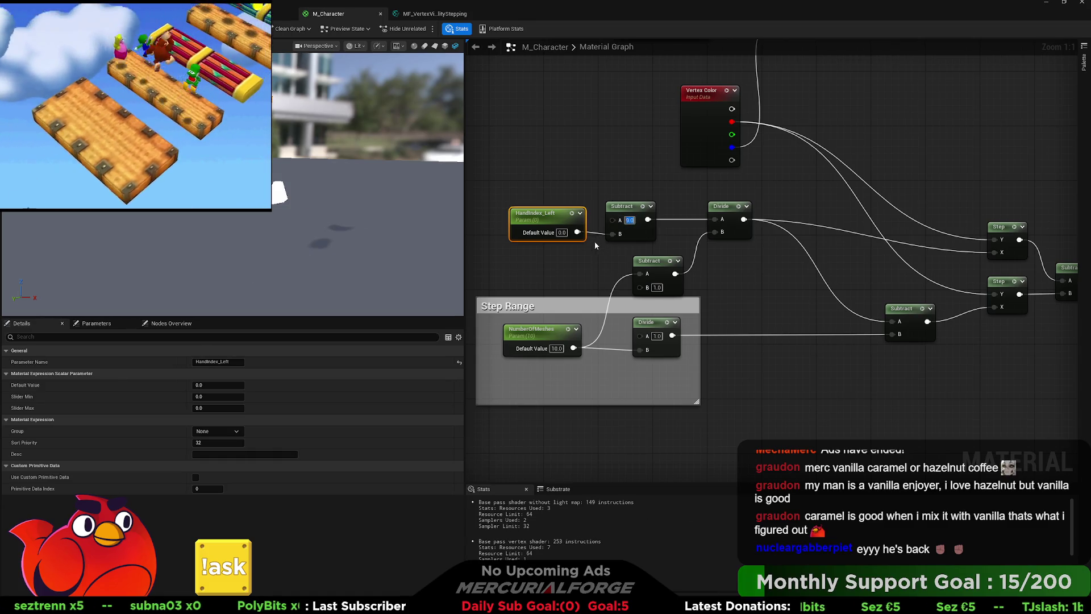
click(570, 247)
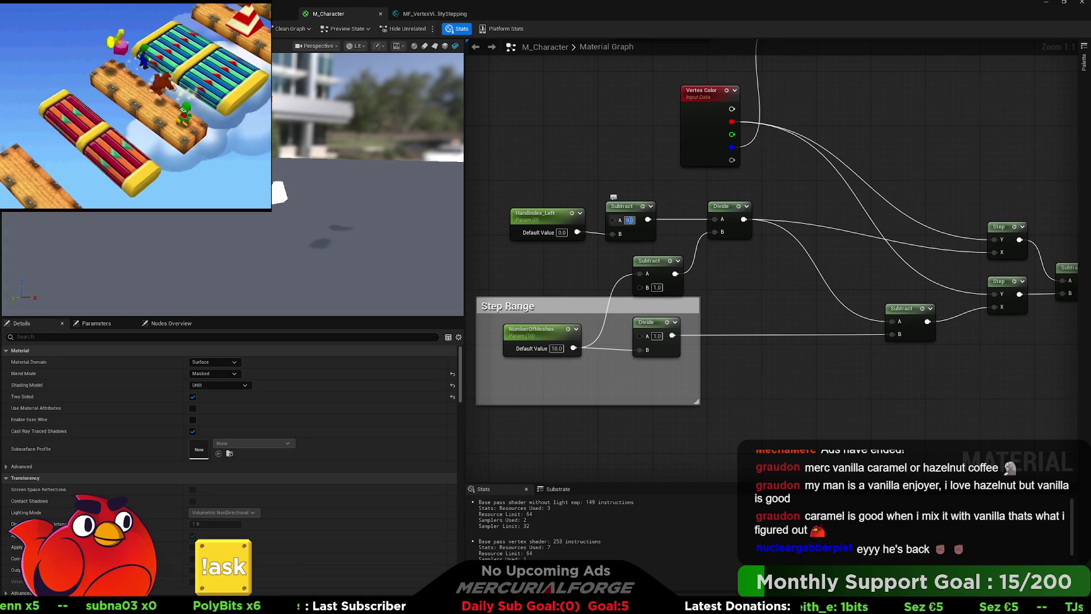
text(11)
key(Return)
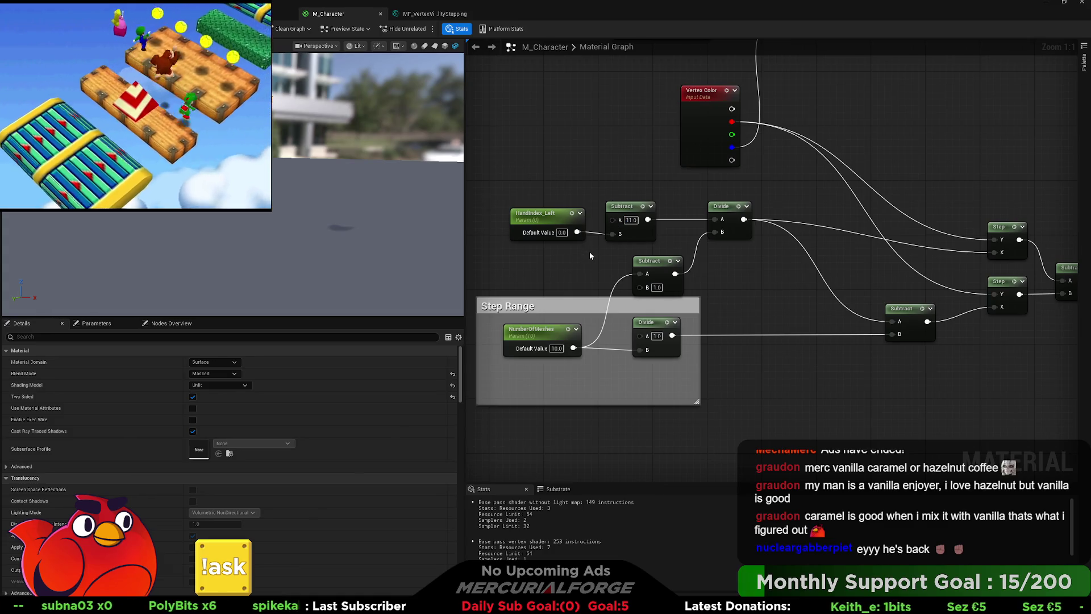
Set HandIndex_Left to 2, then 3, and paste in a DebugScalarValues node.
click(561, 232)
text(2)
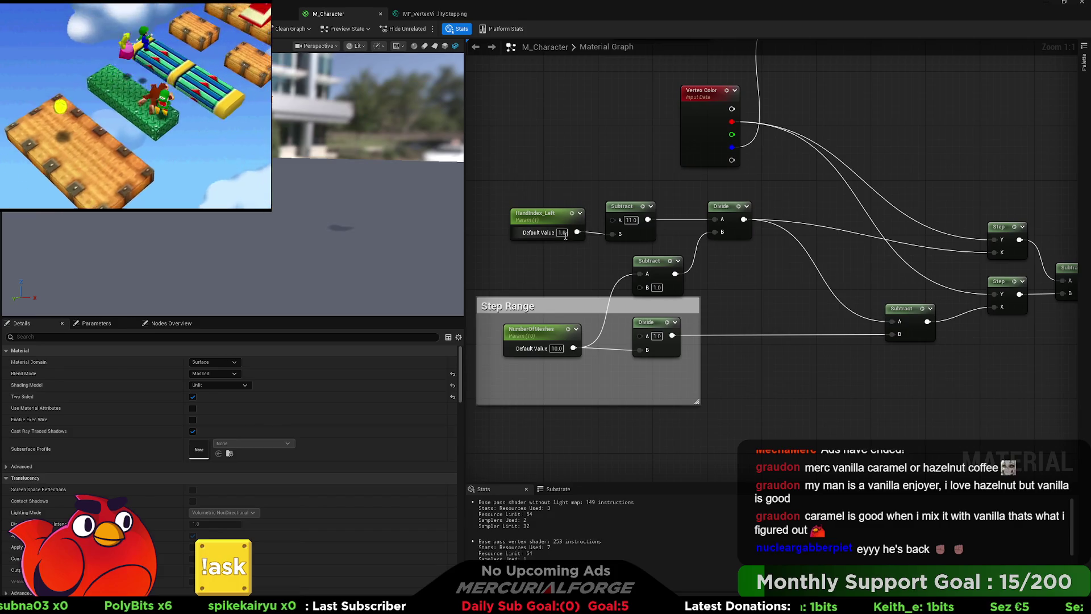
key(Return)
click(561, 233)
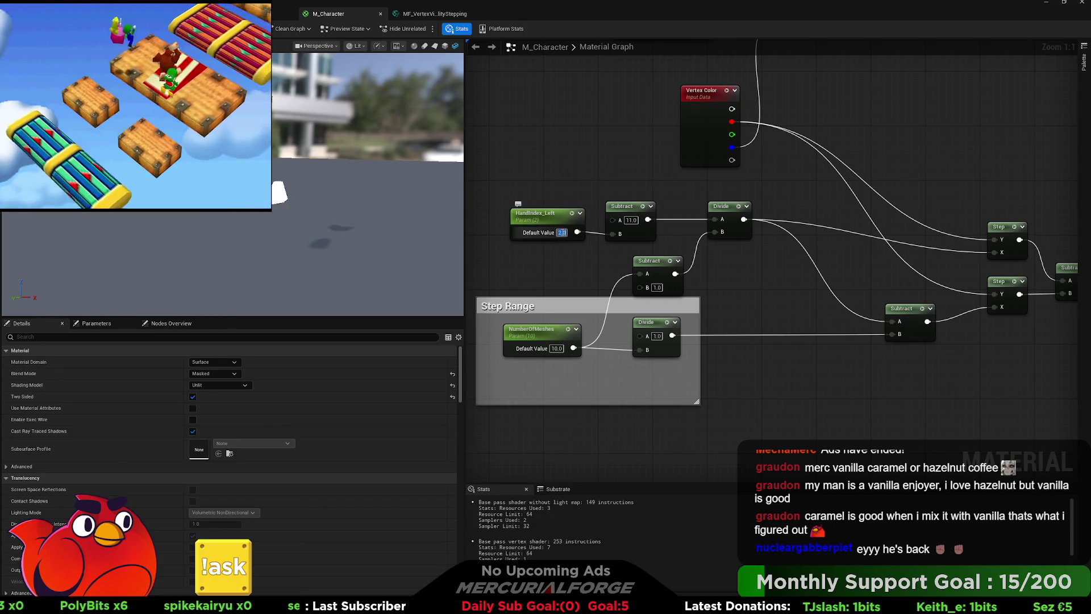
text(3)
key(Return)
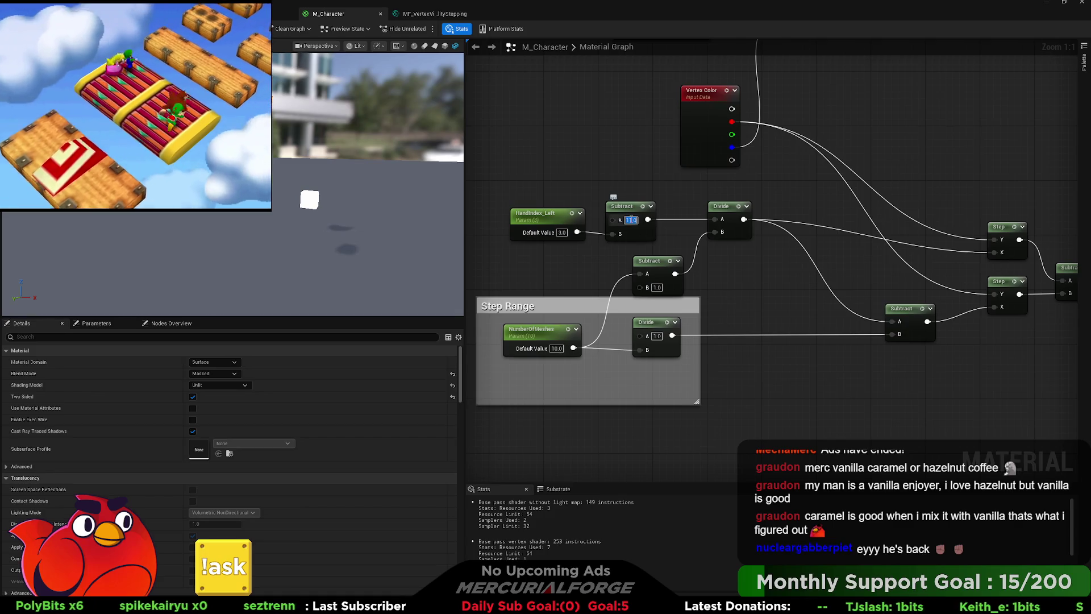
click(630, 220)
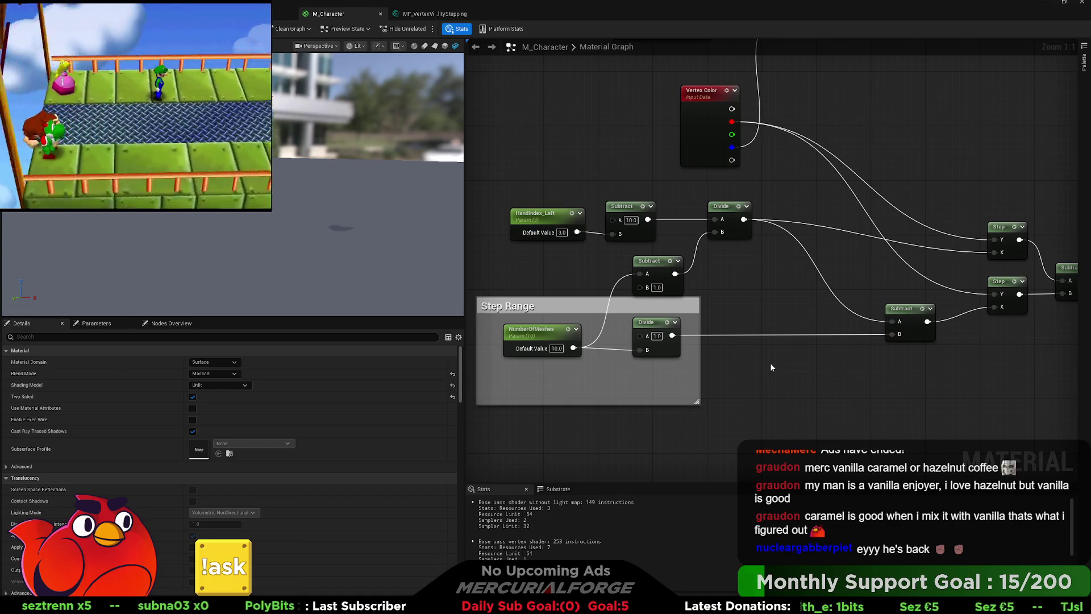
key(ctrl+v)
Feed the Subtract result into DebugScalarValues' Number input and preview that node.
click(751, 364)
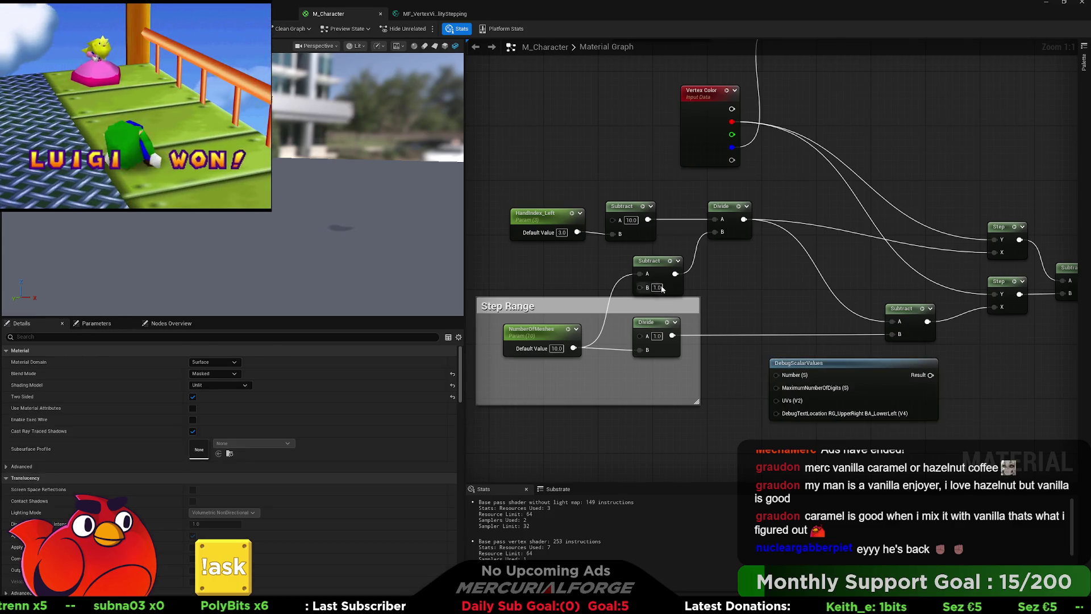
drag(648, 220, 775, 373)
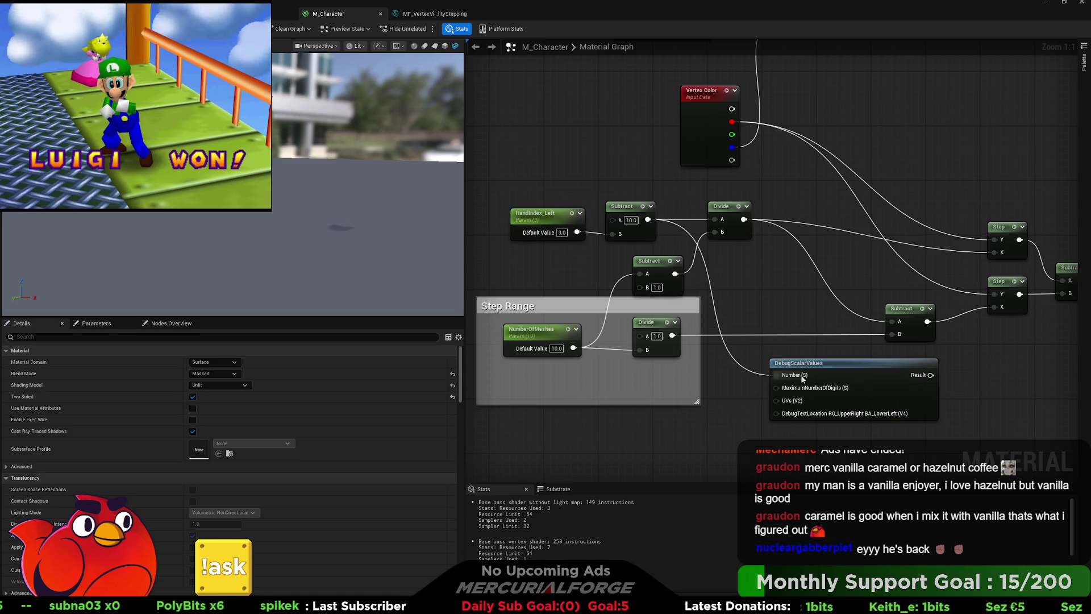
click(833, 363)
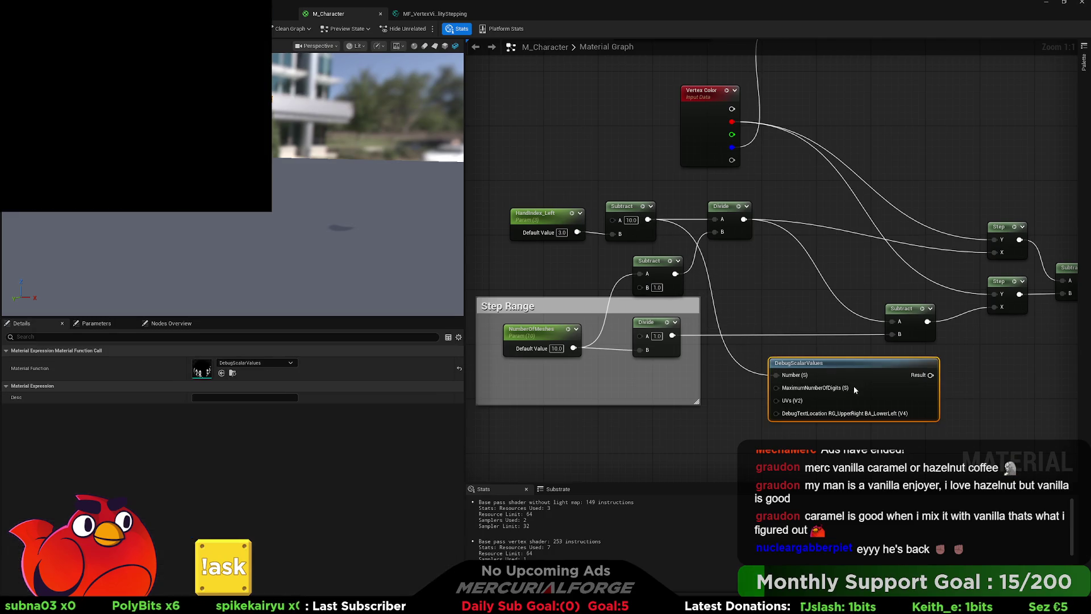
key(space)
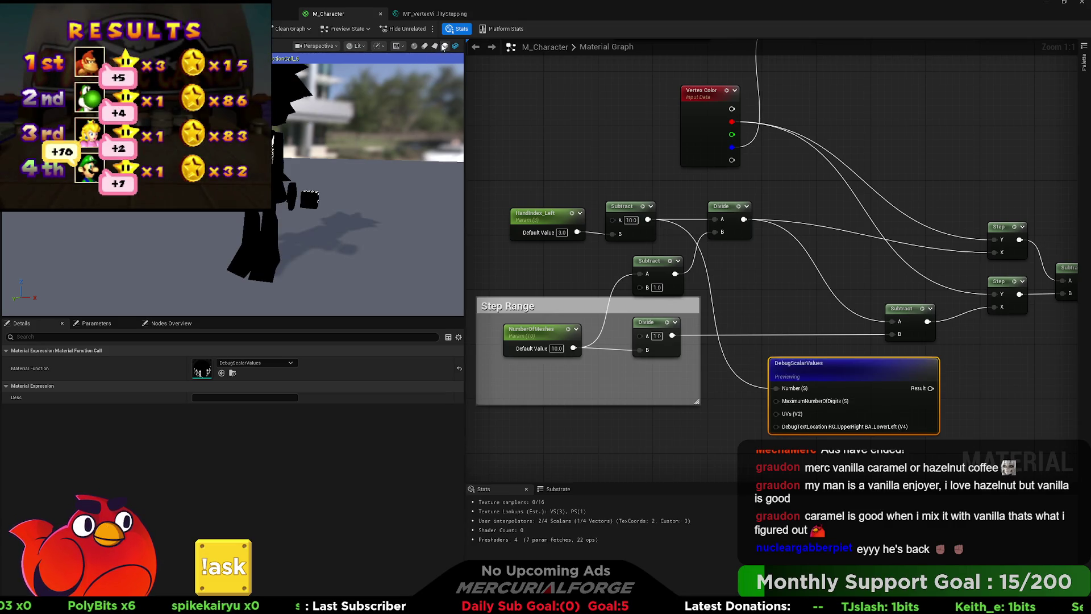
mouse_move(343, 165)
mouse_down()
mouse_move(355, 166)
mouse_move(346, 181)
mouse_move(359, 194)
mouse_up()
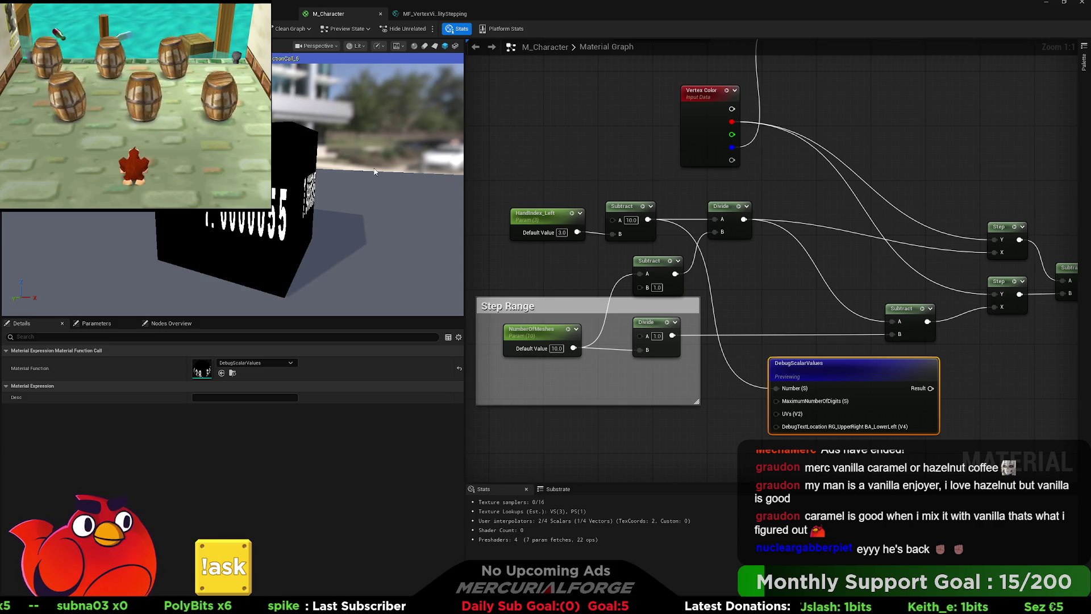
Set HandIndex_Left to 0 and wire NumberOfMeshes into the Divide node's B input.
mouse_move(562, 233)
mouse_down()
mouse_move(542, 233)
mouse_move(560, 240)
mouse_up()
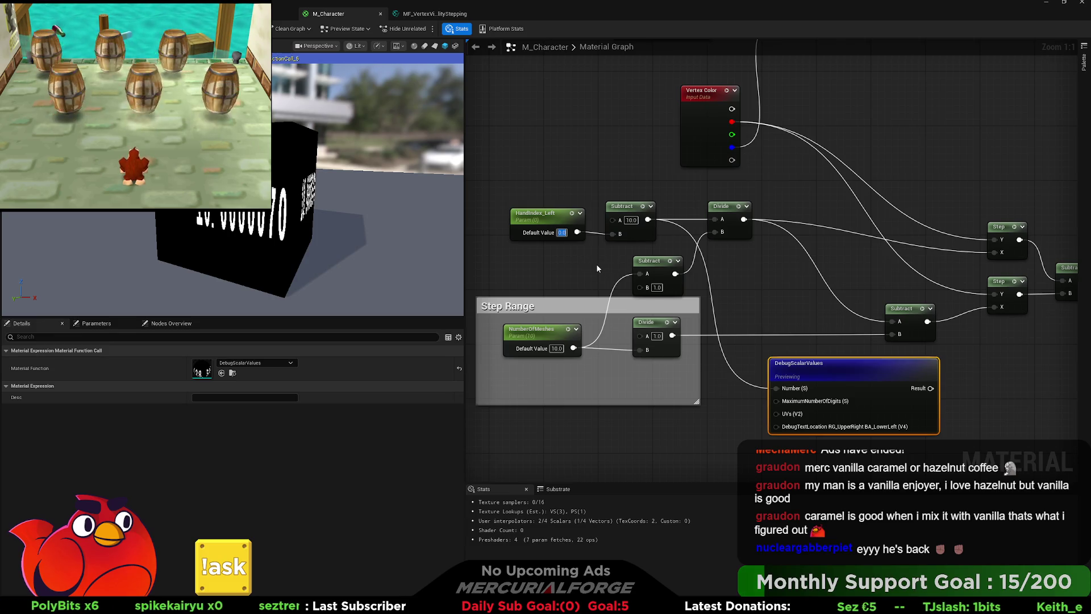
drag(592, 263, 575, 260)
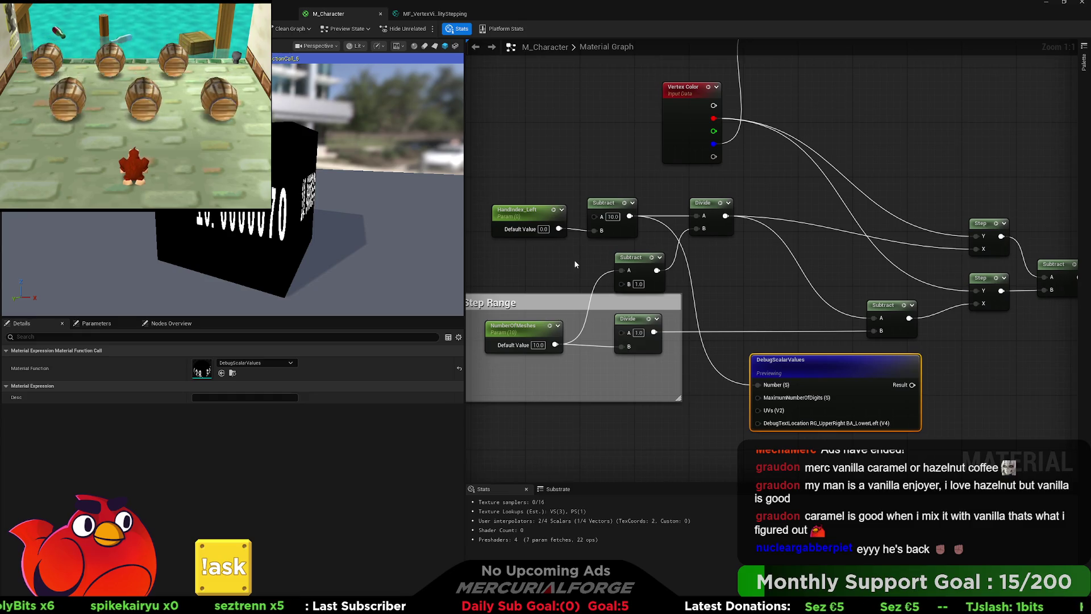
mouse_move(555, 344)
mouse_down()
mouse_move(698, 231)
mouse_move(759, 355)
mouse_move(758, 384)
mouse_up()
click(748, 240)
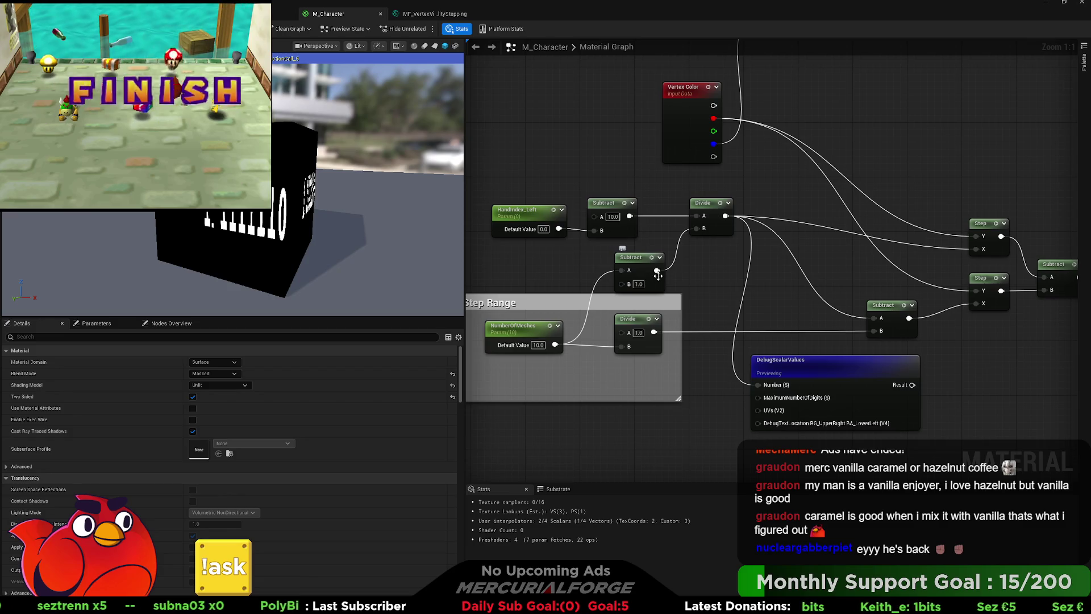
mouse_move(556, 343)
mouse_down()
mouse_move(611, 271)
mouse_move(703, 231)
mouse_up()
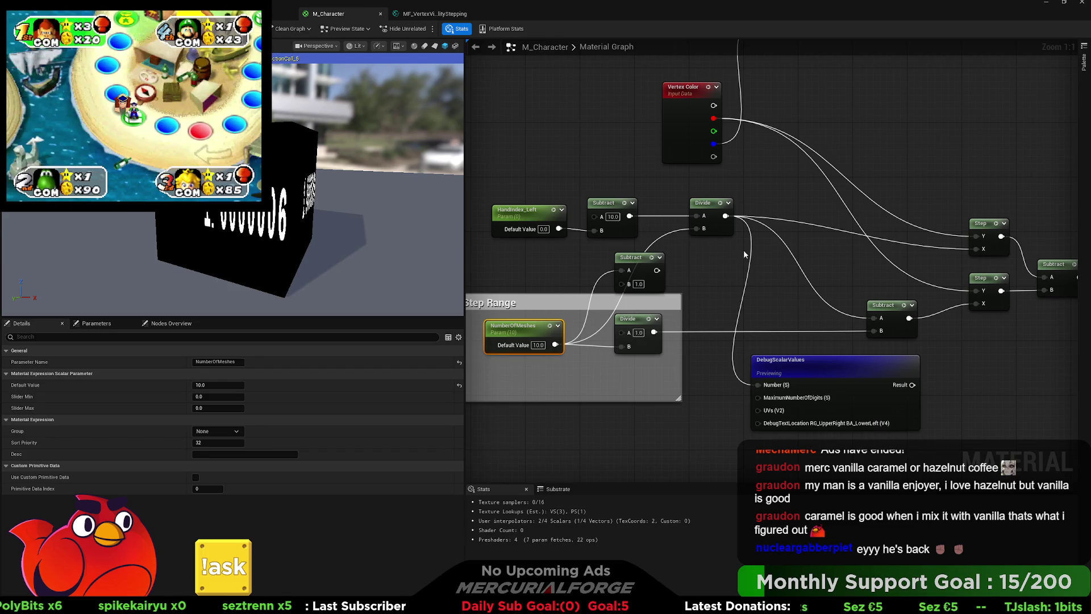
Preview DebugScalarValues on a flat plane turned to face the camera, then inspect HandIndex_Left.
click(824, 363)
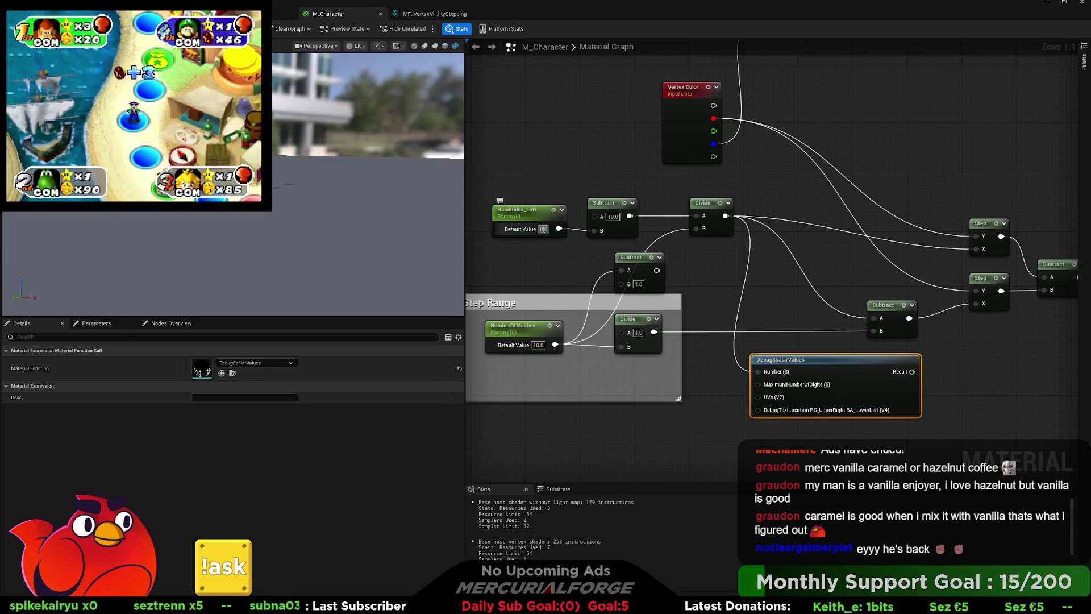
click(543, 229)
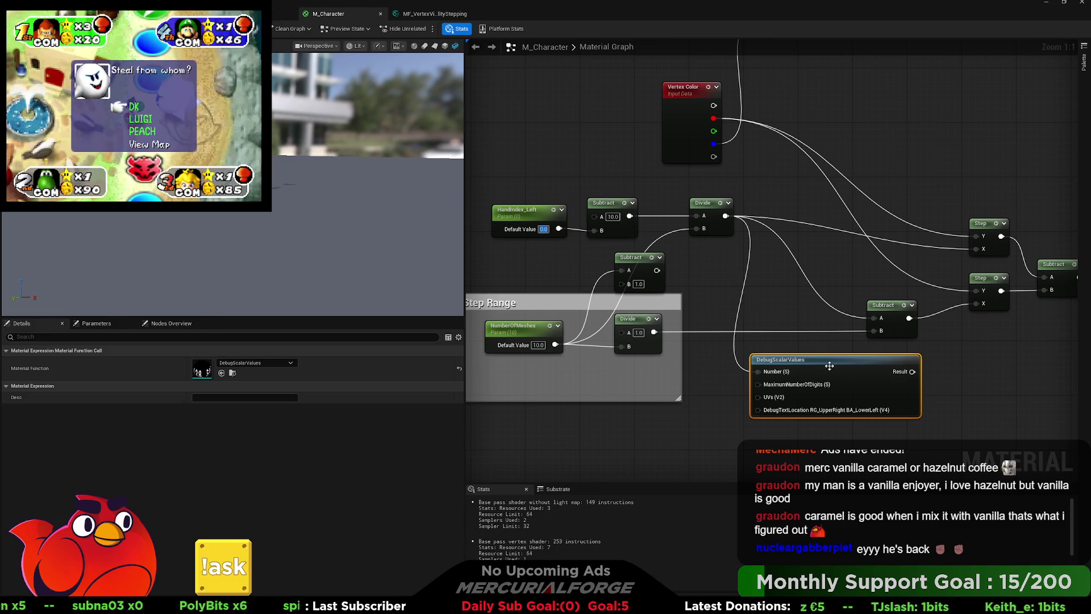
key(space)
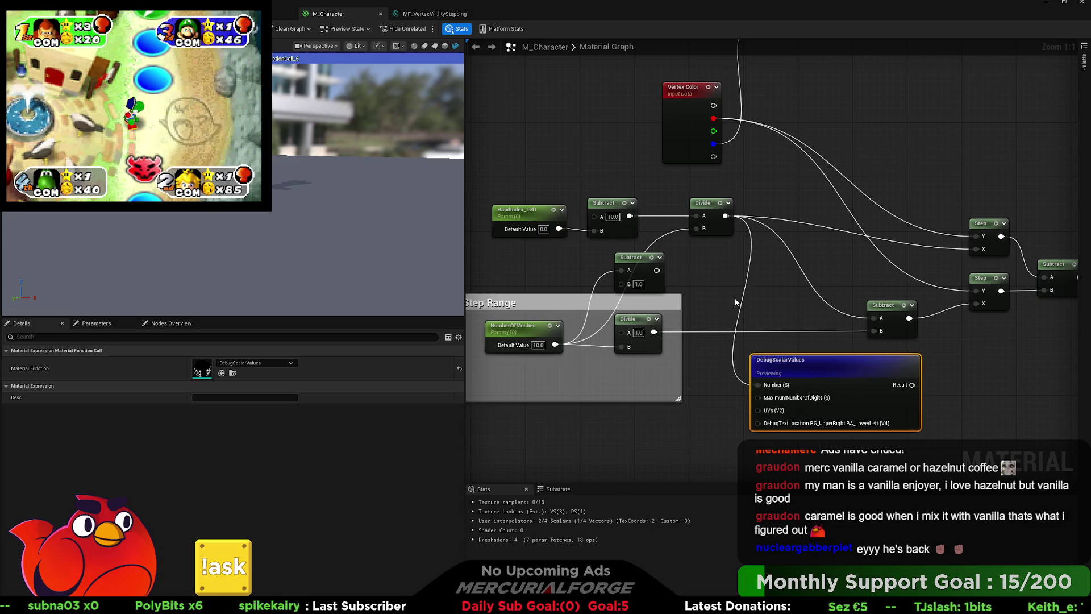
click(436, 47)
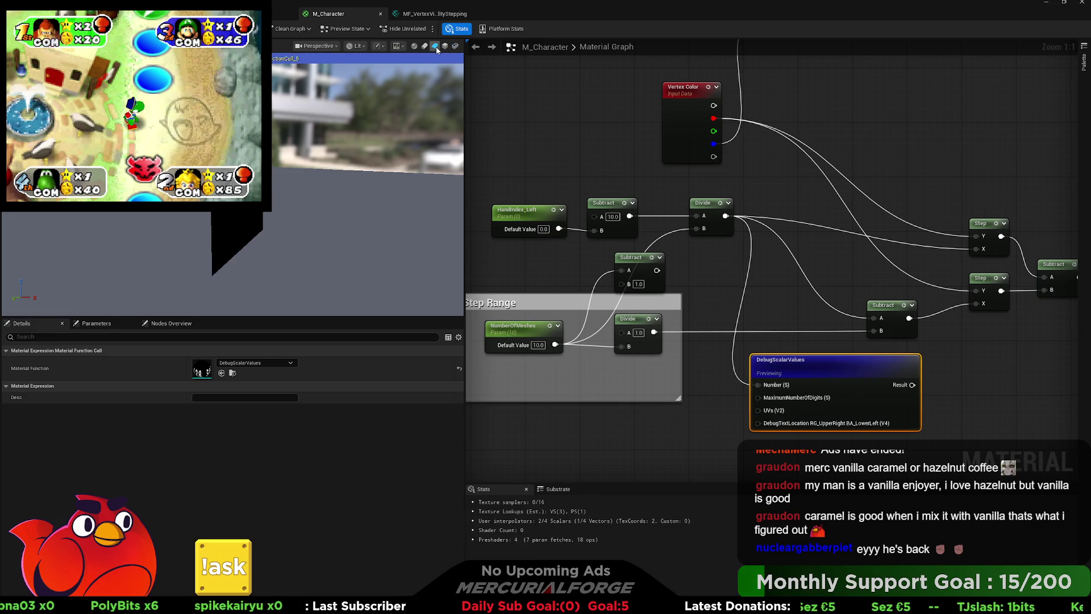
drag(364, 188, 319, 190)
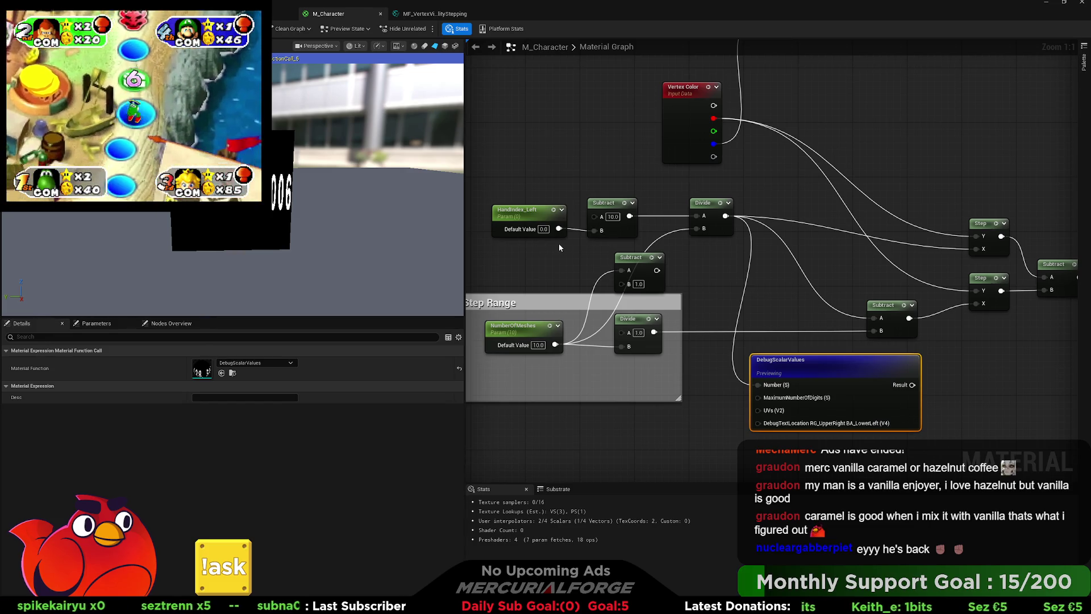
drag(528, 213, 528, 213)
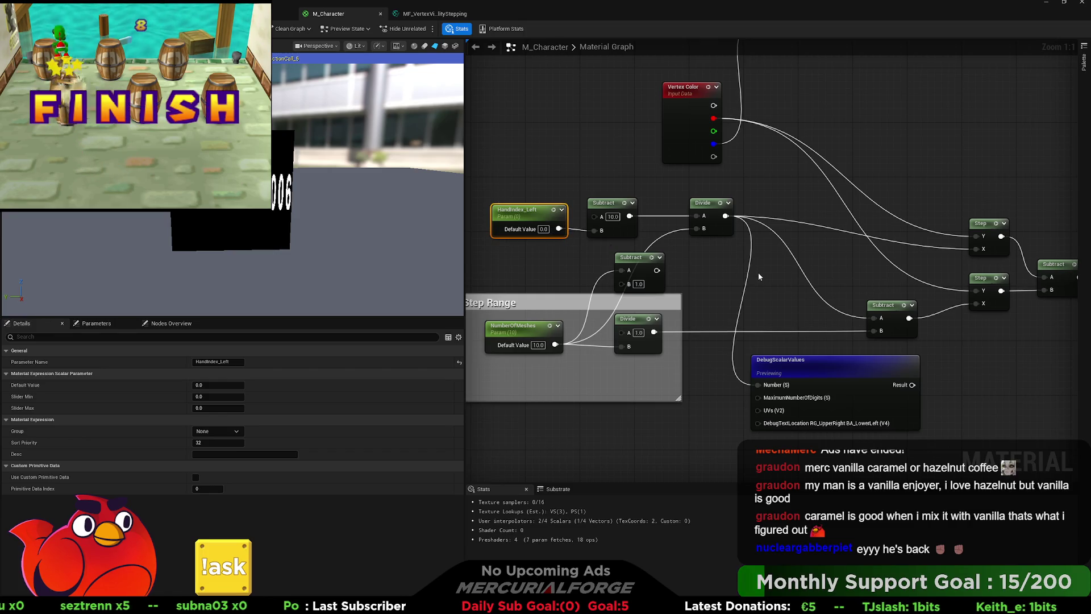
mouse_move(776, 295)
mouse_down()
mouse_move(718, 315)
mouse_move(614, 319)
mouse_move(732, 439)
mouse_move(612, 412)
mouse_move(790, 411)
mouse_move(796, 280)
mouse_move(762, 292)
mouse_up()
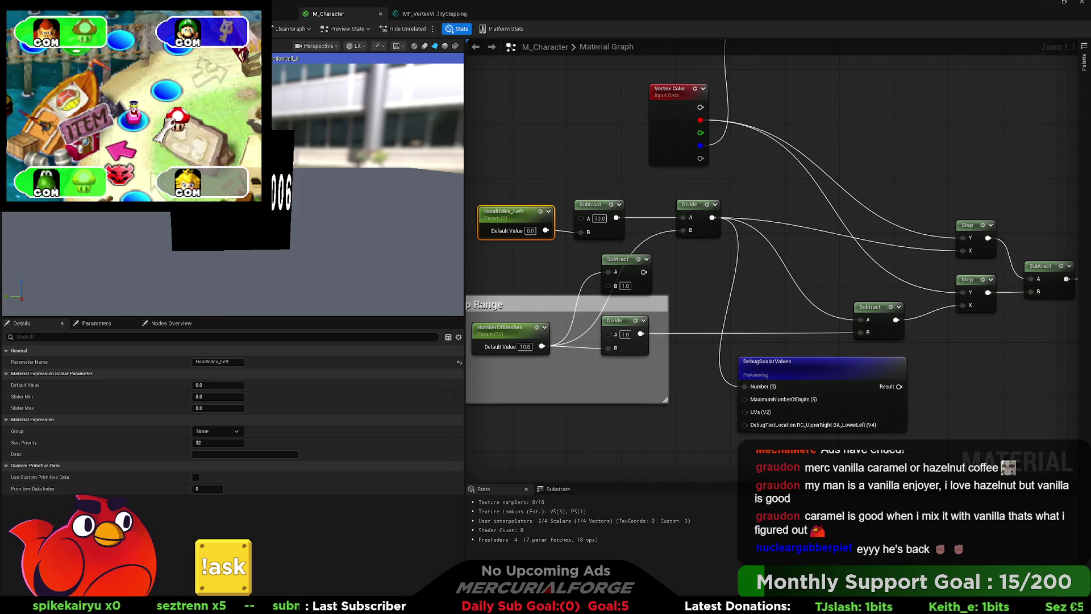
key(alt+Tab)
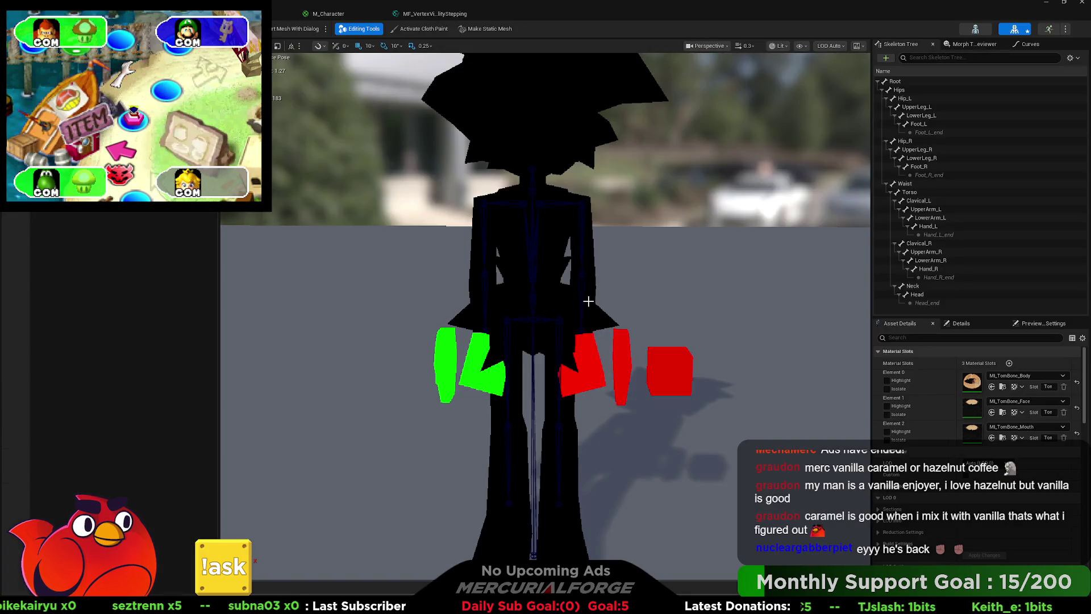
key(alt+Tab)
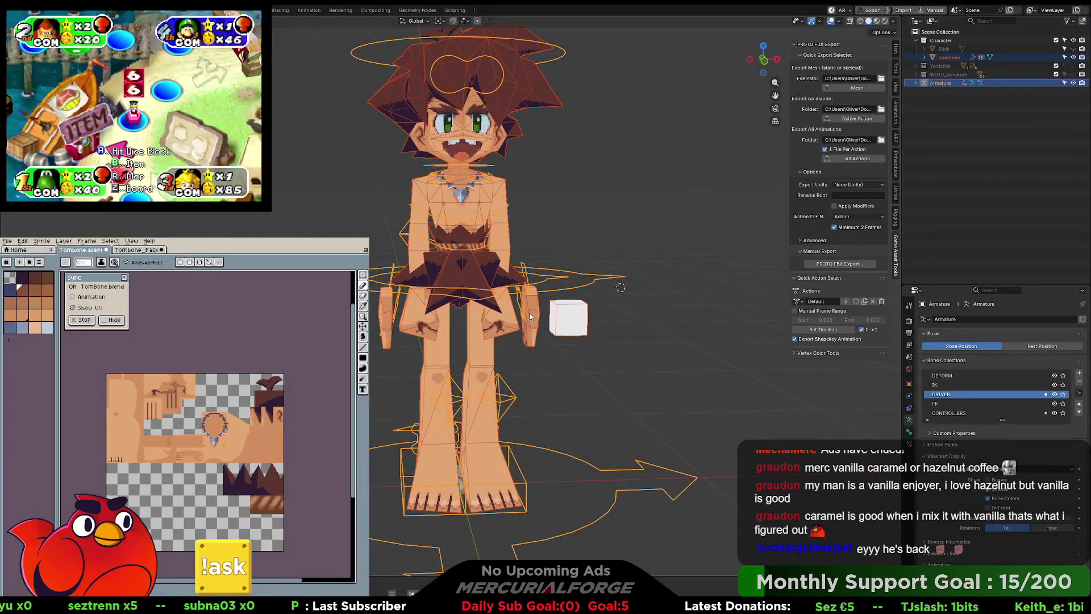
click(497, 322)
key(ctrl+Tab)
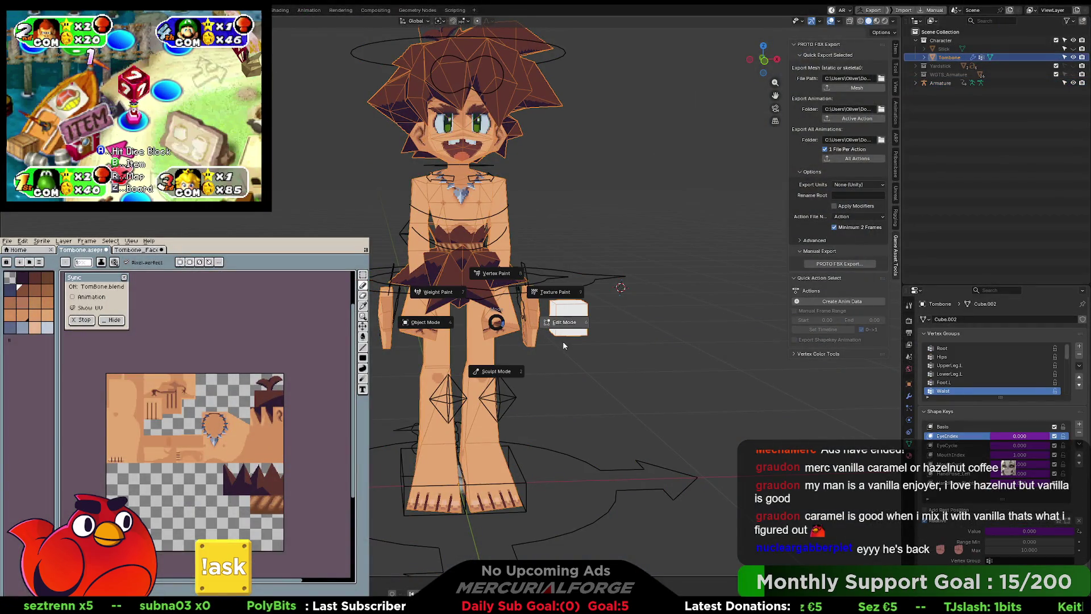
click(509, 326)
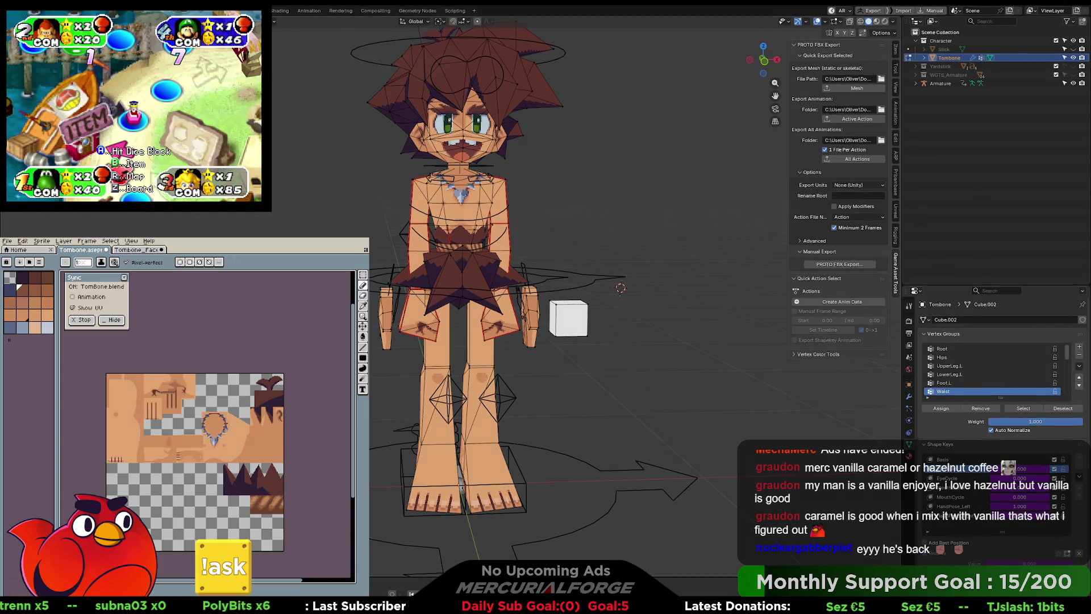
key(alt+Tab)
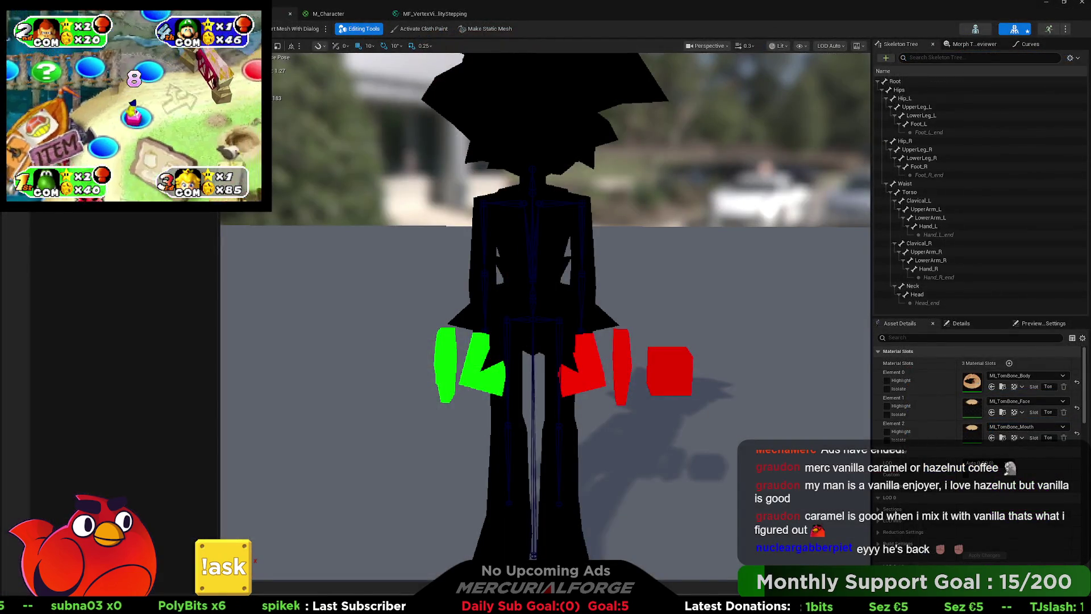
key(ctrl+Tab)
key(ctrl+Tab)
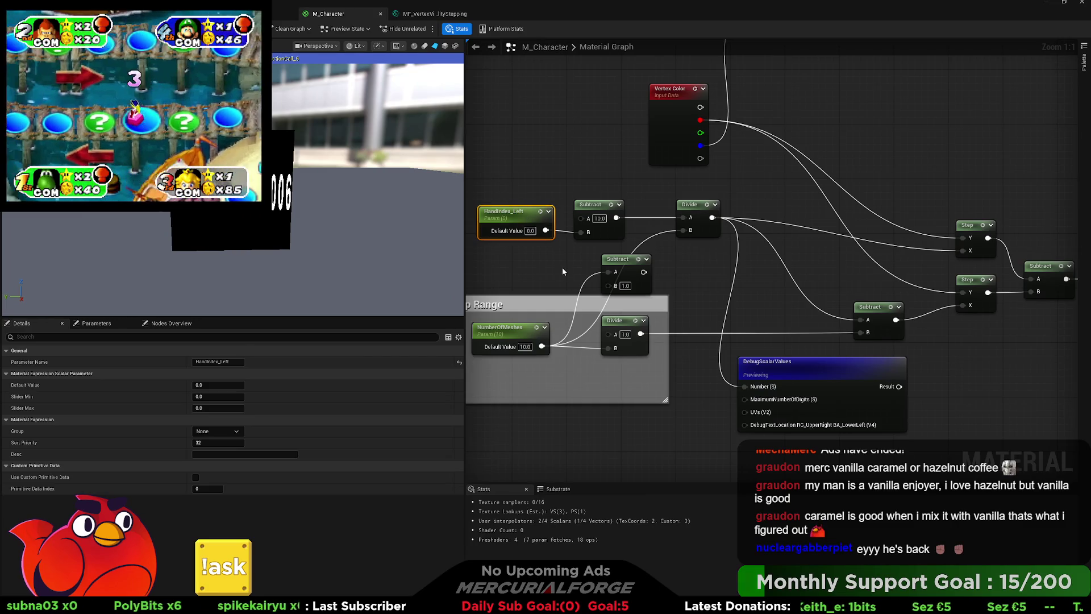
Try HandIndex_Left default values 1, 9, 10, 9, 0, 1, 10 and 9.
click(530, 231)
text(1)
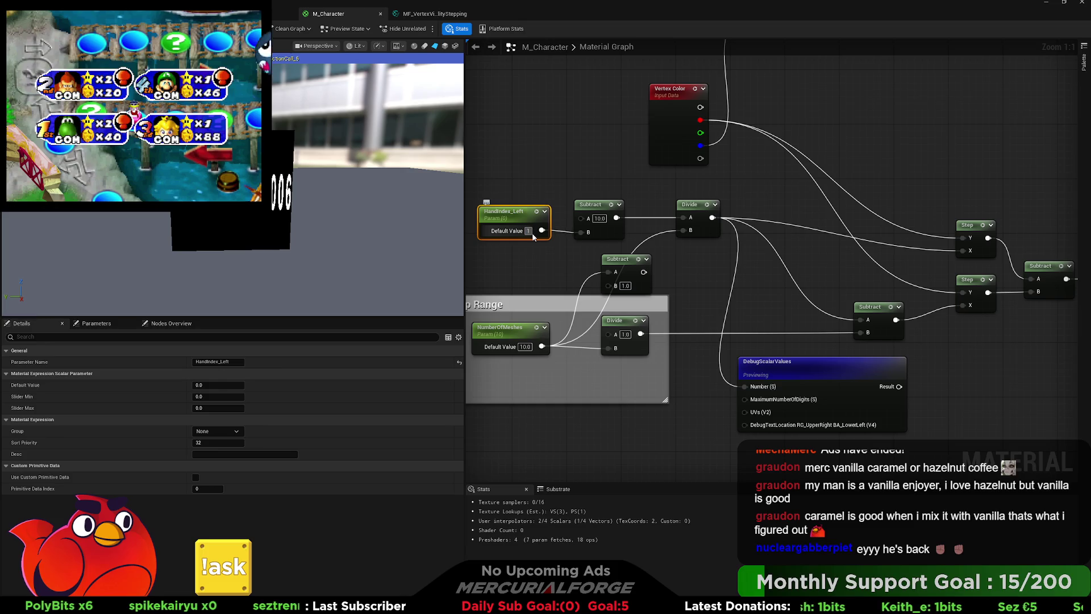
key(Return)
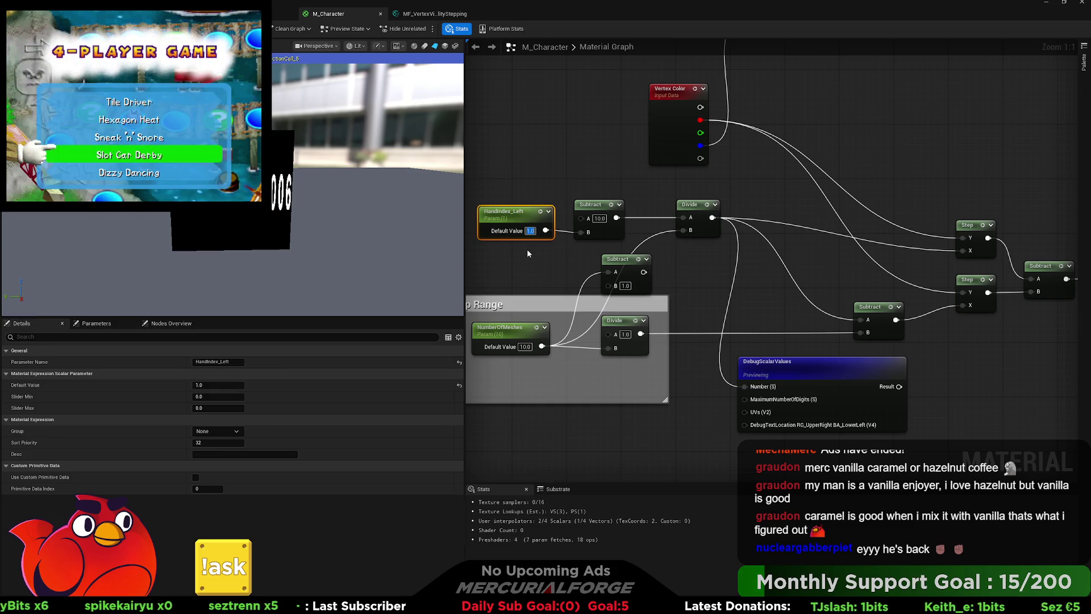
text(9)
key(Return)
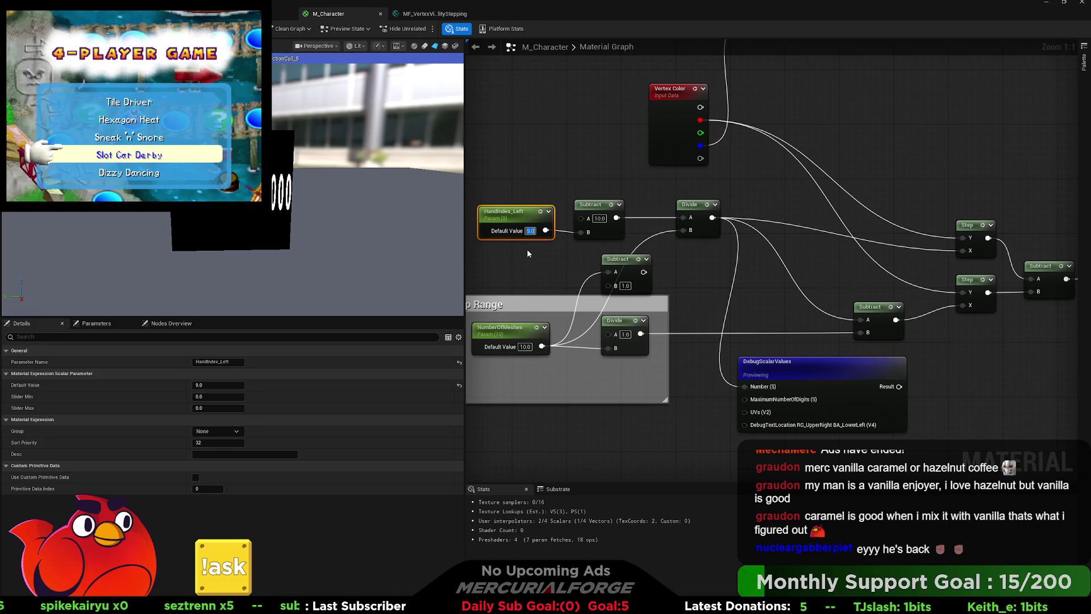
text(10)
key(Return)
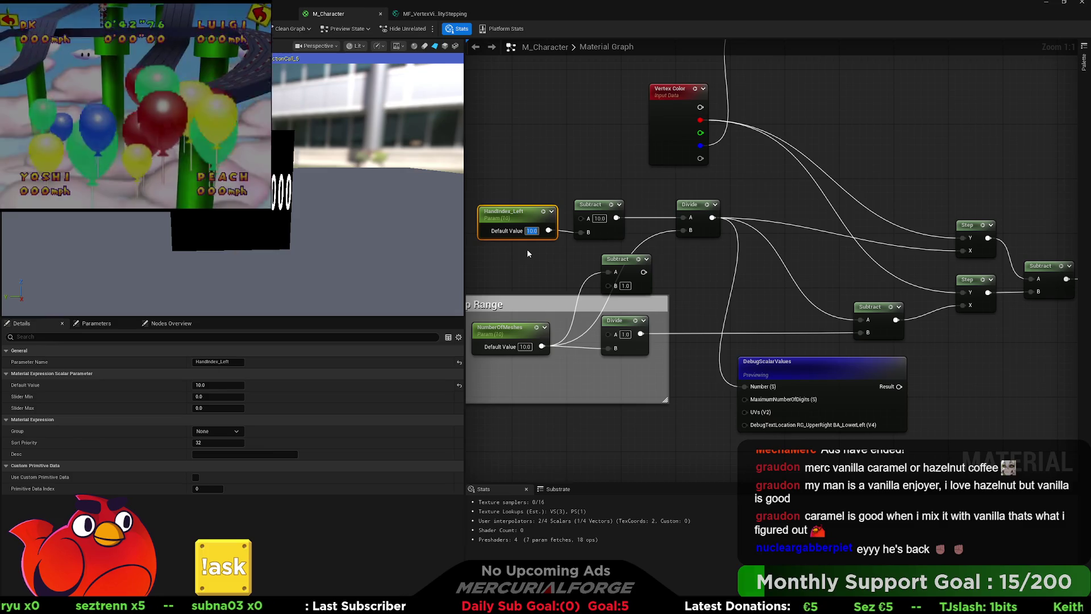
text(9)
key(Return)
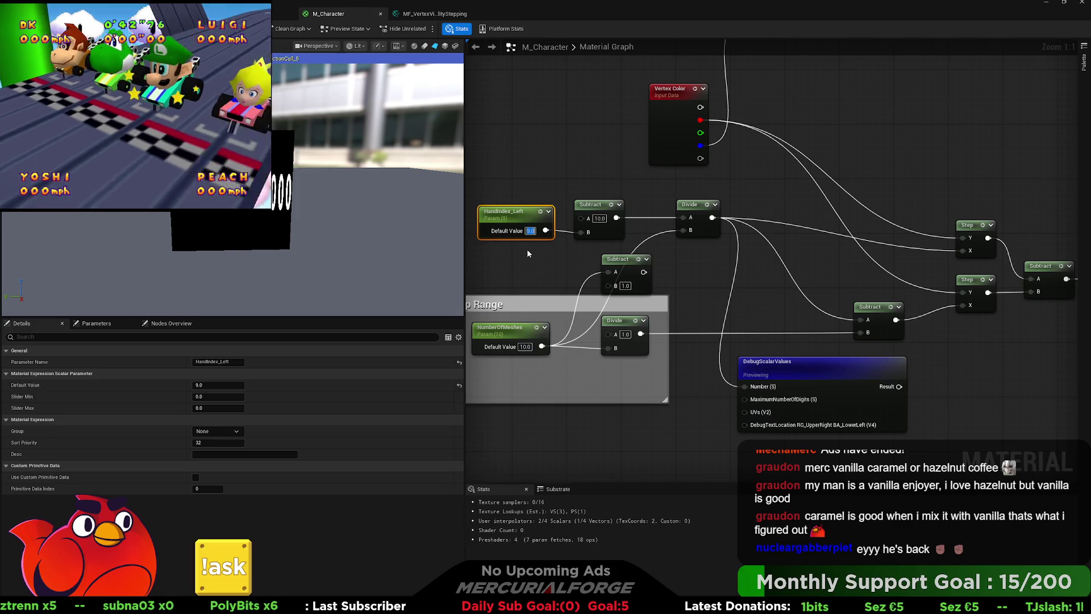
text(0)
key(Return)
text(9)
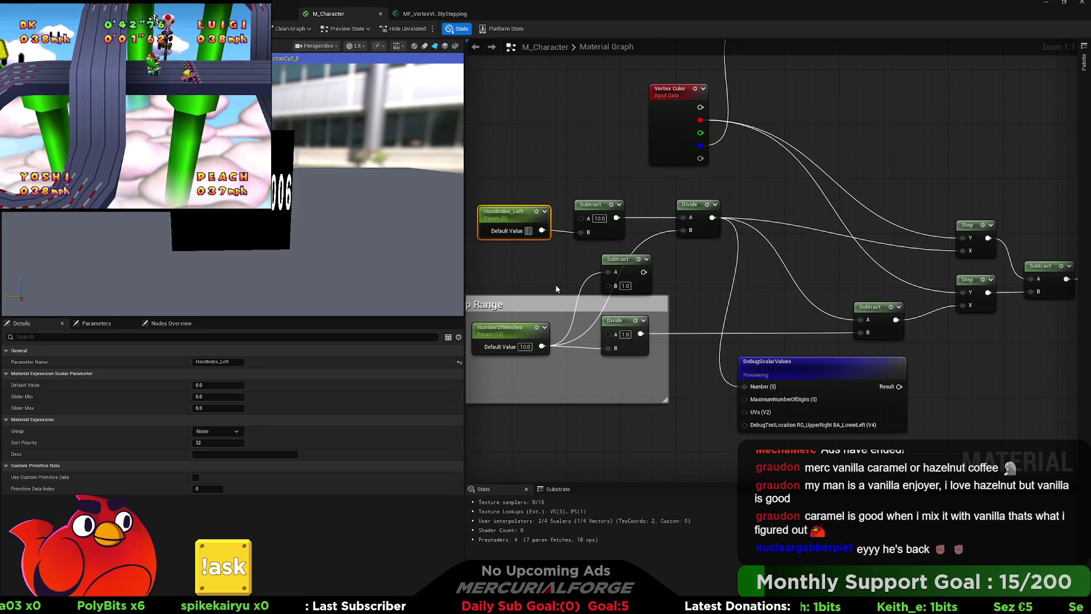
text(1)
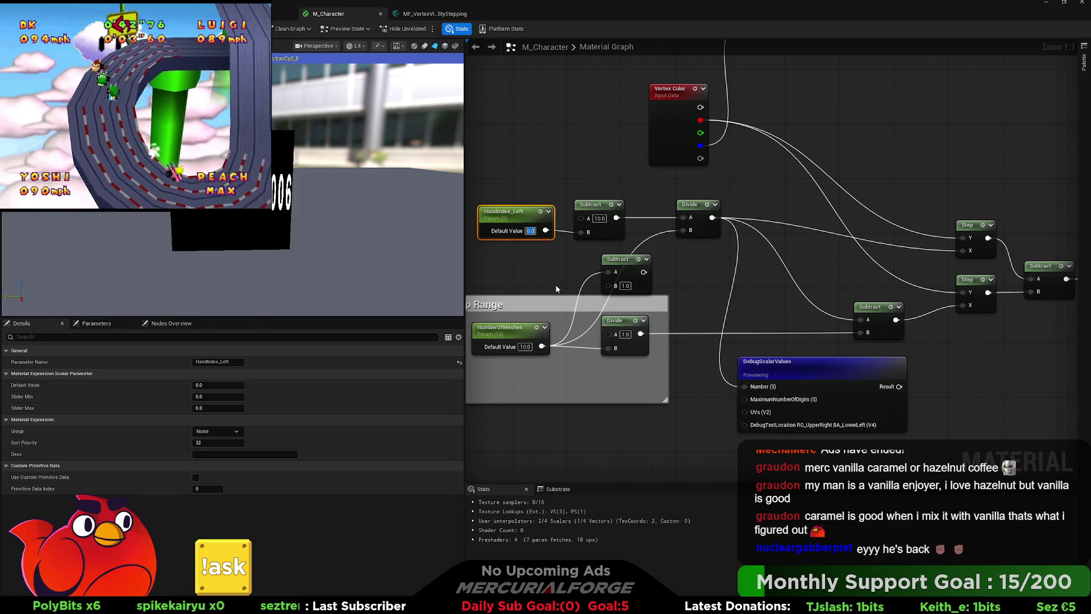
key(Return)
text(10)
key(Return)
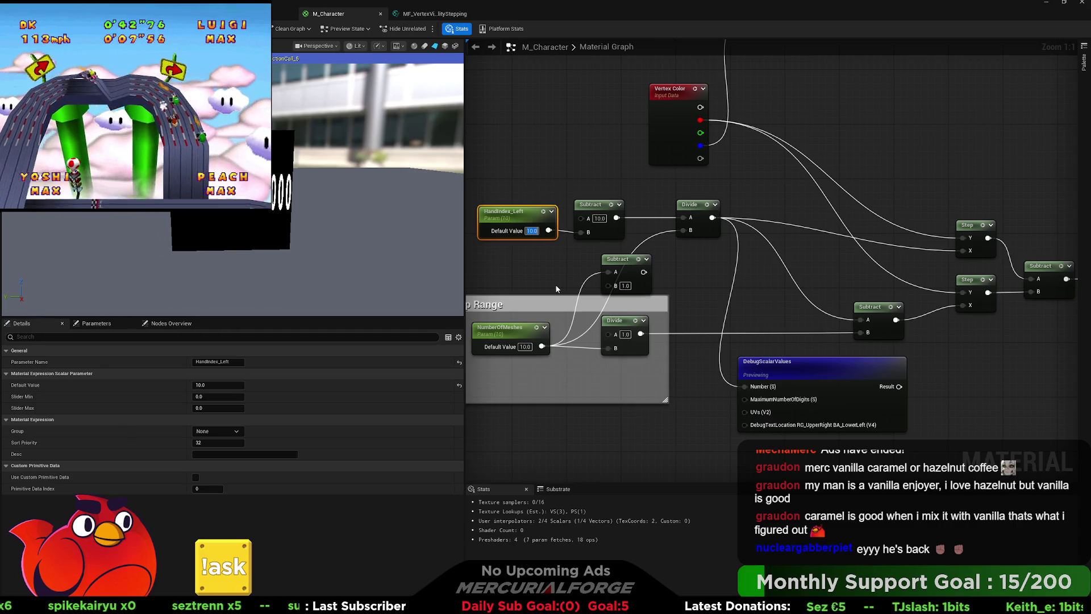
text(9)
key(Return)
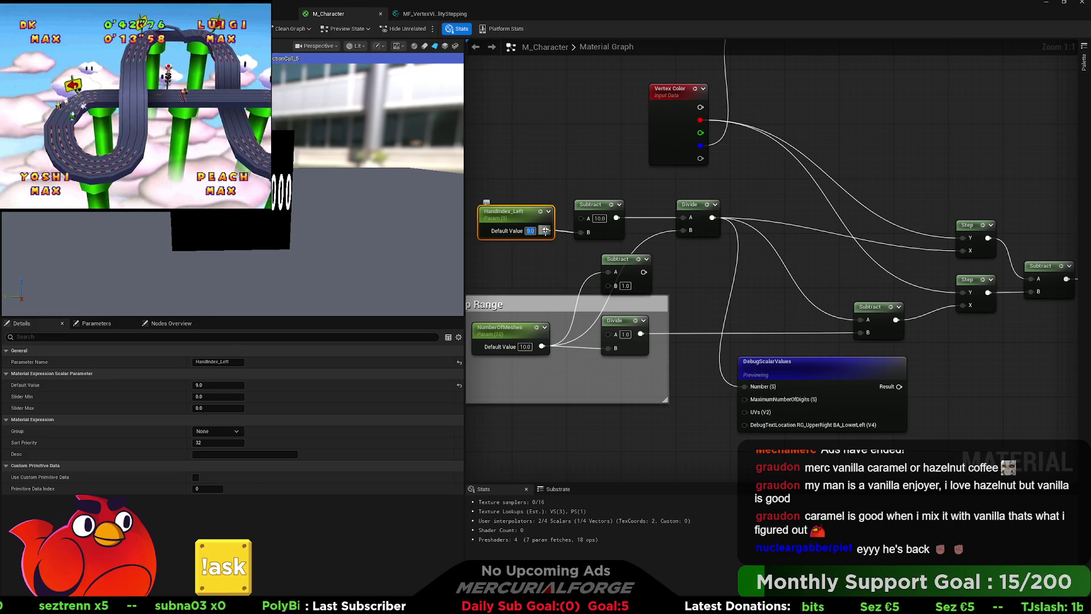
Connect HandIndex_Left straight into Divide's A, move Subtract up, and set its A to 0.
drag(645, 230, 687, 218)
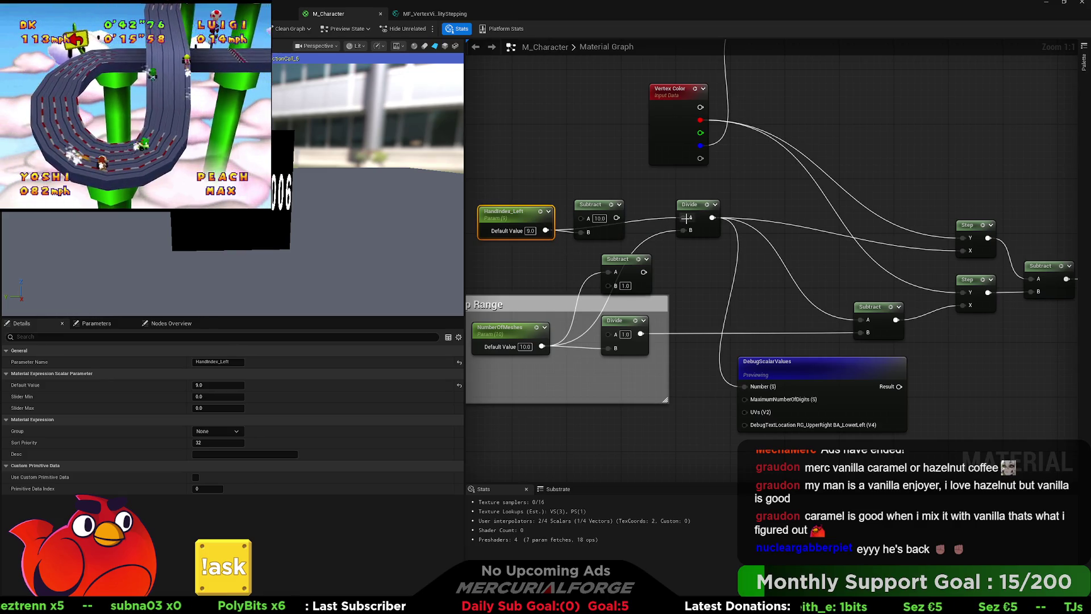
mouse_move(602, 212)
mouse_down()
mouse_move(602, 178)
mouse_move(691, 218)
mouse_up()
text(0)
key(Return)
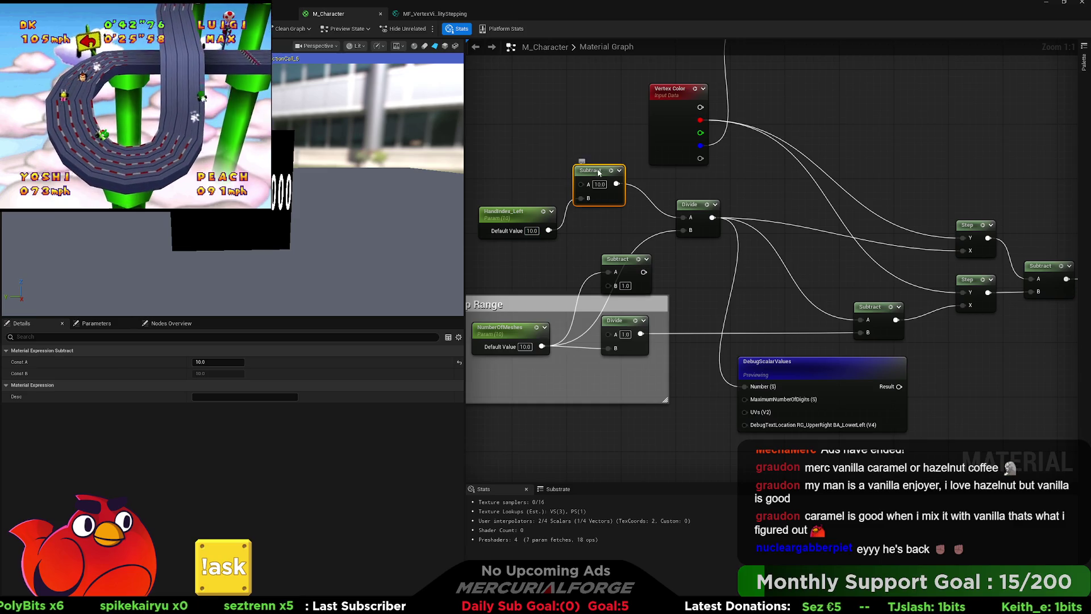
Move the Subtract node back into line and reset HandIndex_Left's default to 0.
mouse_move(599, 172)
mouse_down()
mouse_move(600, 208)
mouse_move(601, 198)
mouse_up()
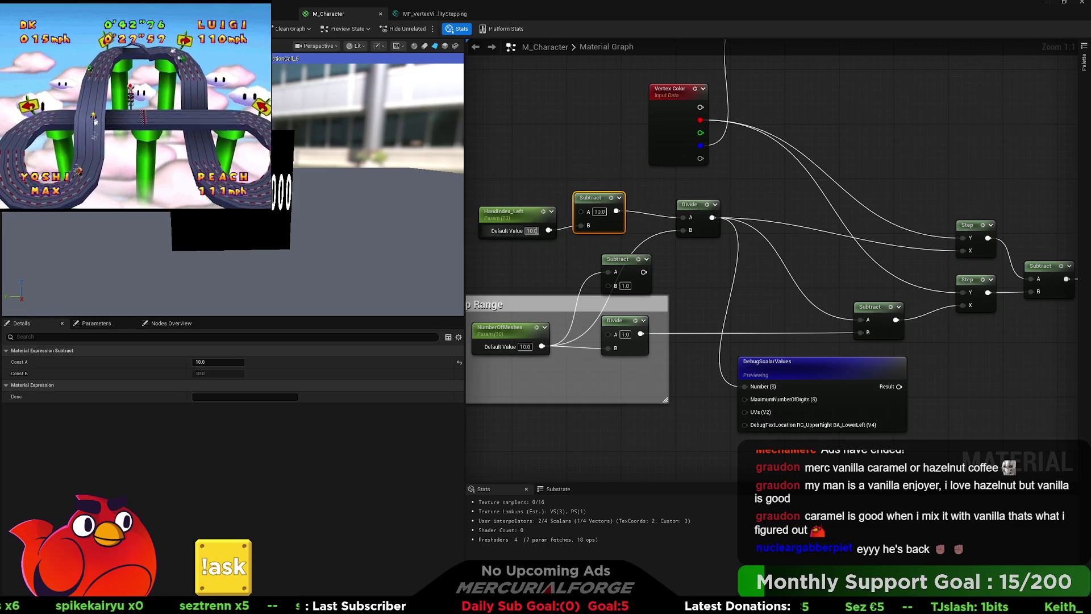
text(0)
key(Return)
click(547, 254)
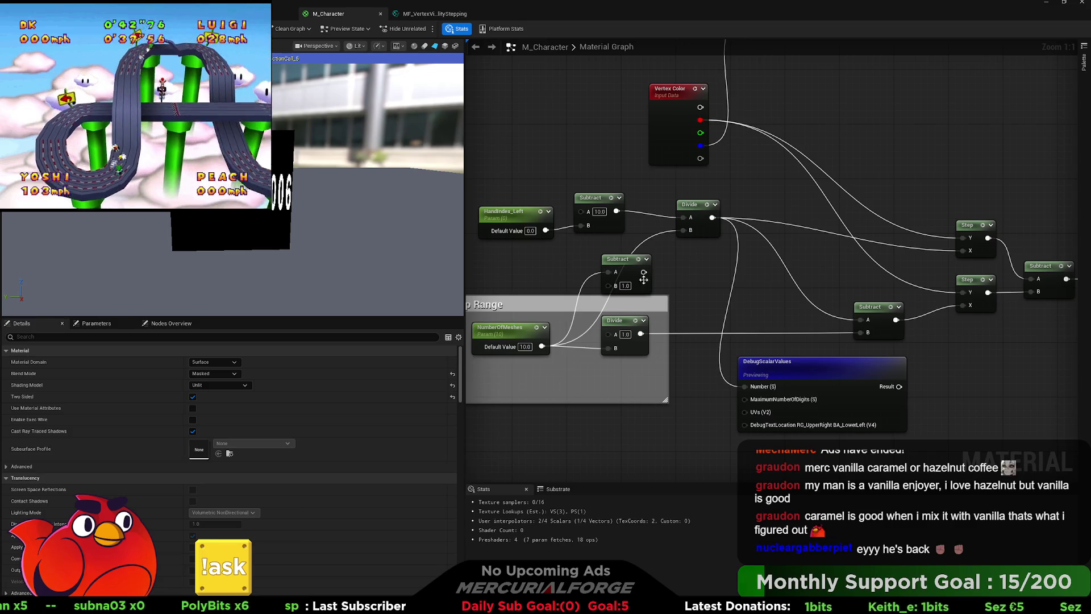
Pan the graph to check the DebugScalarValues, Saturate and material output nodes.
mouse_move(808, 307)
mouse_down()
mouse_move(677, 287)
mouse_move(557, 286)
mouse_move(764, 387)
mouse_move(751, 359)
mouse_up()
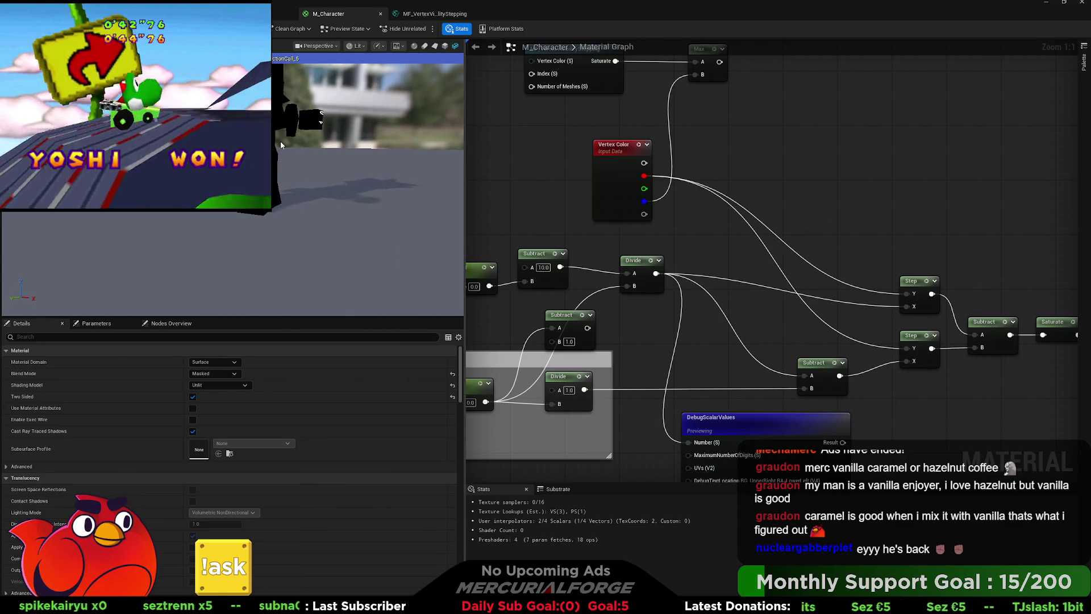
click(764, 424)
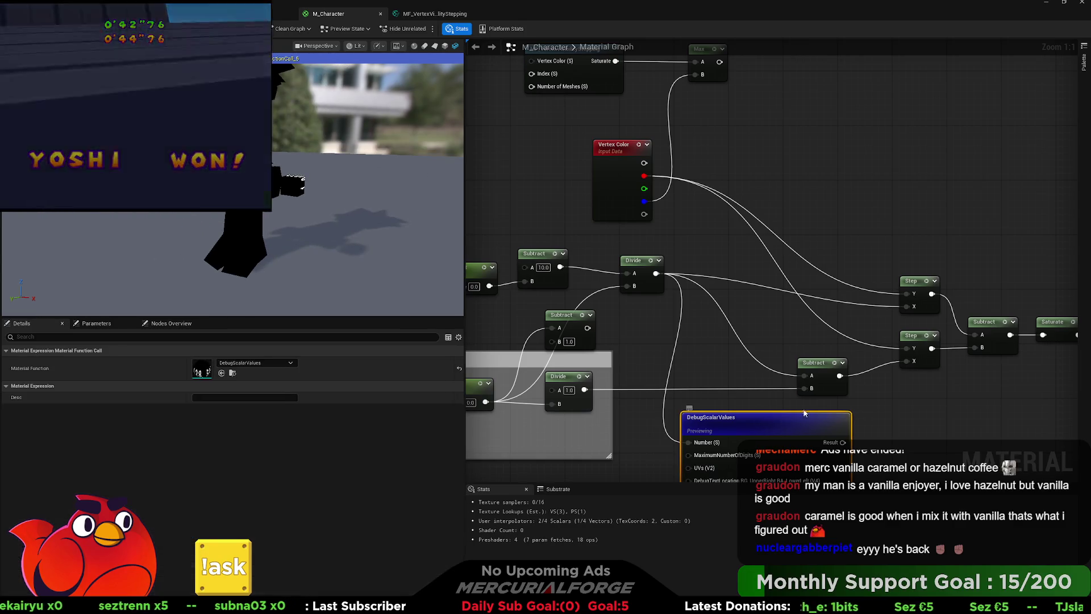
mouse_move(802, 241)
mouse_down()
mouse_move(670, 215)
mouse_move(896, 212)
mouse_up()
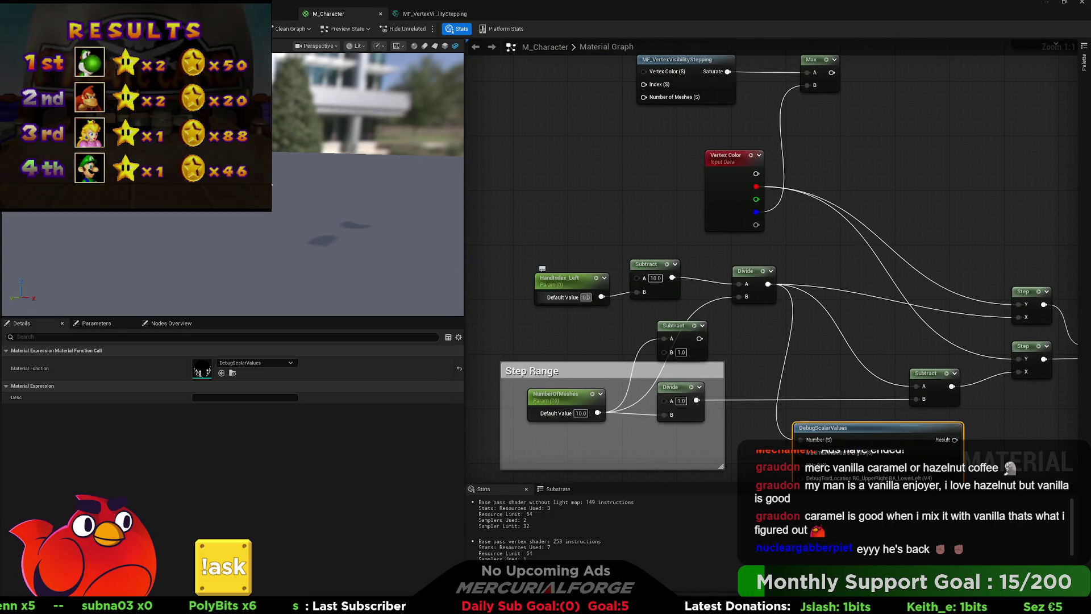
Scrub HandIndex_Left's default value to watch the preview, then pan toward the vertex colour nodes.
click(576, 300)
mouse_move(223, 386)
mouse_down()
mouse_move(199, 386)
mouse_move(224, 387)
mouse_up()
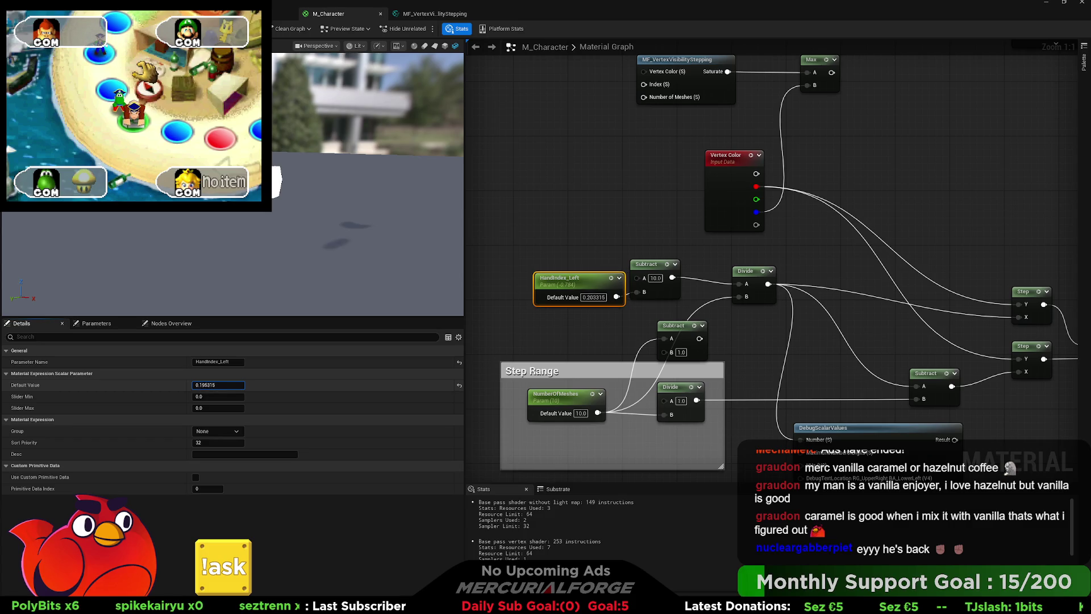
drag(223, 387, 219, 387)
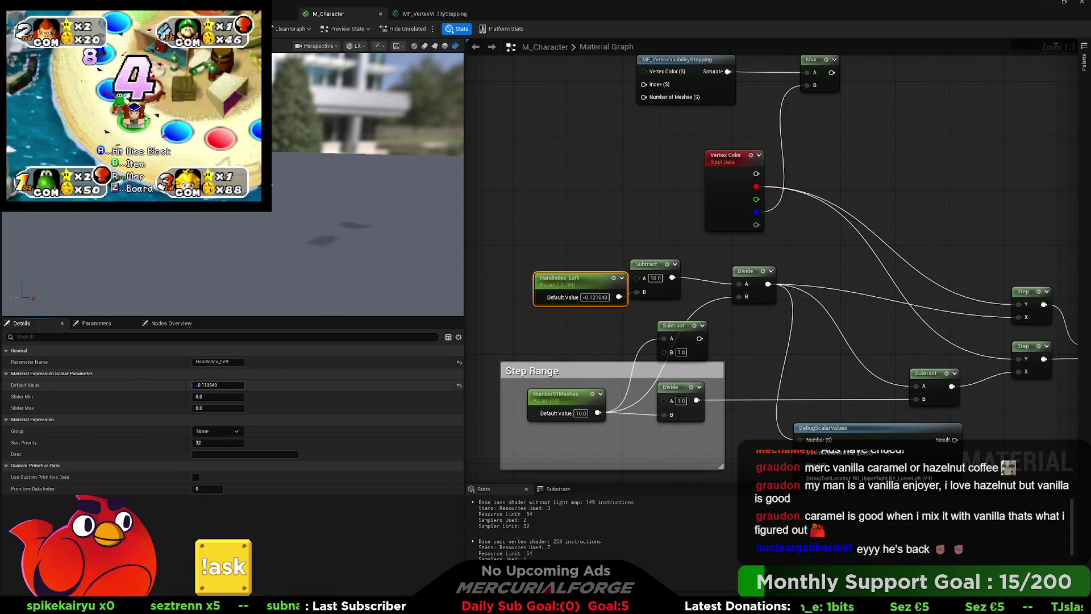
click(805, 250)
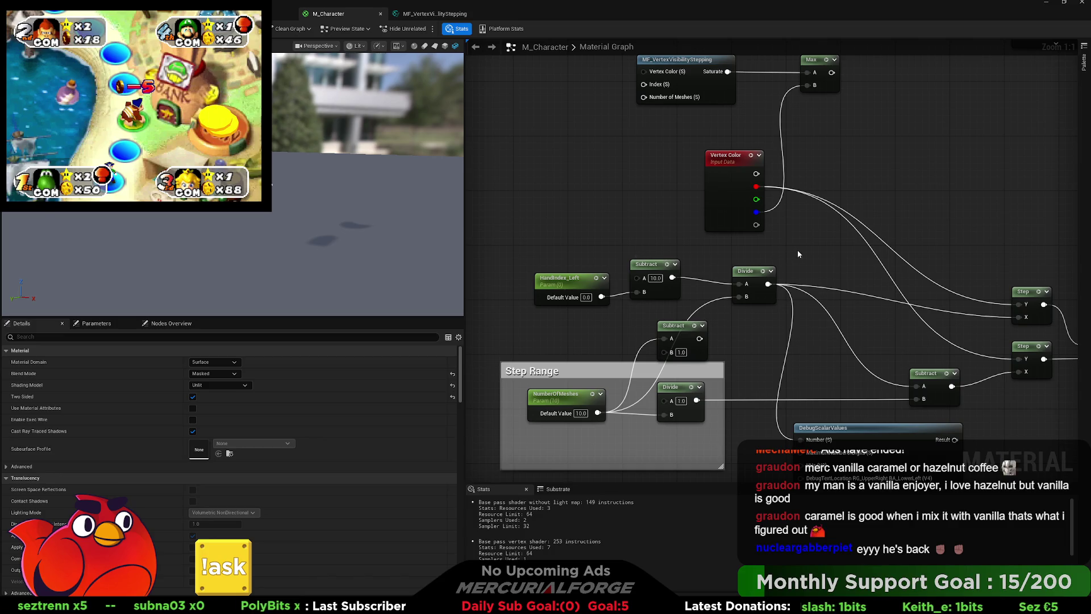
mouse_move(797, 250)
mouse_down()
mouse_move(504, 322)
mouse_move(661, 317)
mouse_move(715, 296)
mouse_up()
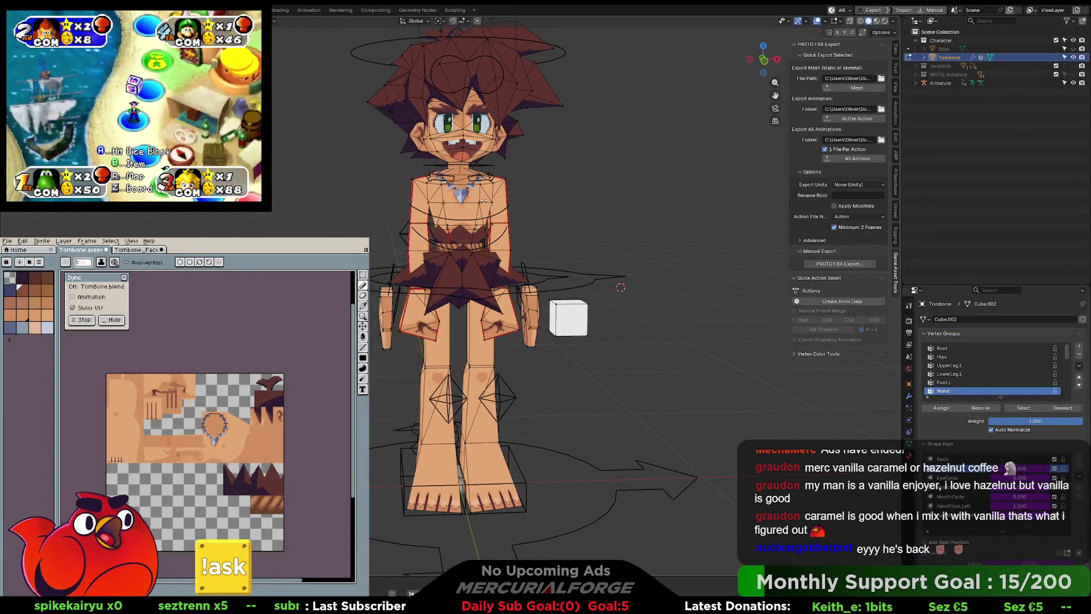
In Edit Mode, select the hair, belt and skirt islands and compare Vertex and Weight Paint views.
key(Tab)
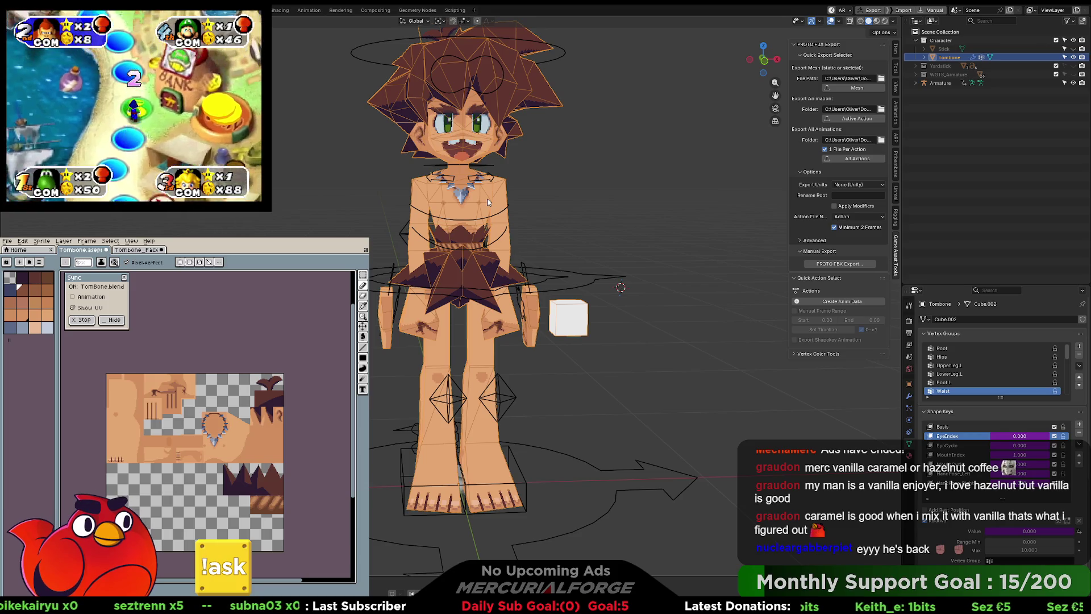
key(Tab)
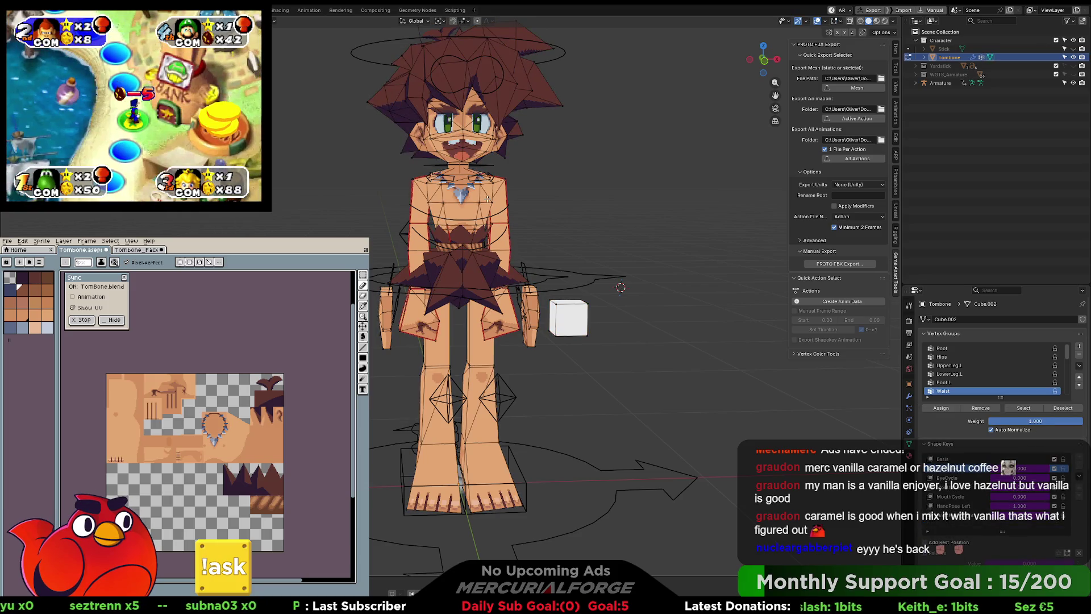
key(l)
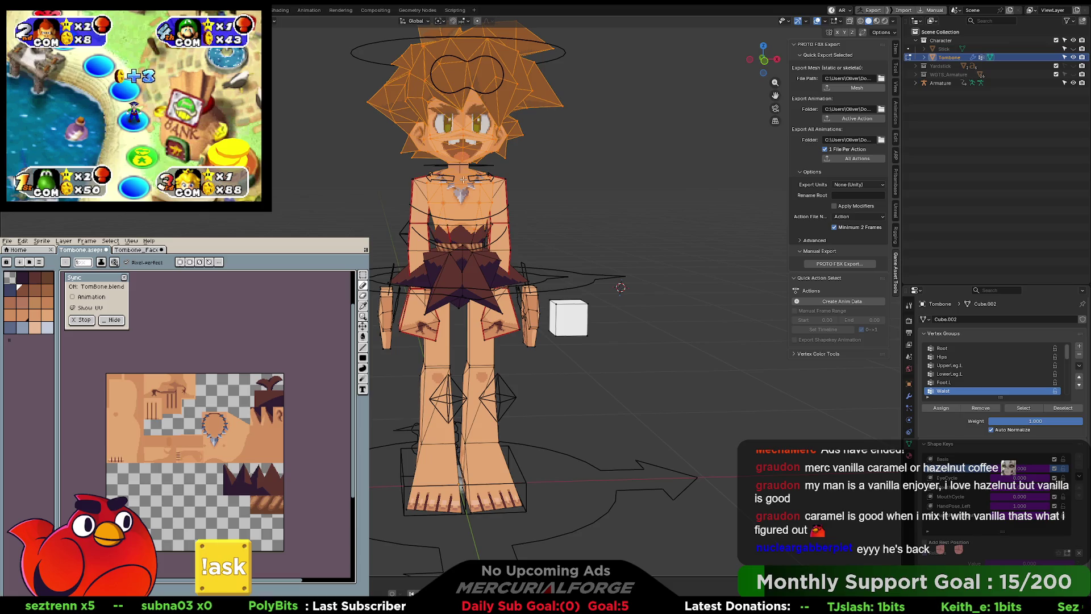
key(l)
key(l)
key(l)
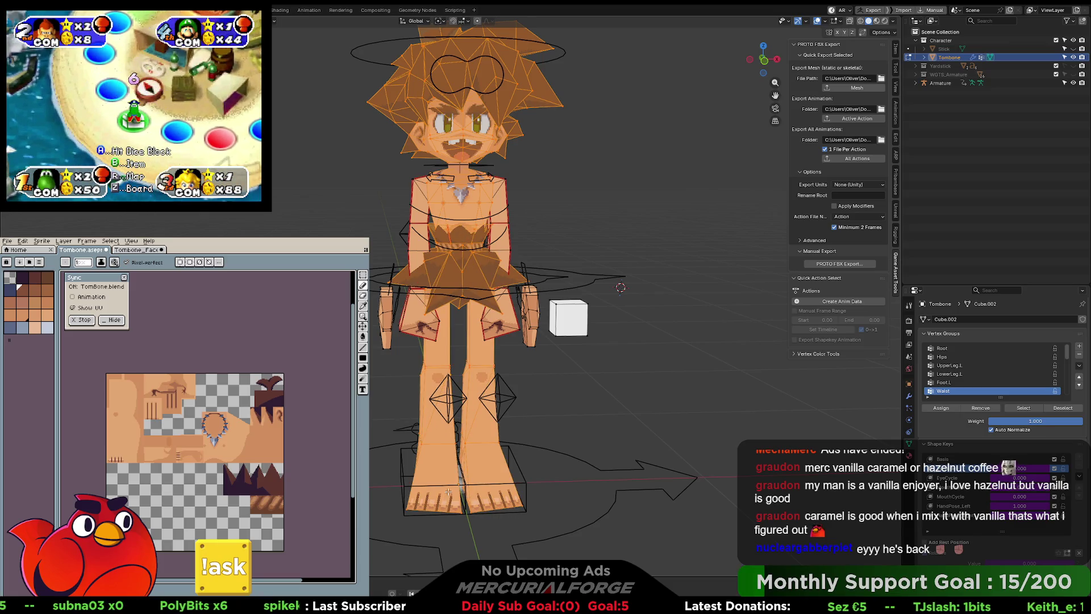
key(ctrl+Tab)
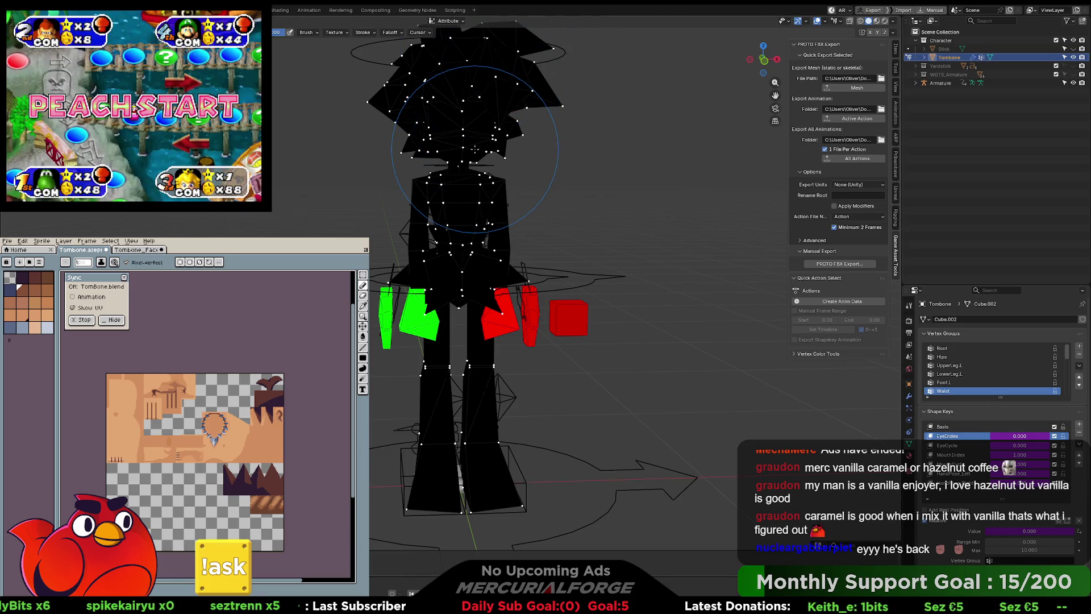
key(ctrl+Tab)
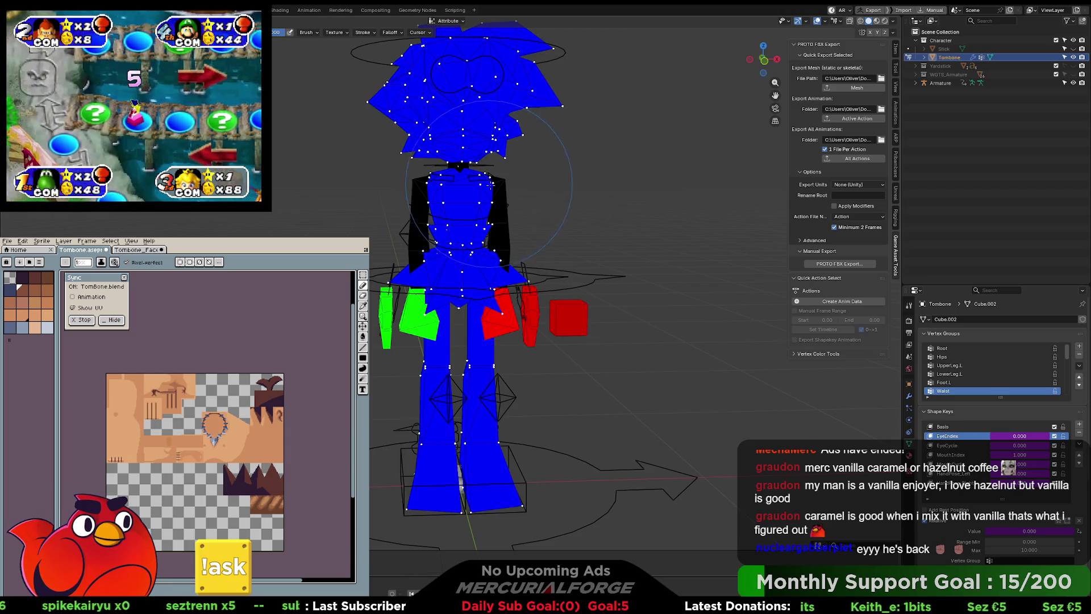
key(Tab)
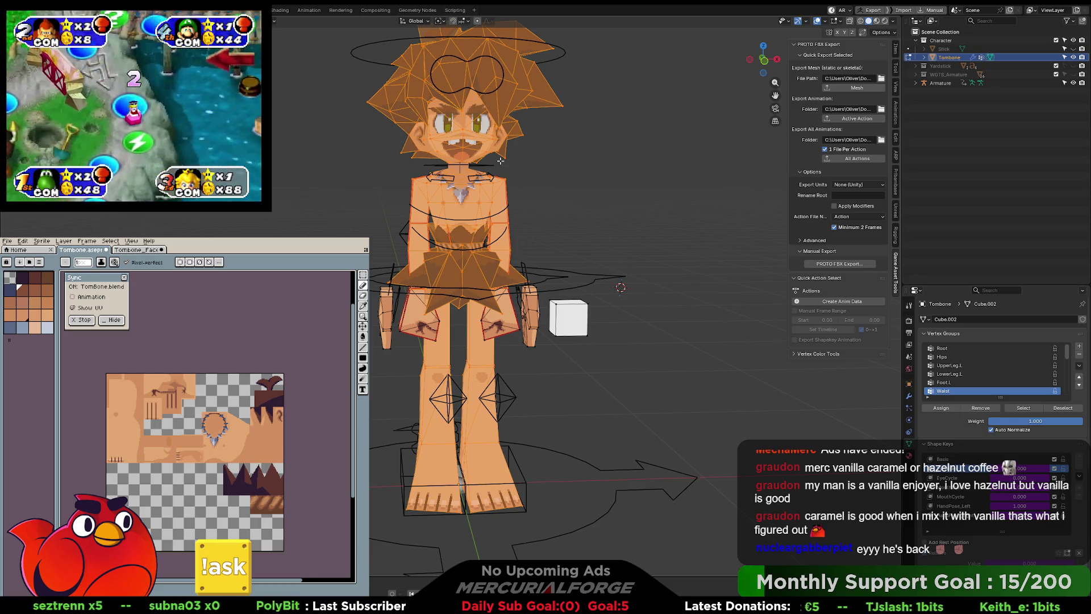
Turn on X-ray, recheck vertex colours, then return to Object Mode and select the armature.
key(alt+z)
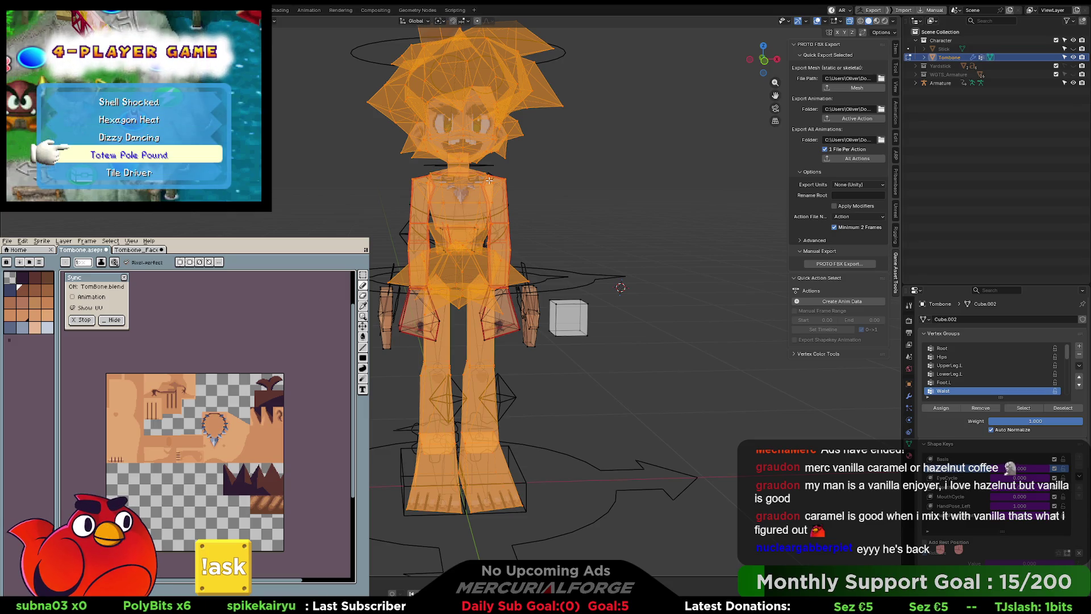
key(ctrl+Tab)
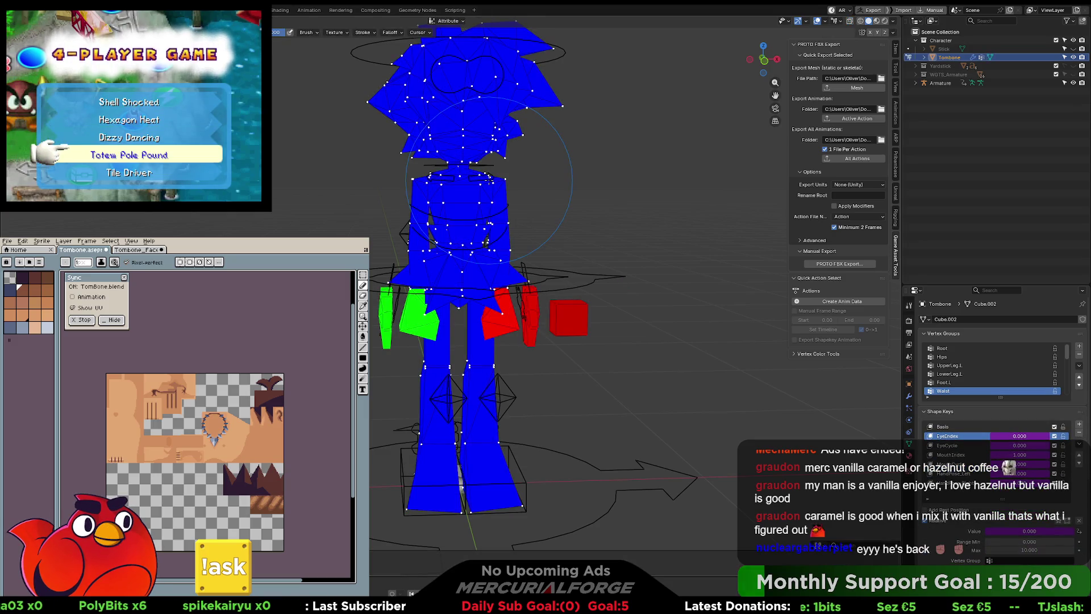
key(Tab)
key(Tab)
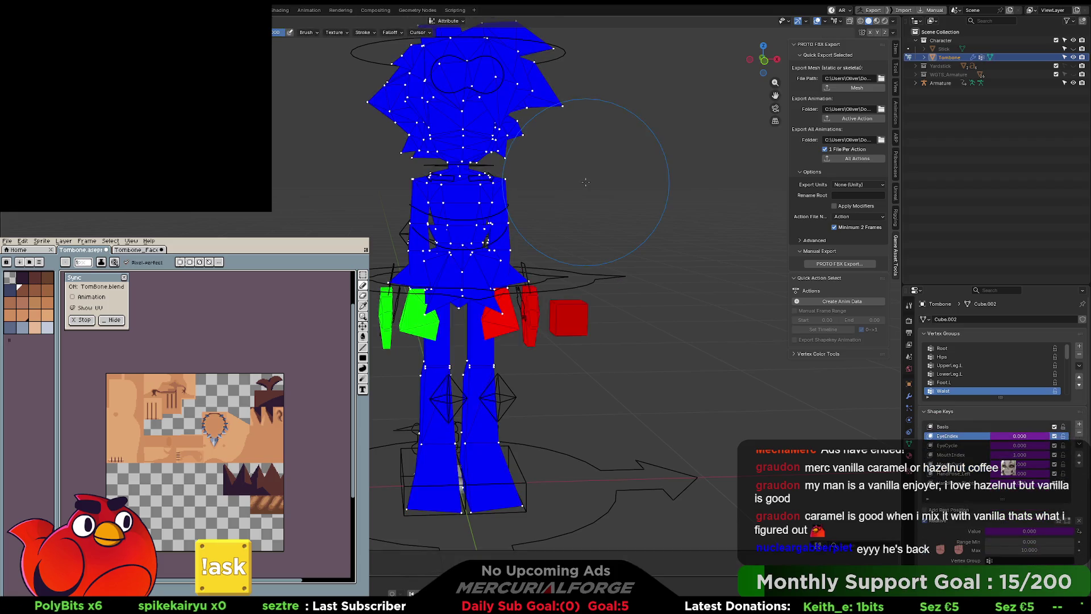
key(Tab)
key(ctrl+Tab)
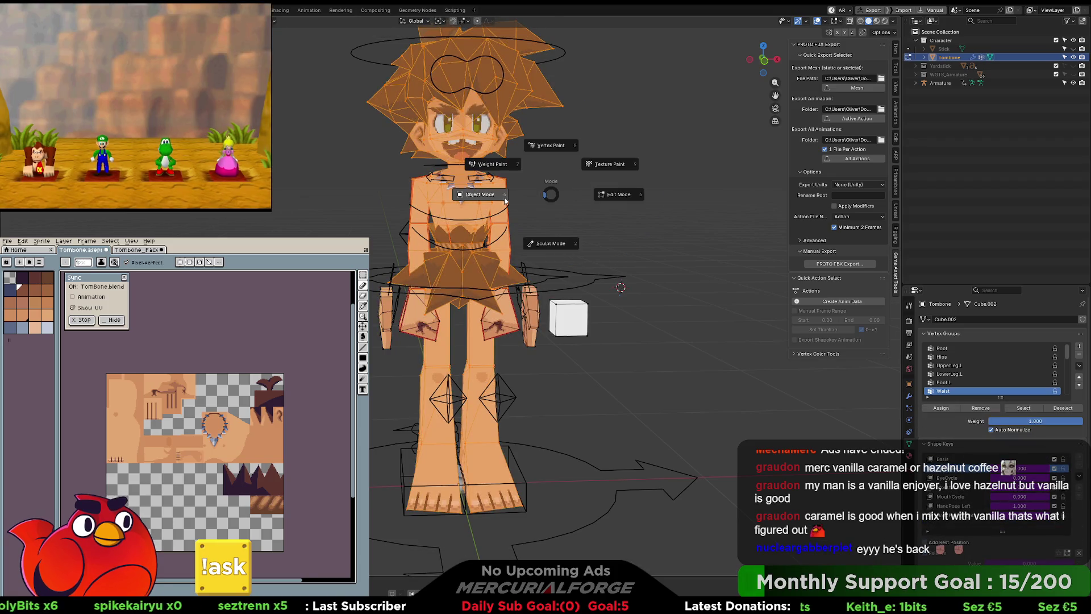
click(502, 200)
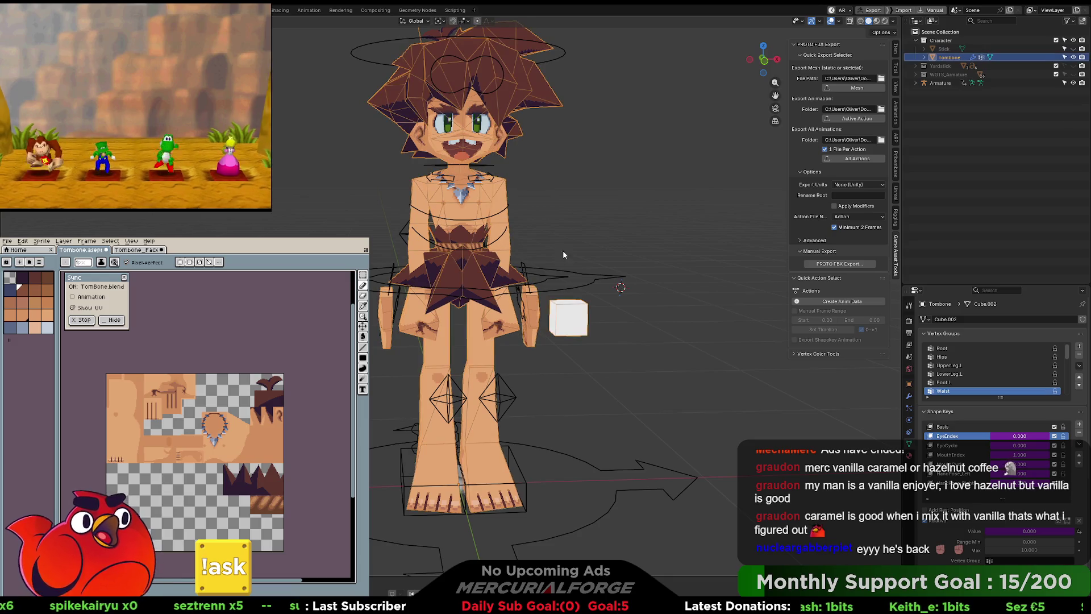
click(587, 274)
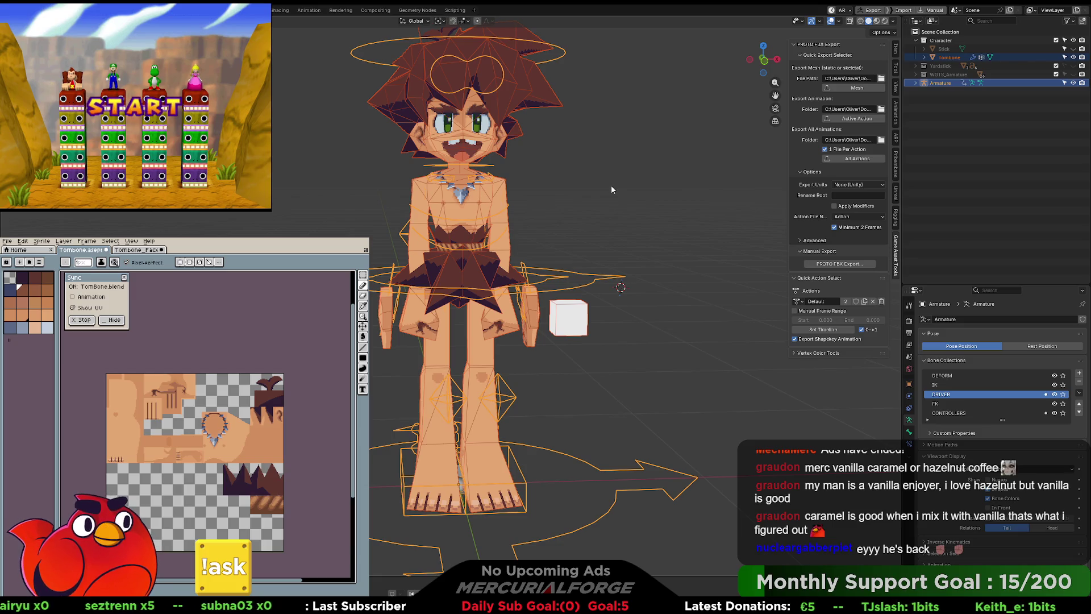
key(alt+Tab)
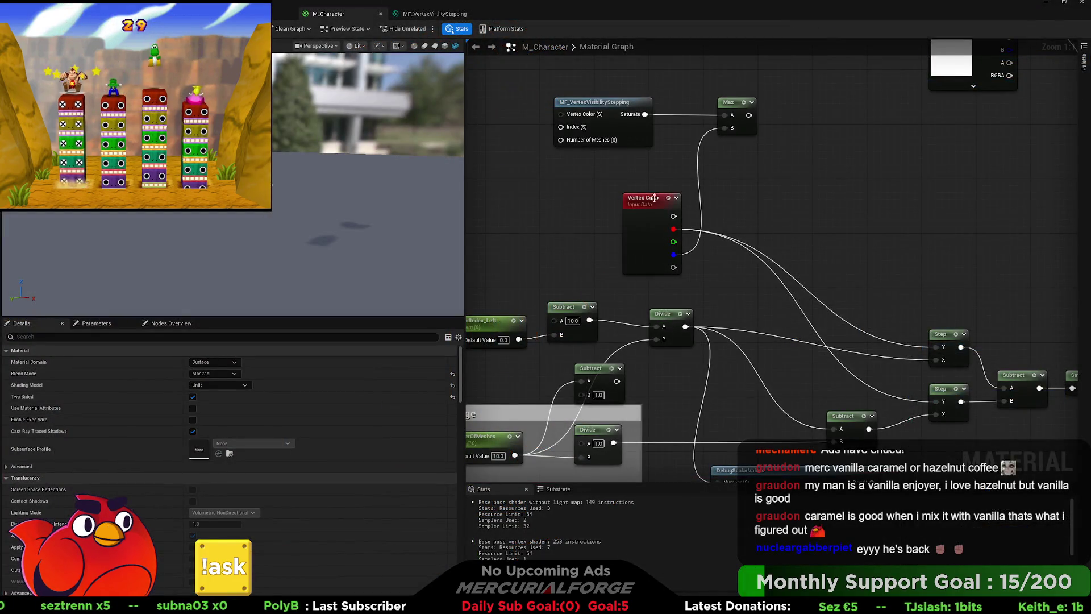
Zoom out to the Texture and M_Character nodes and move the Max node further right.
scroll(720, 261, down, 2)
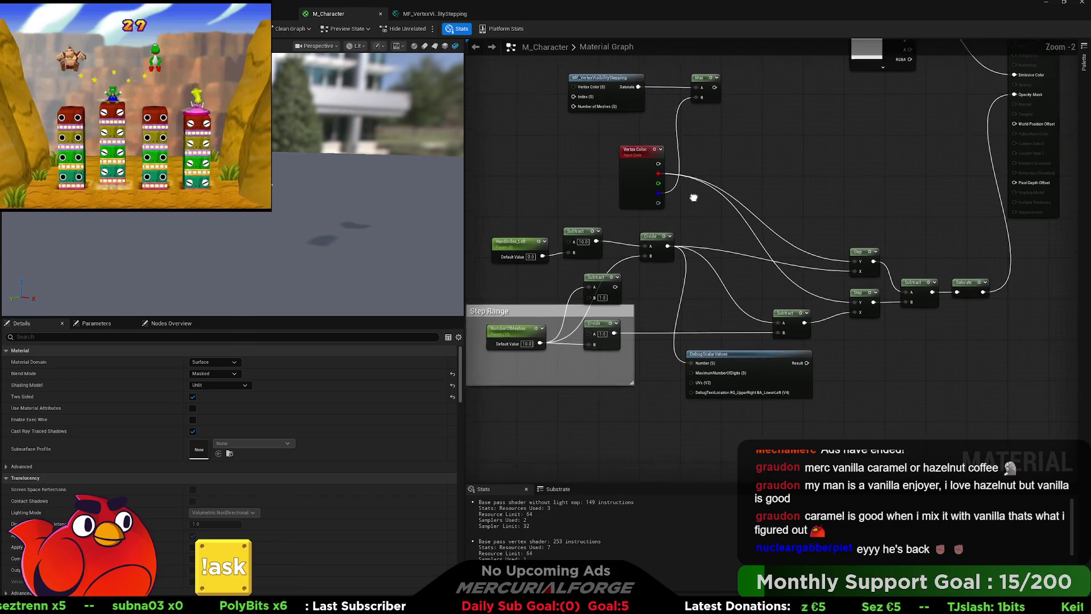
drag(694, 197, 647, 285)
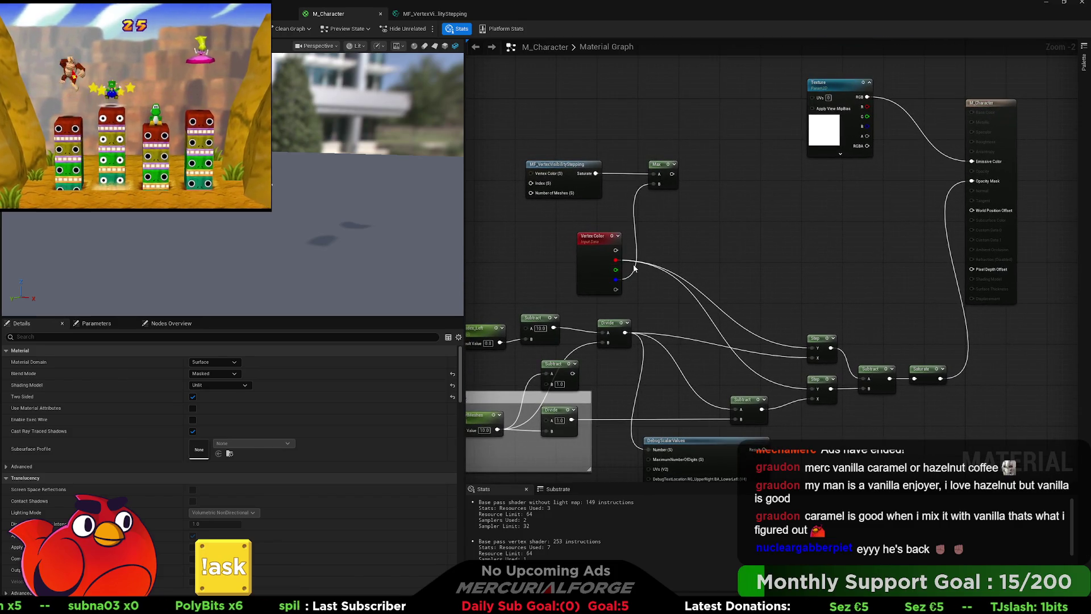
mouse_move(940, 379)
mouse_down()
mouse_move(660, 184)
mouse_move(898, 196)
mouse_move(893, 207)
mouse_up()
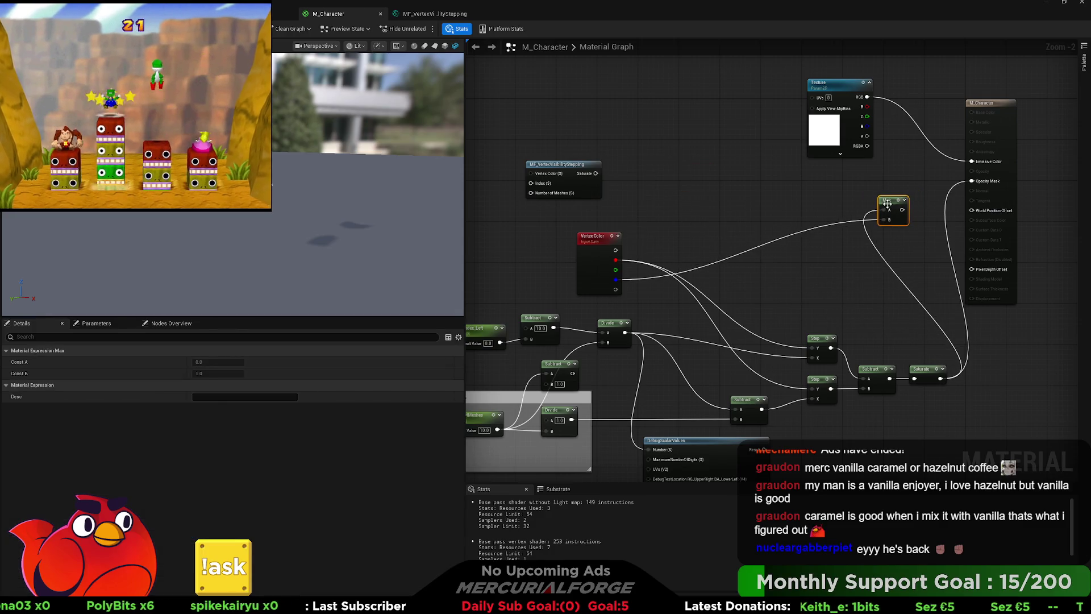
scroll(615, 300, up, 1)
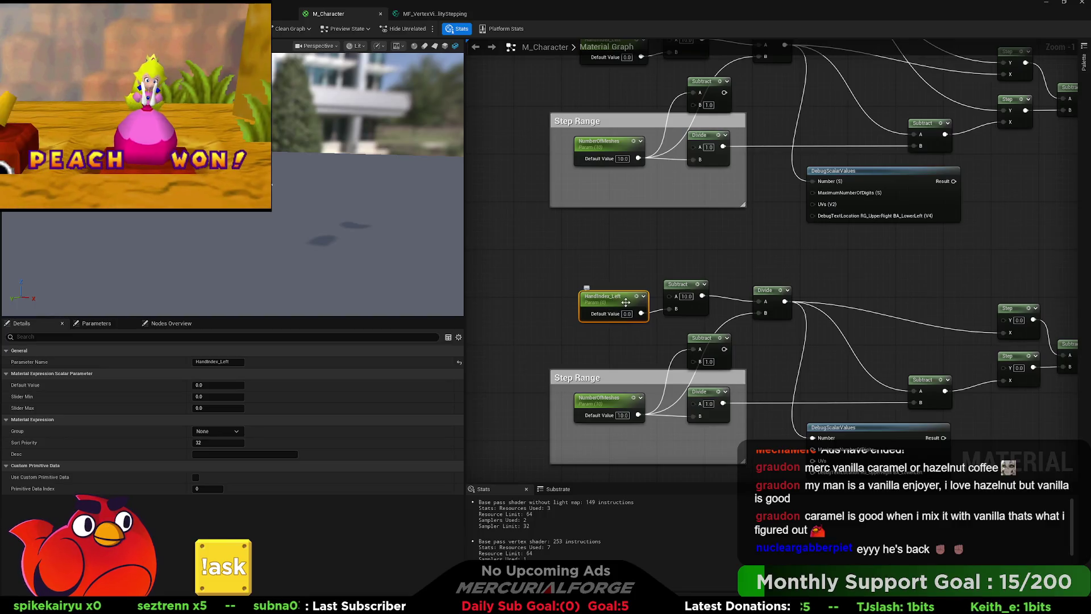
Rename the lower HandIndex_Left parameter to 'HandIndex_Right'.
click(616, 300)
double_click(615, 298)
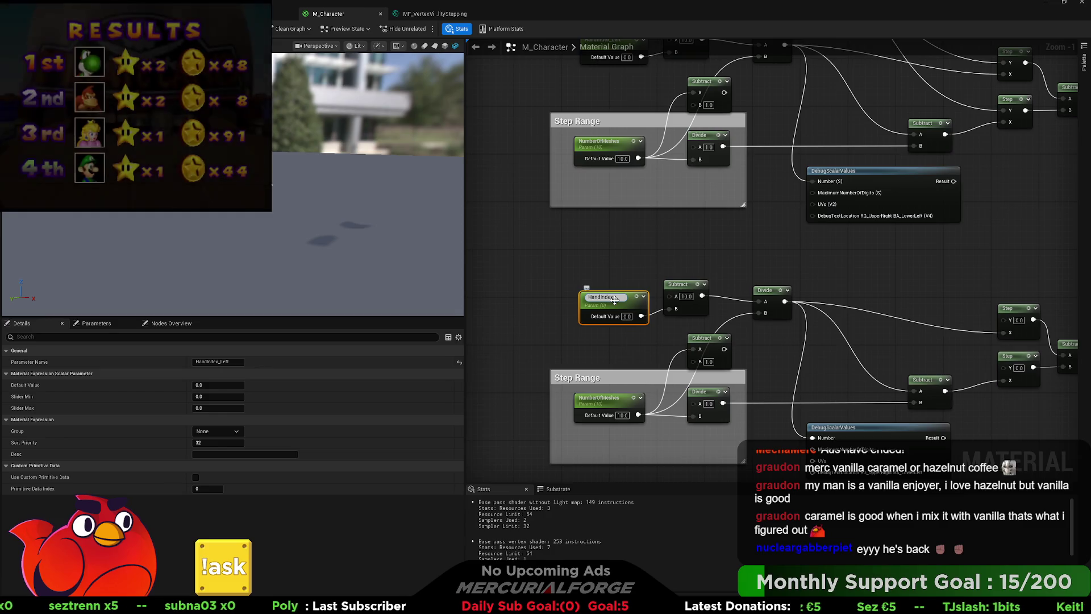
text(HandIndex_Right)
key(Return)
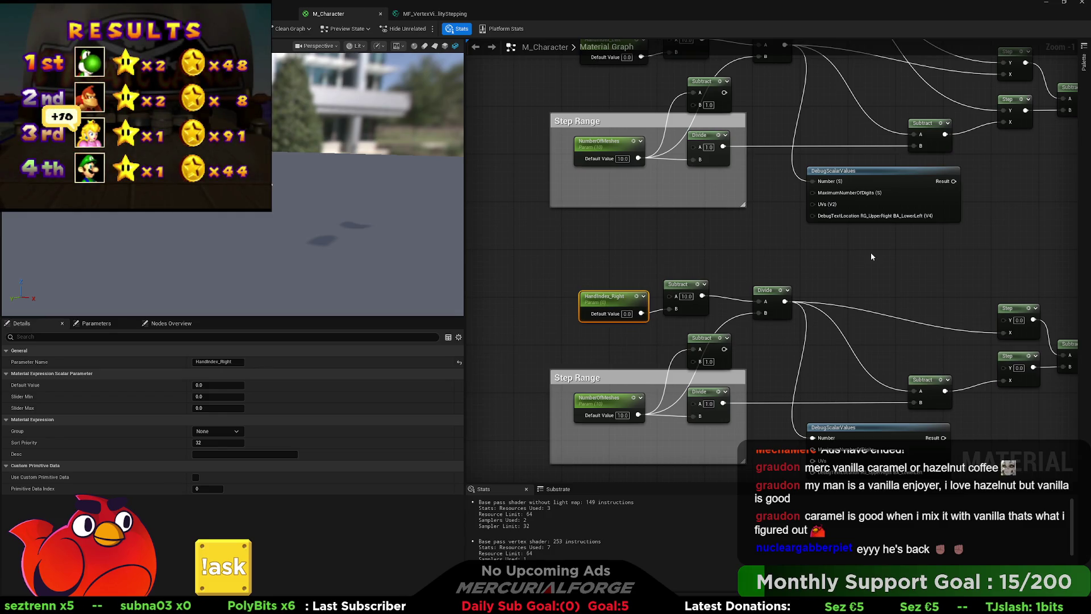
click(875, 265)
scroll(886, 289, down, 2)
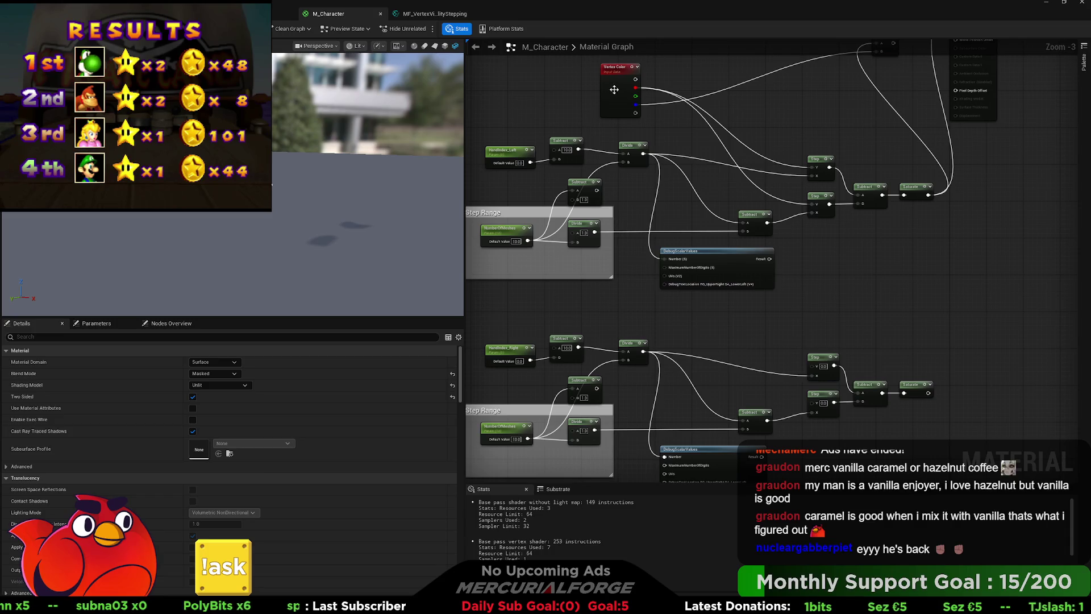
Connect Vertex Color G to the lower Step node and undo an accidental Step Range paste.
mouse_move(635, 96)
mouse_down()
mouse_move(806, 380)
mouse_move(814, 373)
mouse_move(685, 160)
mouse_move(634, 98)
mouse_move(627, 164)
mouse_up()
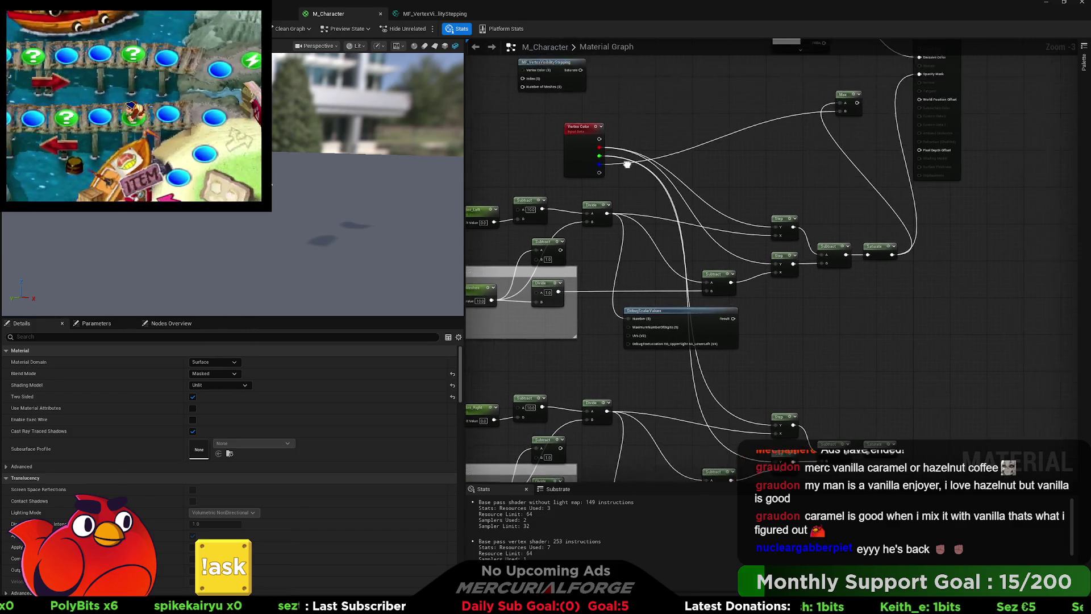
drag(844, 94, 818, 95)
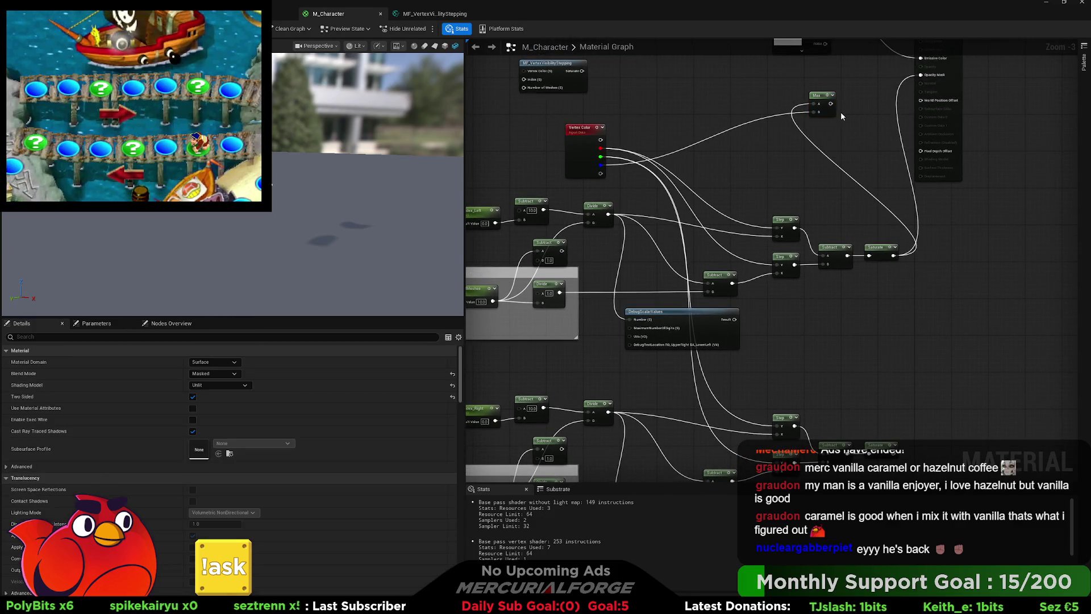
key(ctrl+v)
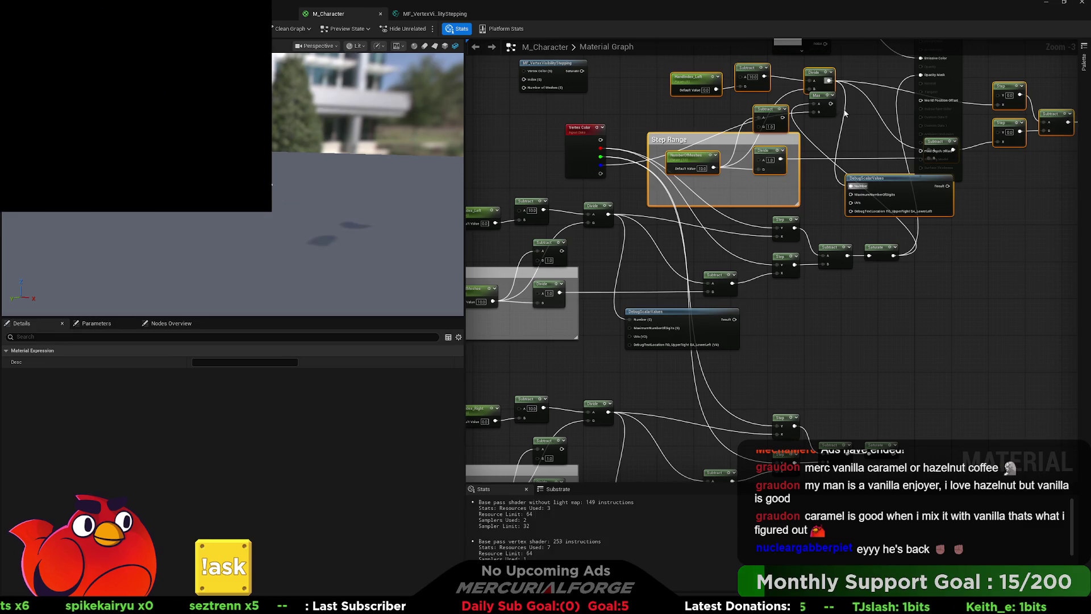
key(ctrl+z)
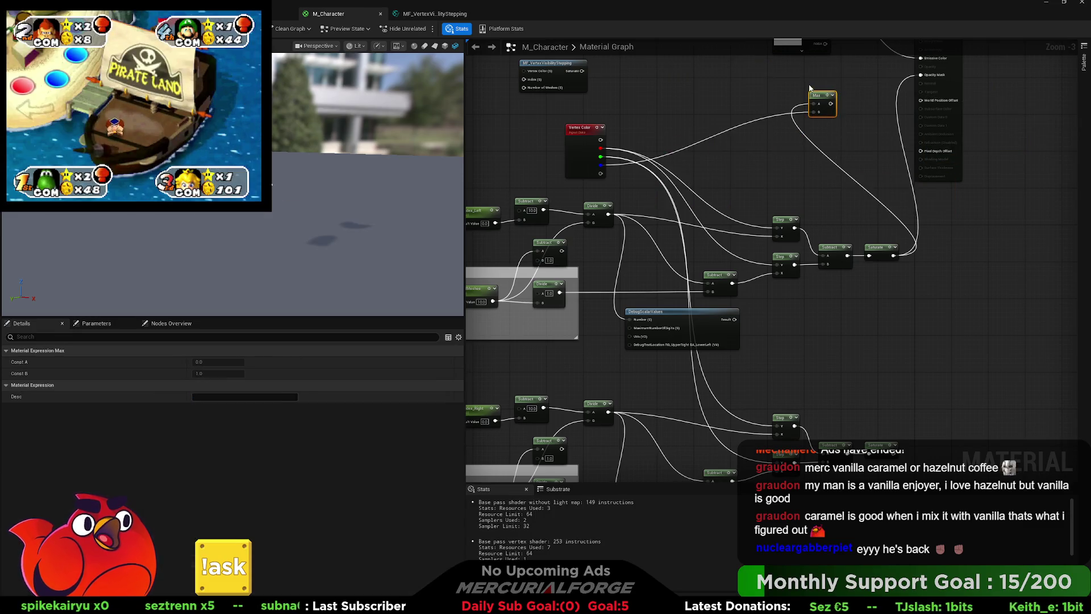
Duplicate the Max node, feed the first Max into it, and disconnect Saturate from the output.
key(ctrl+d)
drag(842, 137, 861, 137)
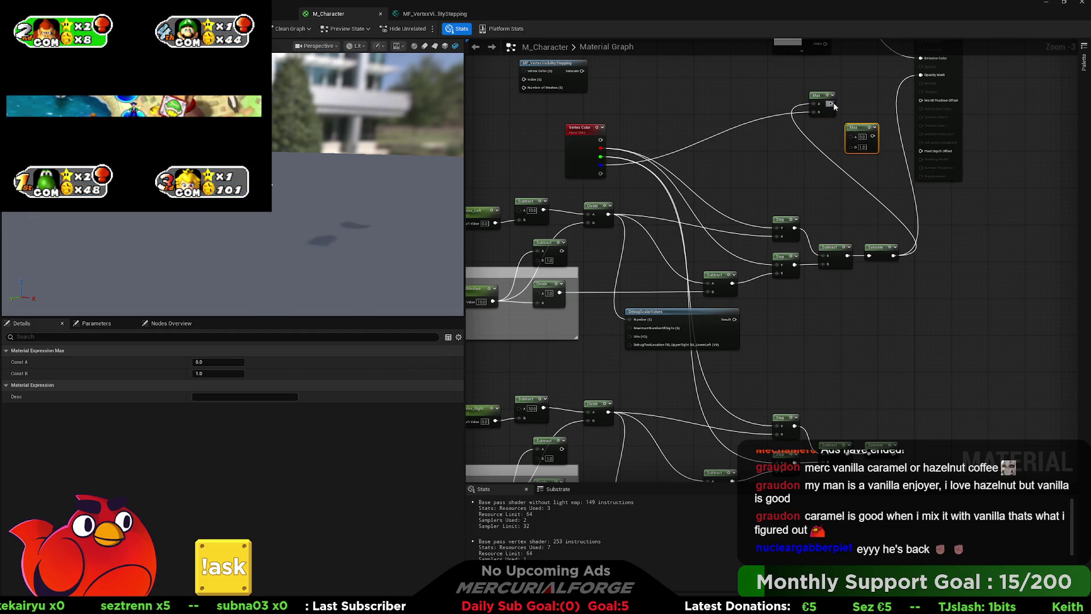
mouse_move(831, 104)
mouse_down()
mouse_move(886, 187)
mouse_move(919, 395)
mouse_move(896, 453)
mouse_up()
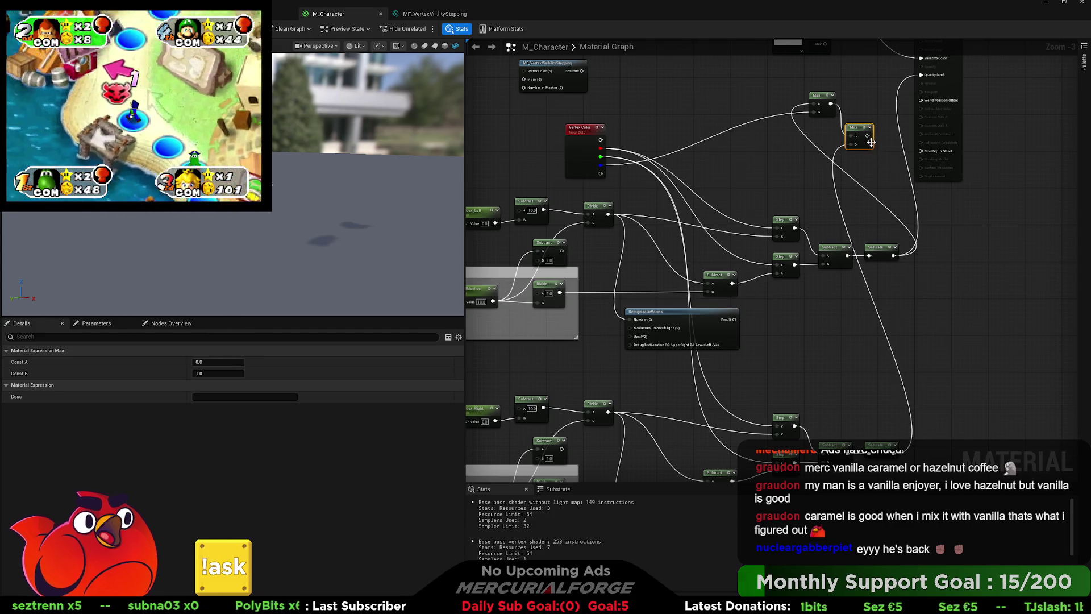
alt+click(904, 268)
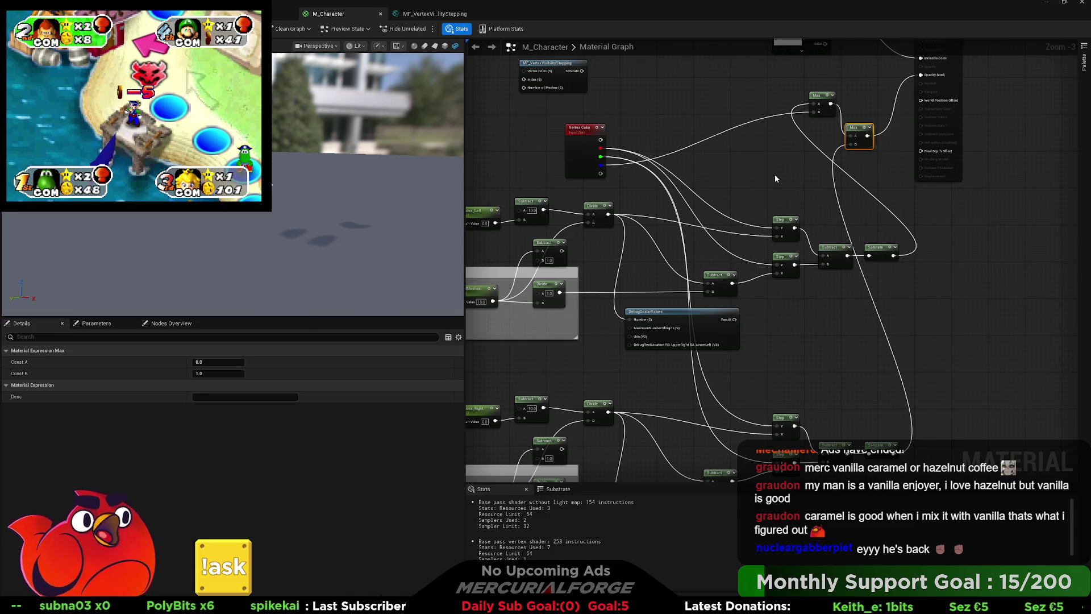
drag(750, 177, 778, 219)
key(ctrl+Tab)
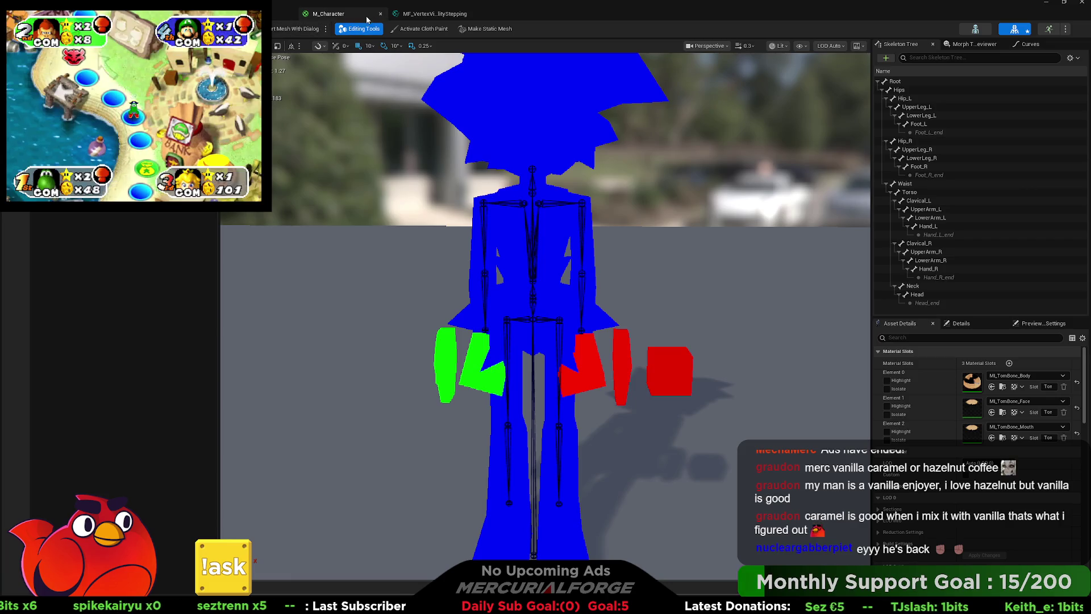
Return to the M_Character graph and set the Texture parameter to T_Tombone.
click(328, 17)
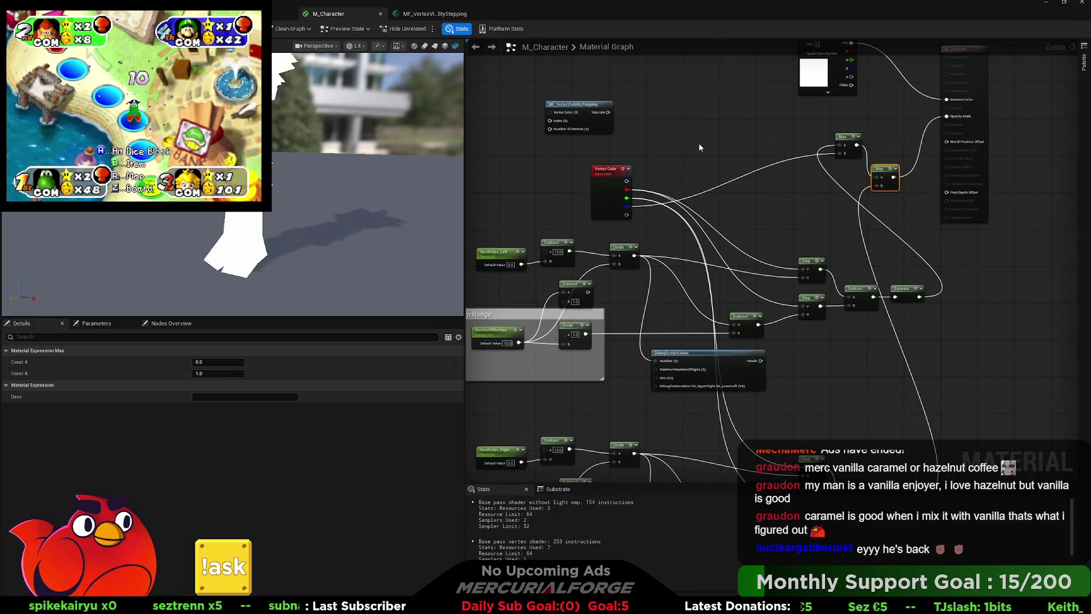
mouse_move(688, 145)
mouse_down()
mouse_move(722, 170)
mouse_move(724, 198)
mouse_up()
drag(572, 224, 584, 187)
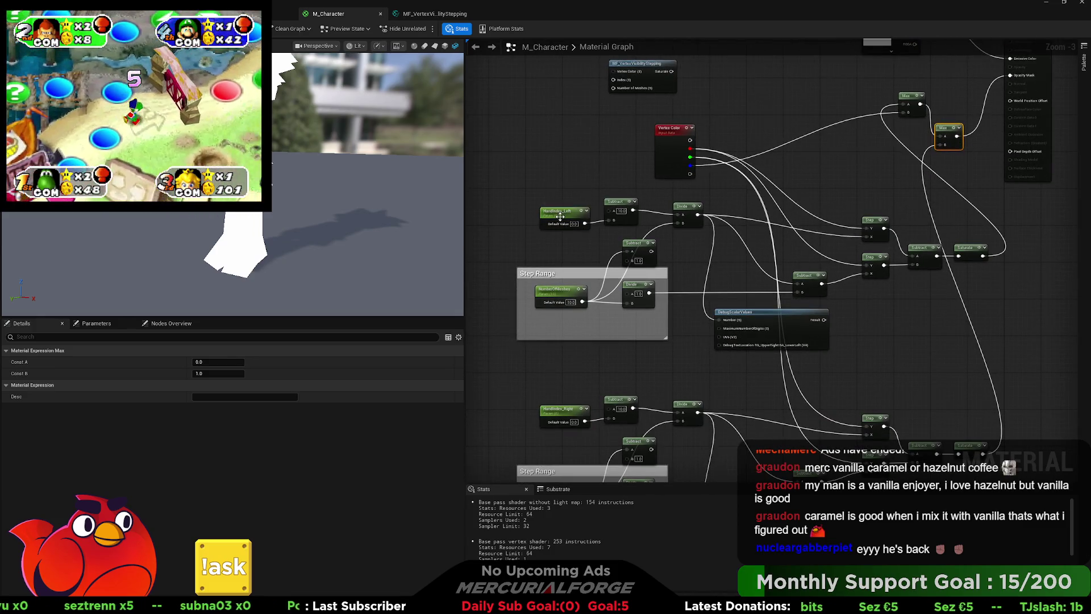
click(560, 217)
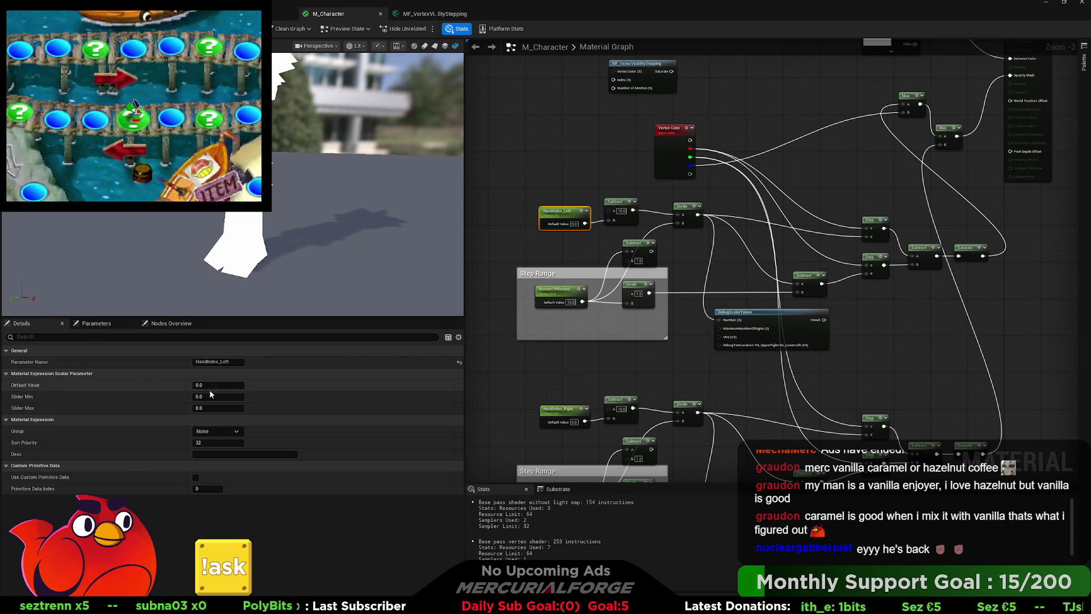
drag(286, 259, 335, 273)
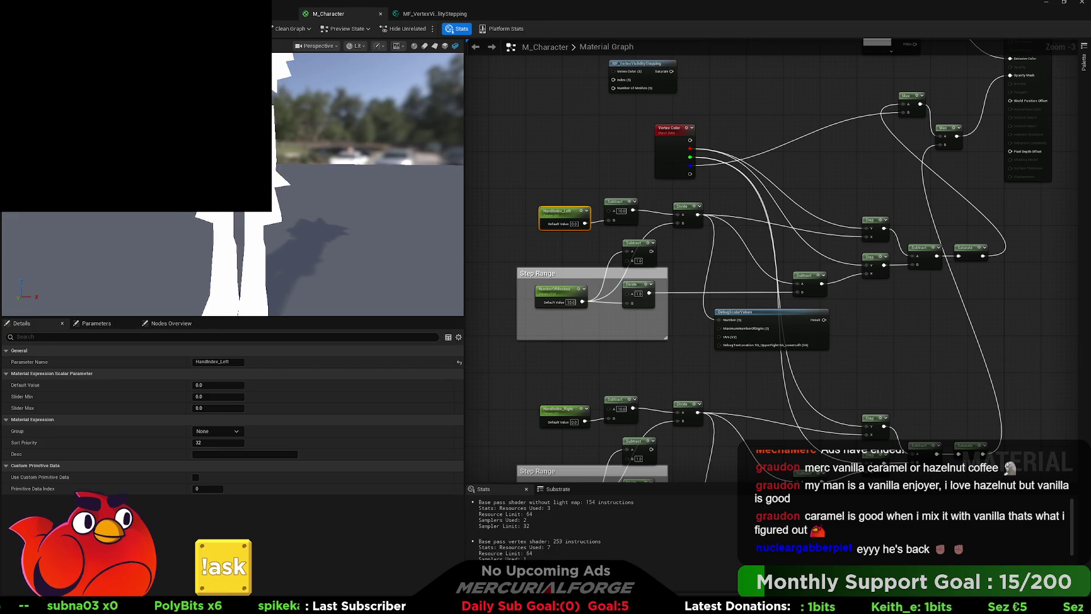
mouse_move(740, 150)
mouse_down()
mouse_move(736, 220)
mouse_move(649, 231)
mouse_up()
click(812, 108)
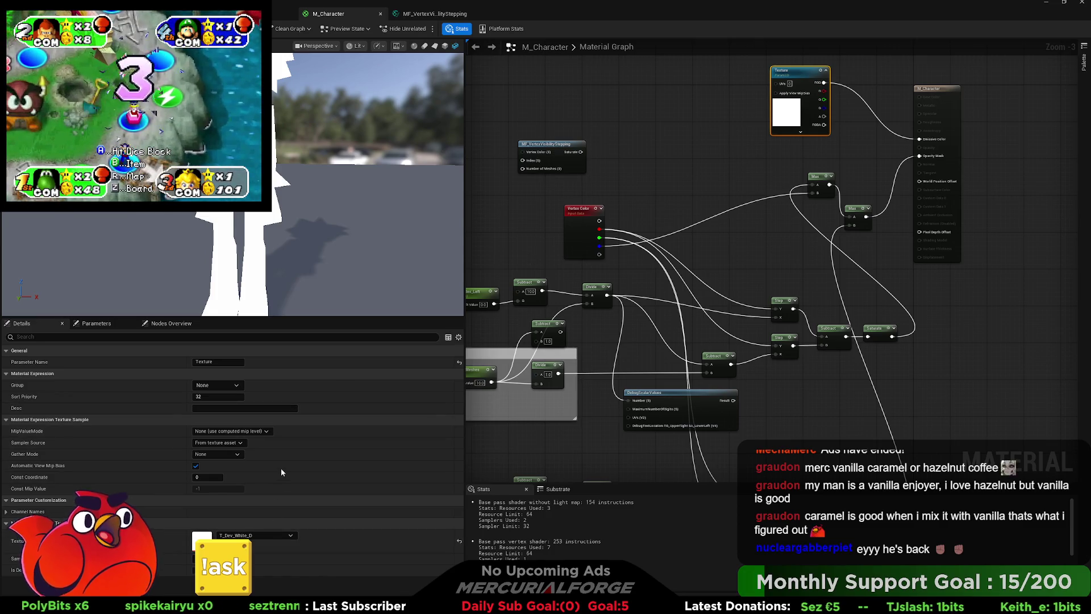
key(ctrl+z)
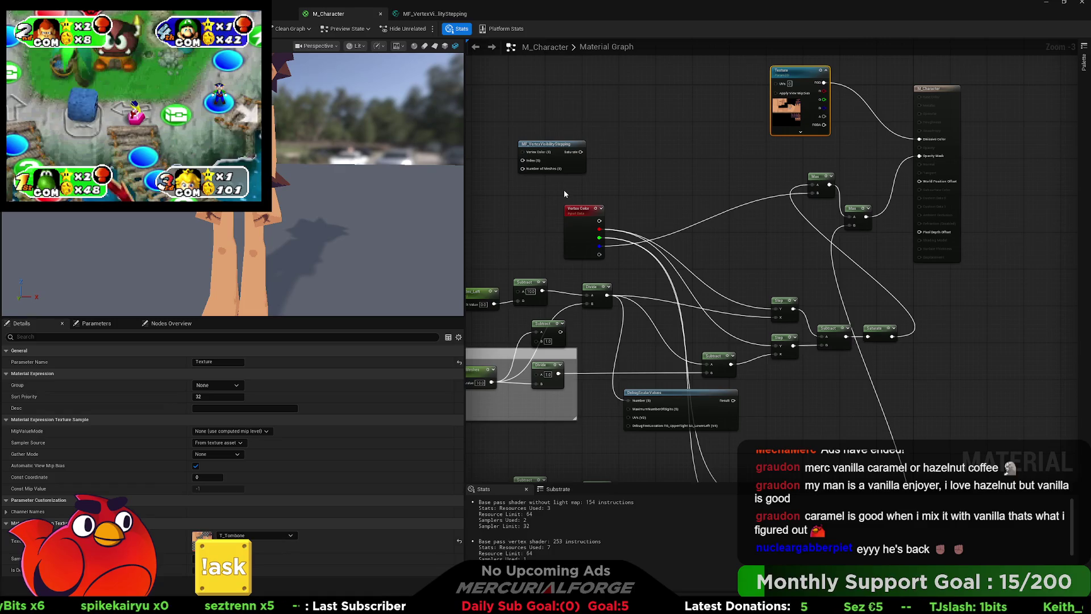
click(680, 159)
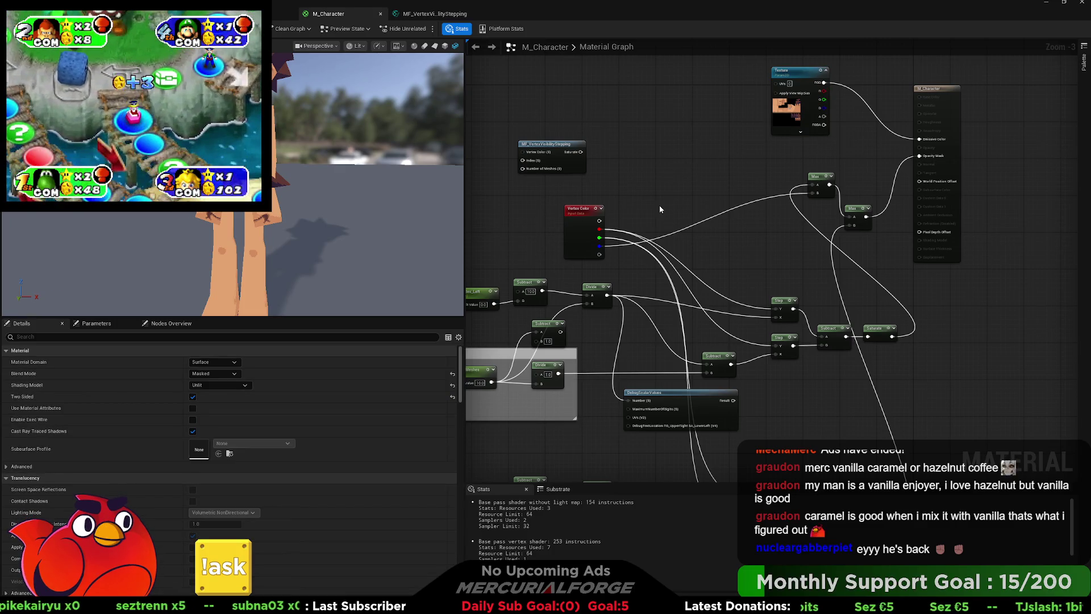
Add a Multiply node fed by the chained Max output, placed before the M_Character result node.
drag(677, 193, 531, 212)
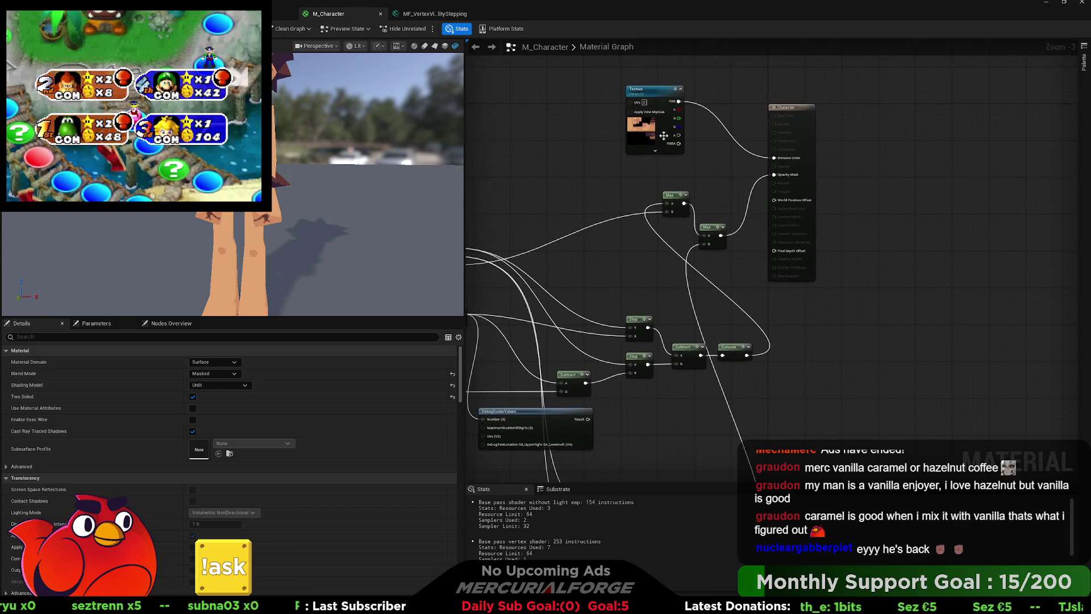
drag(778, 108, 852, 108)
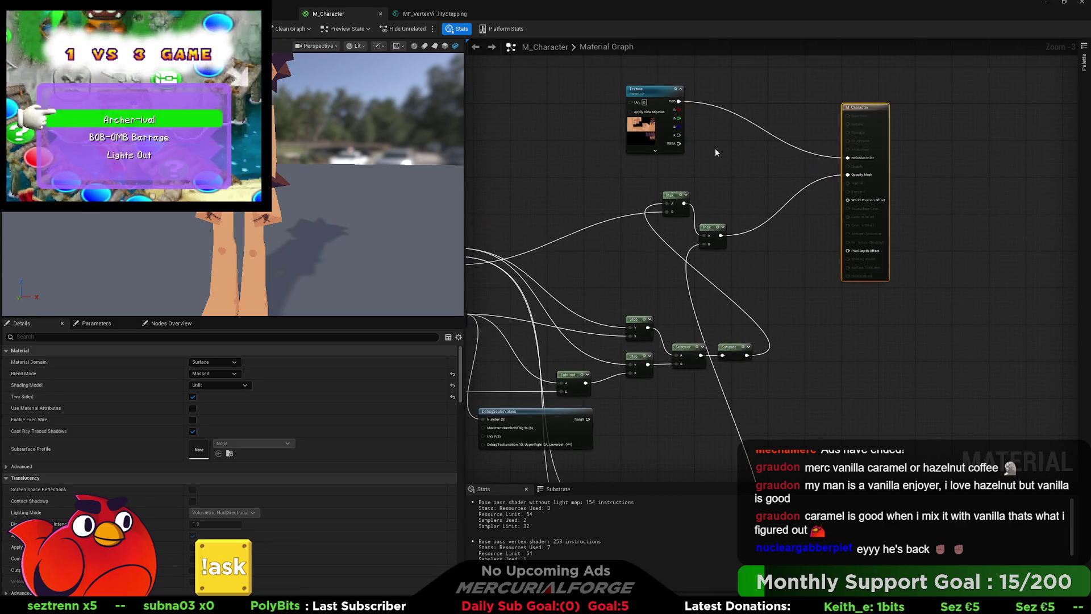
click(749, 207)
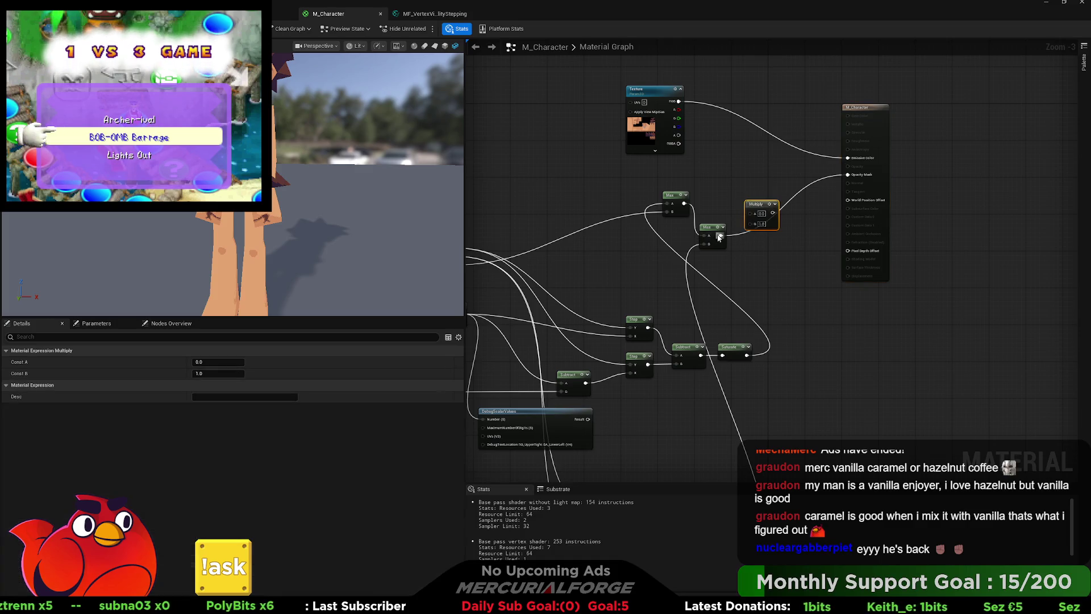
mouse_move(720, 236)
mouse_down()
mouse_move(751, 224)
mouse_move(734, 226)
mouse_move(748, 225)
mouse_move(679, 136)
mouse_up()
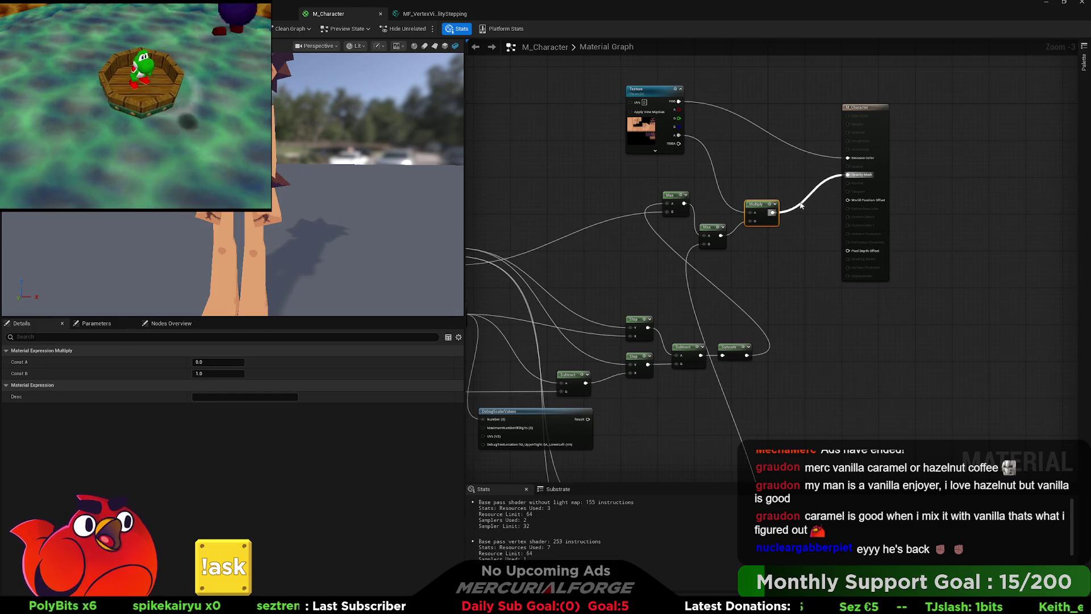
drag(756, 201, 789, 183)
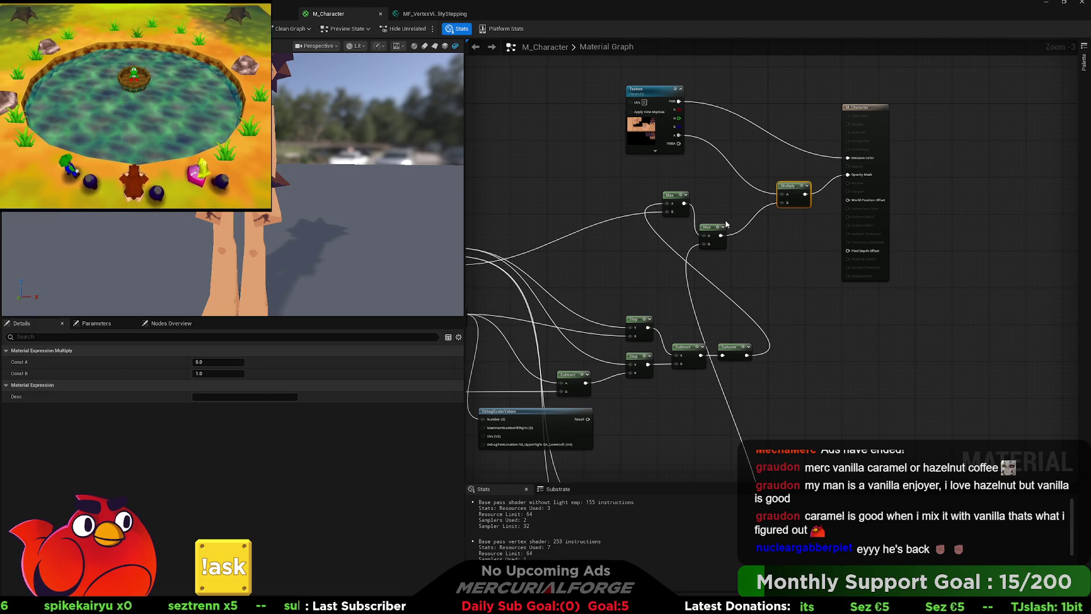
drag(339, 178, 339, 233)
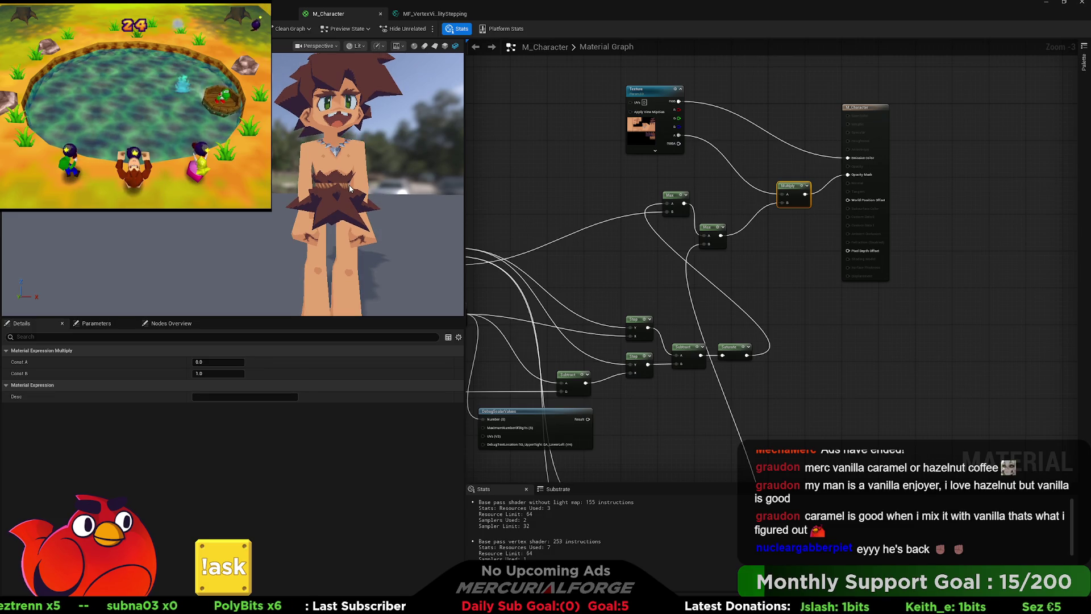
mouse_move(601, 302)
mouse_down()
mouse_move(768, 216)
mouse_move(579, 206)
mouse_up()
Nudge HandIndex_Left's default value and insert a pasted Round node on its wire.
click(561, 192)
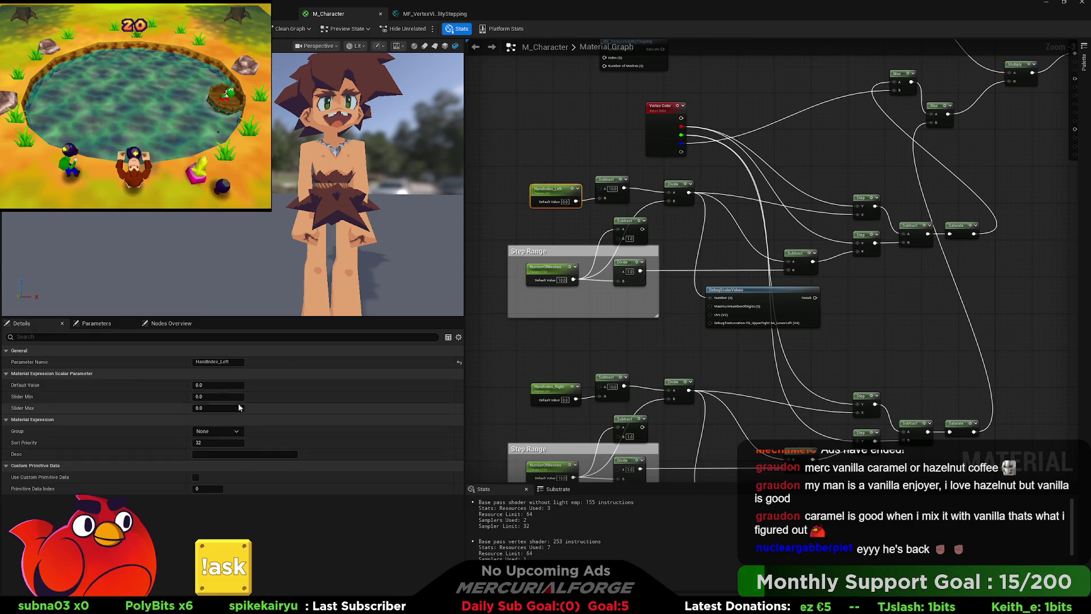
drag(219, 385, 233, 385)
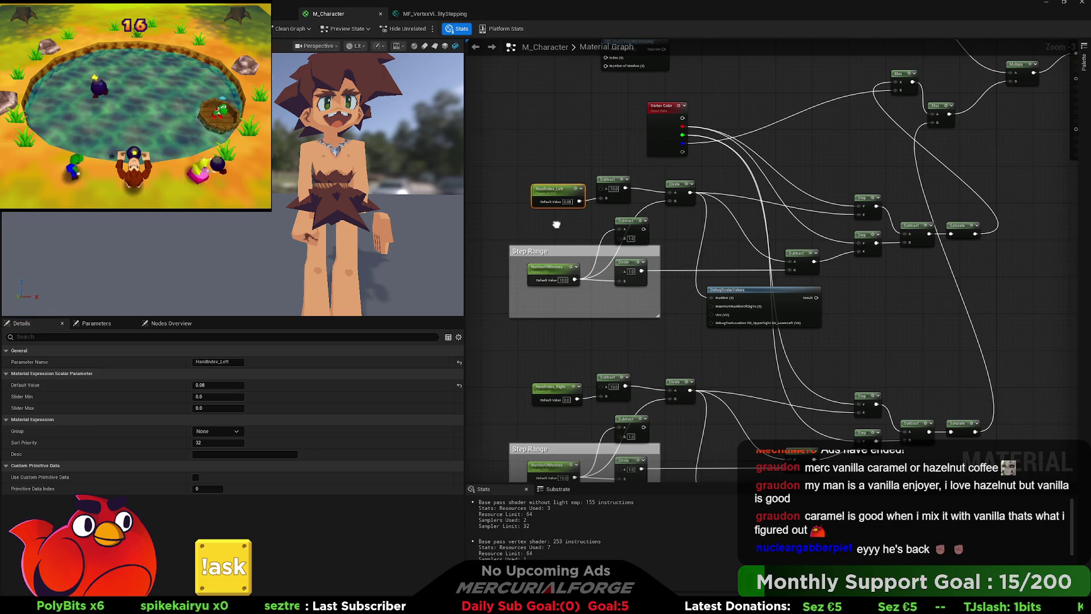
mouse_move(555, 224)
mouse_down()
mouse_move(666, 225)
mouse_move(554, 193)
mouse_up()
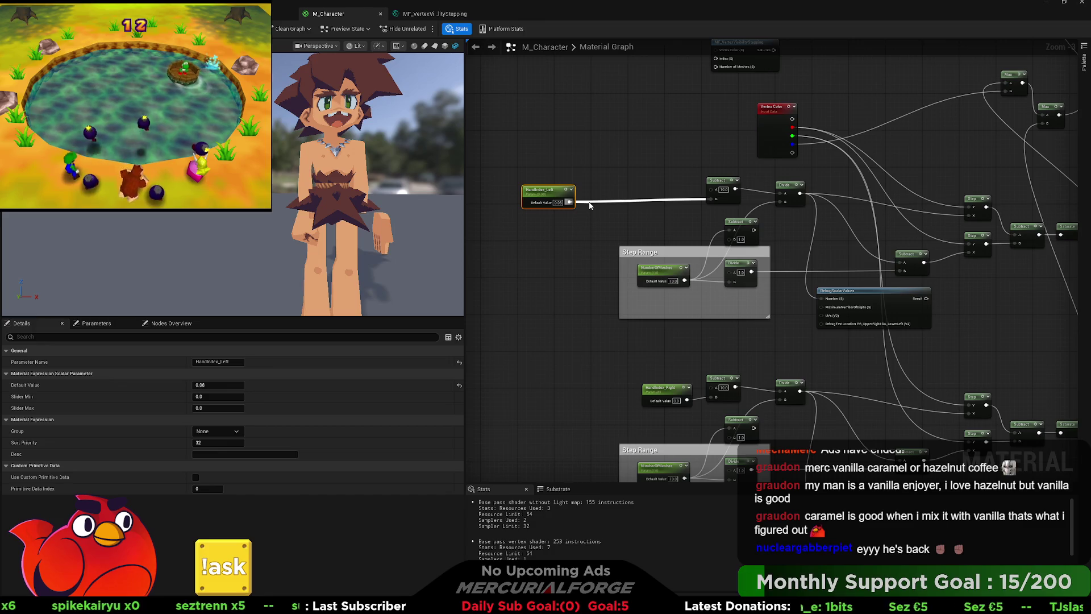
key(ctrl+v)
mouse_move(591, 205)
mouse_down()
mouse_move(677, 206)
mouse_move(622, 202)
mouse_move(613, 152)
mouse_up()
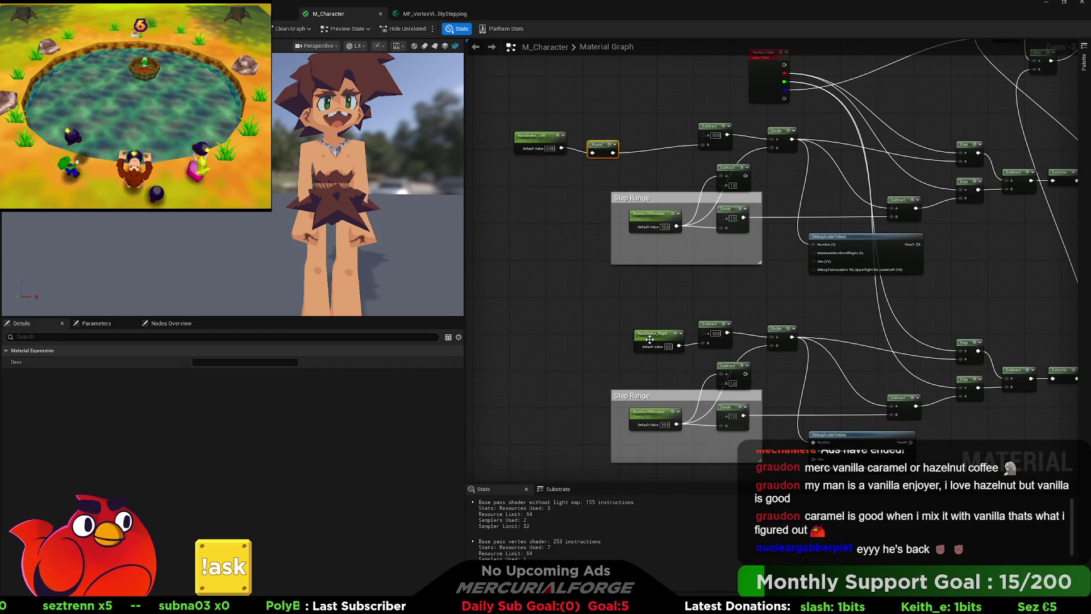
Add a Round node after HandIndex_Right and raise HandIndex_Left's default to about 0.65.
mouse_move(685, 340)
mouse_down()
mouse_move(590, 340)
mouse_move(611, 351)
mouse_move(706, 342)
mouse_up()
key(ctrl+v)
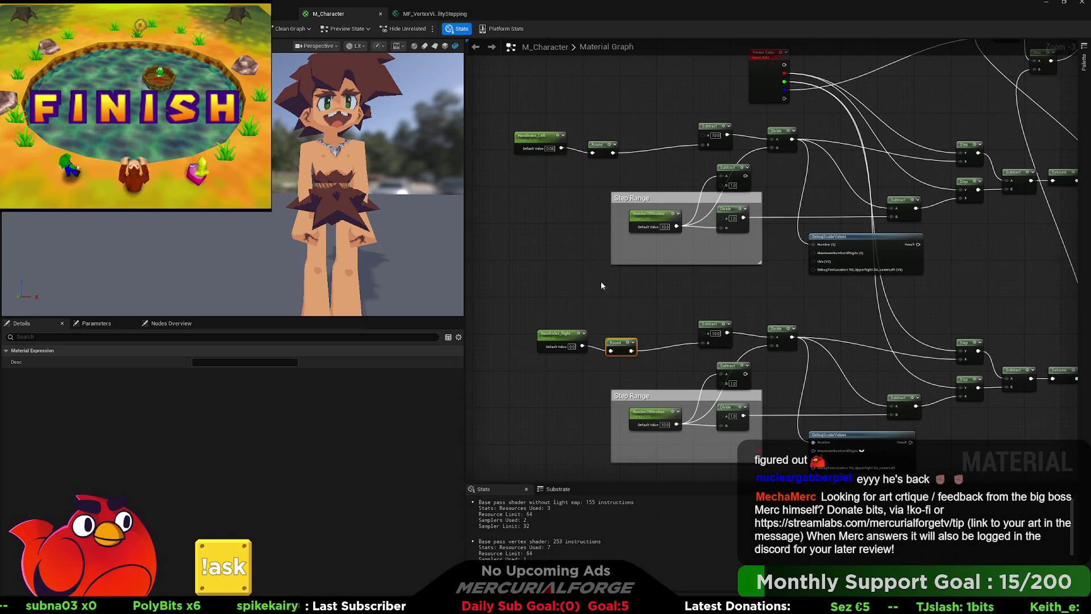
click(543, 138)
text(0.264)
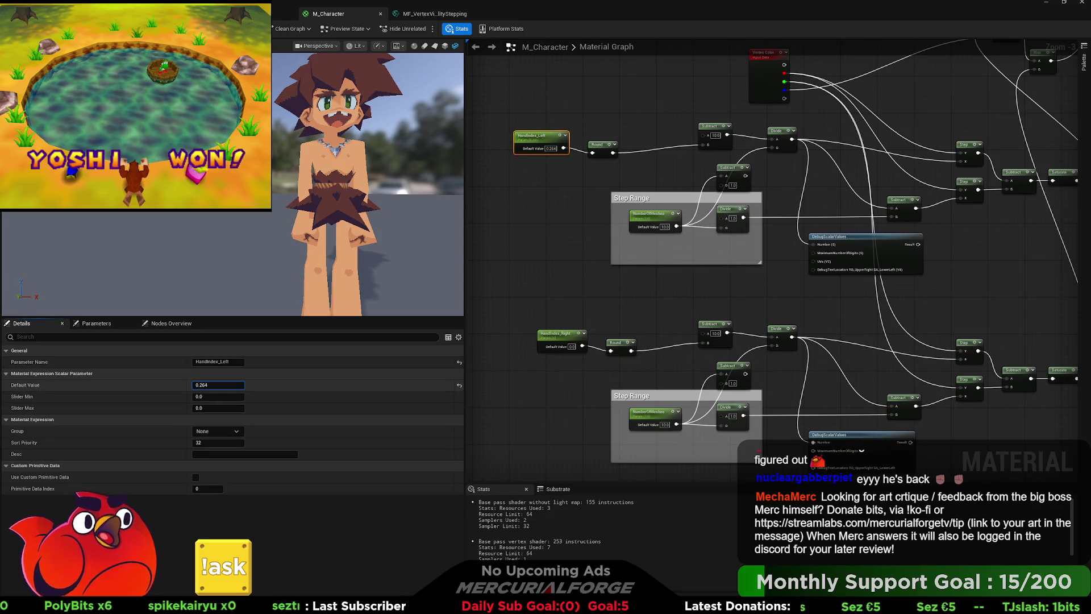
mouse_move(193, 385)
mouse_down()
mouse_move(262, 386)
mouse_move(208, 386)
mouse_up()
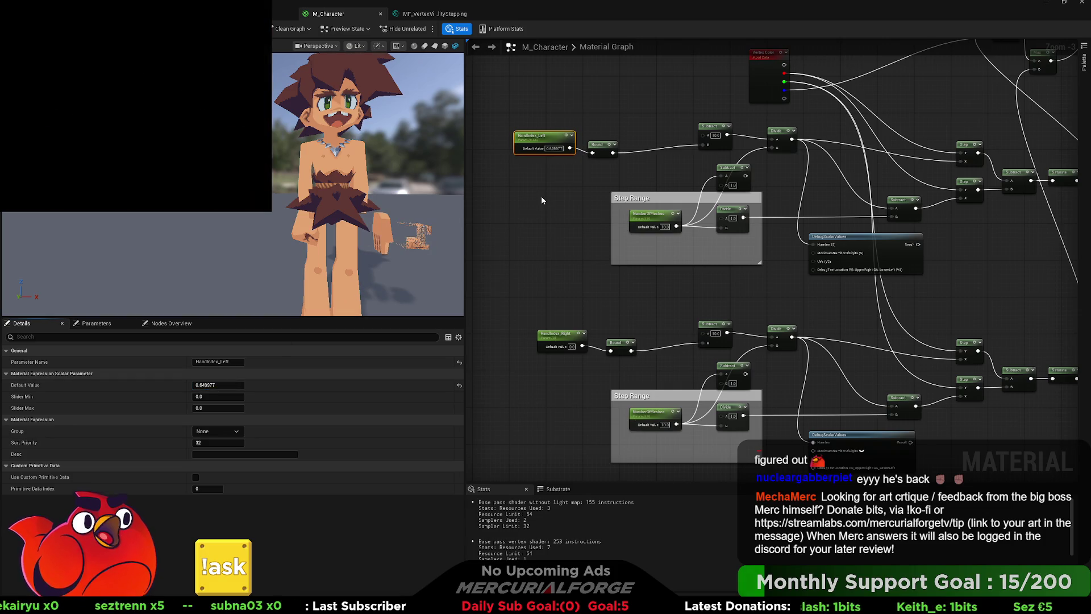
mouse_move(584, 163)
mouse_down()
mouse_move(551, 185)
mouse_move(778, 265)
mouse_up()
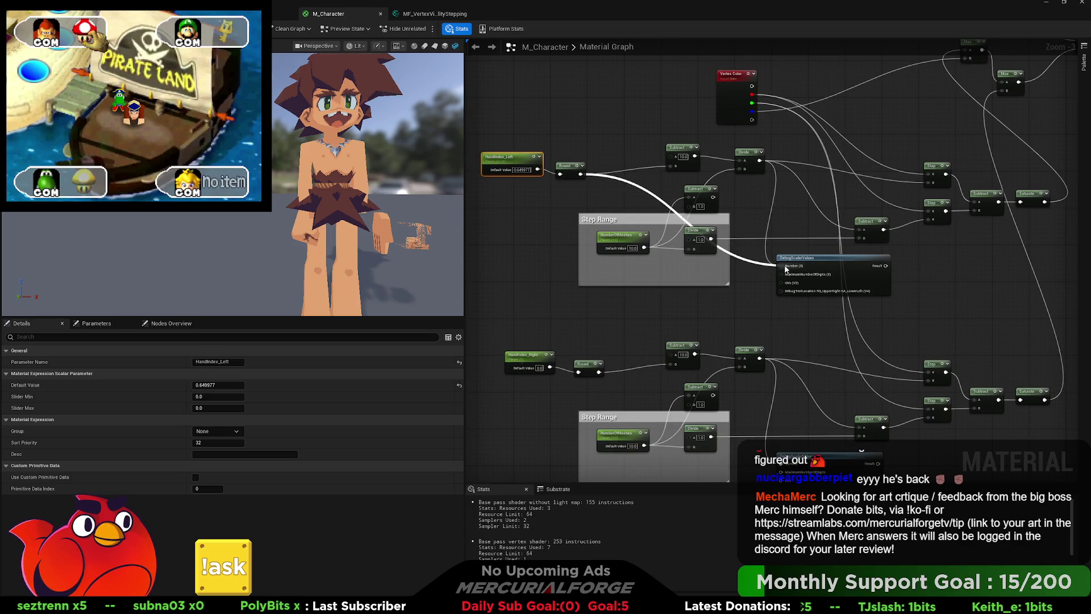
Wire a value into DebugScalarValues' Number input and preview it on a plane mesh.
click(856, 271)
key(space)
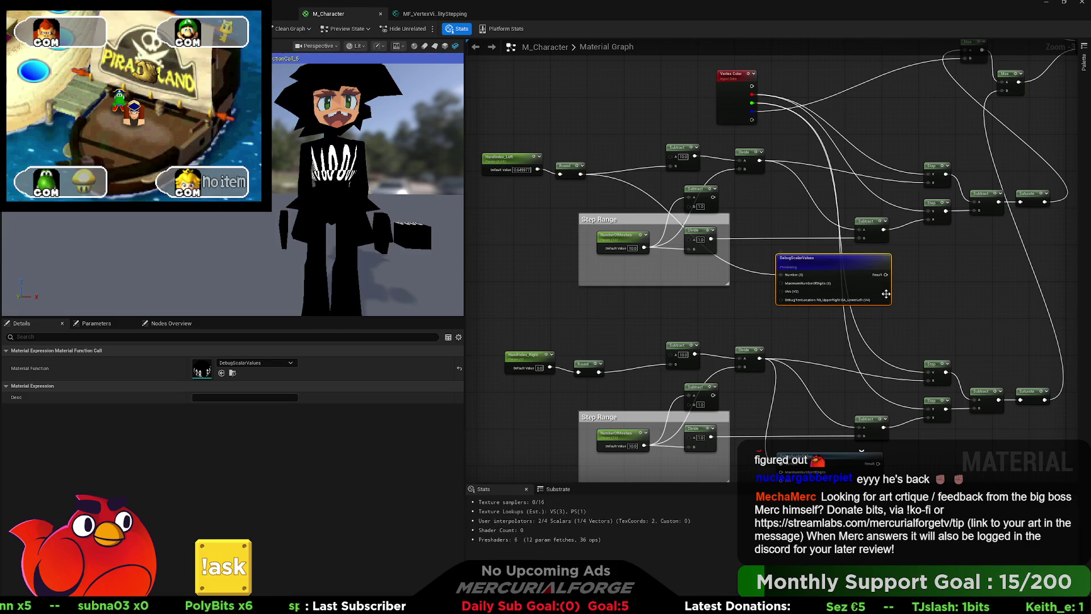
drag(419, 146, 435, 80)
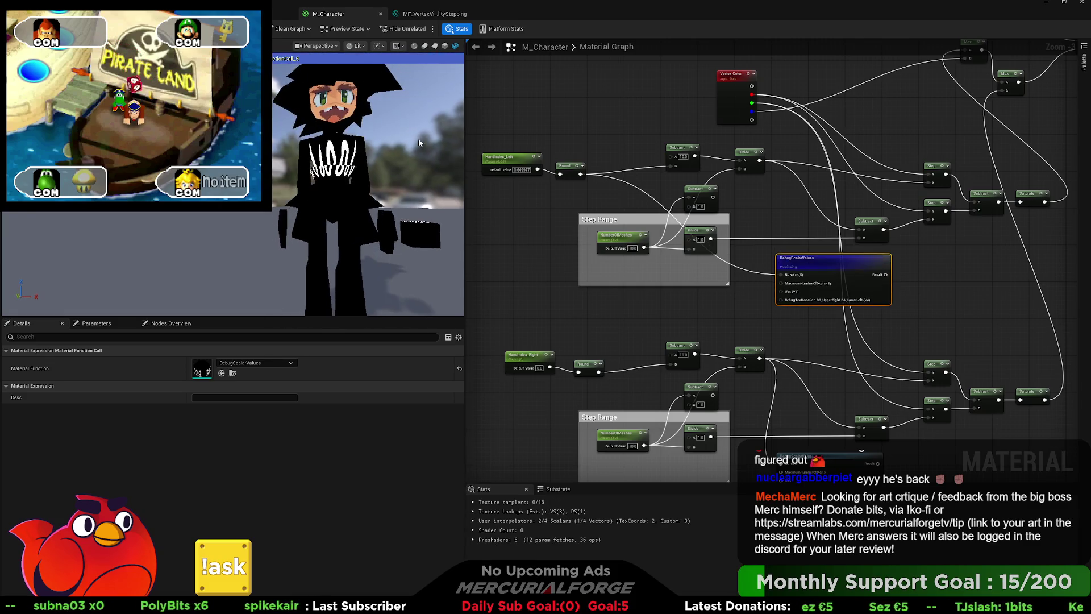
click(437, 46)
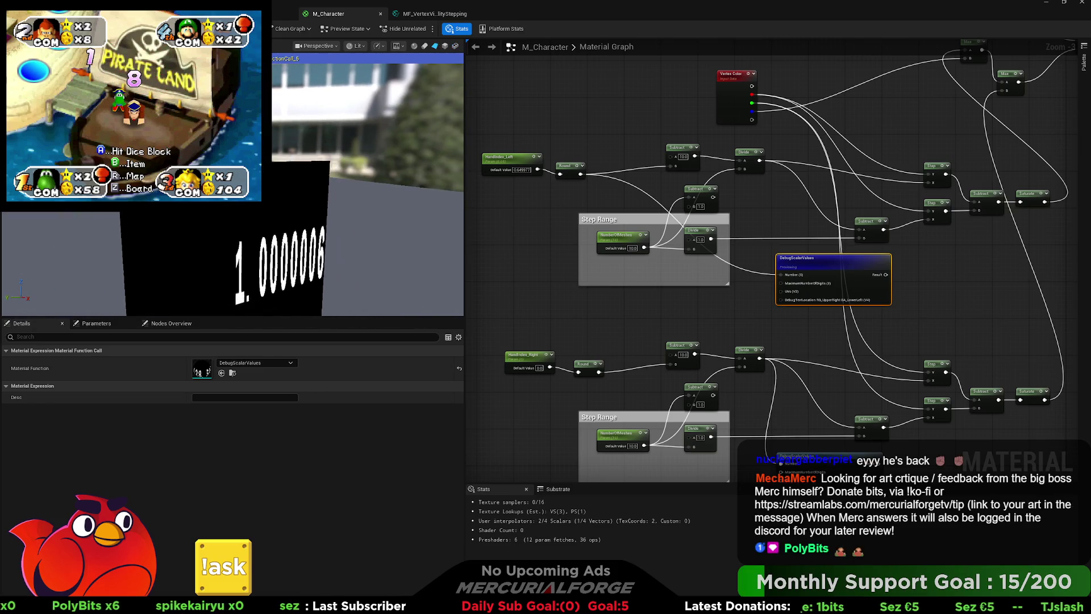
drag(339, 190, 349, 175)
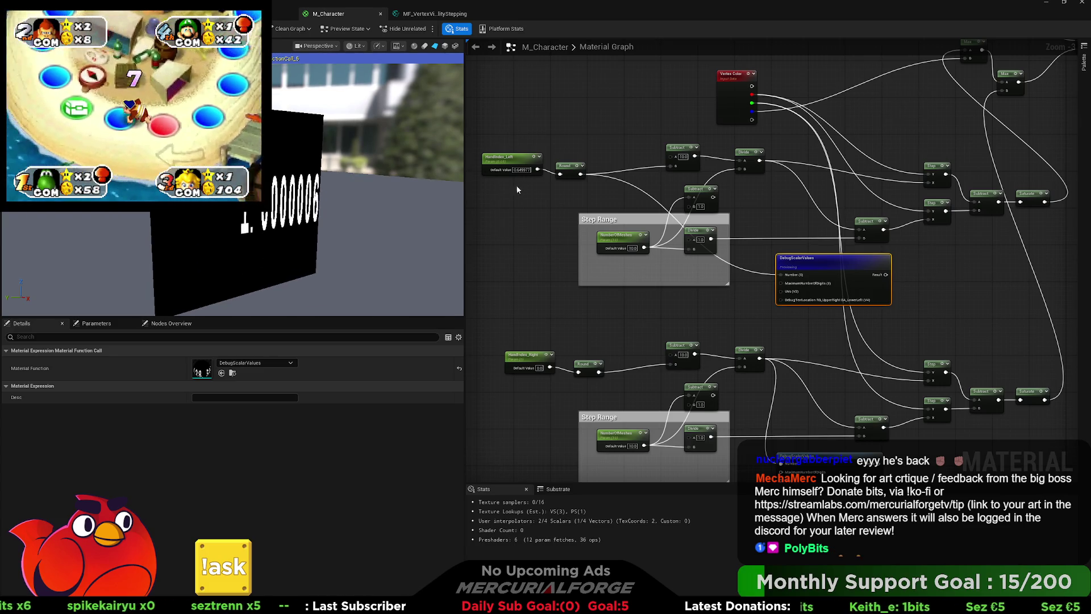
Scrub HandIndex_Left's default between about 0.46 and 0.70 to check the debug number.
click(503, 157)
mouse_move(219, 385)
mouse_down()
mouse_move(205, 385)
mouse_move(231, 385)
mouse_move(202, 385)
mouse_move(236, 385)
mouse_up()
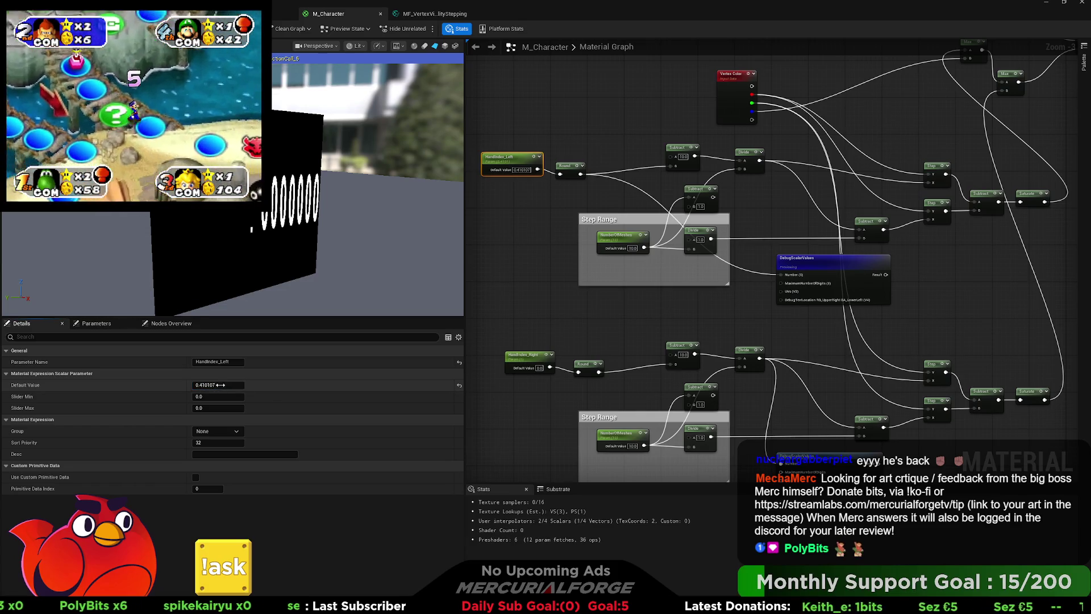
drag(219, 384, 221, 386)
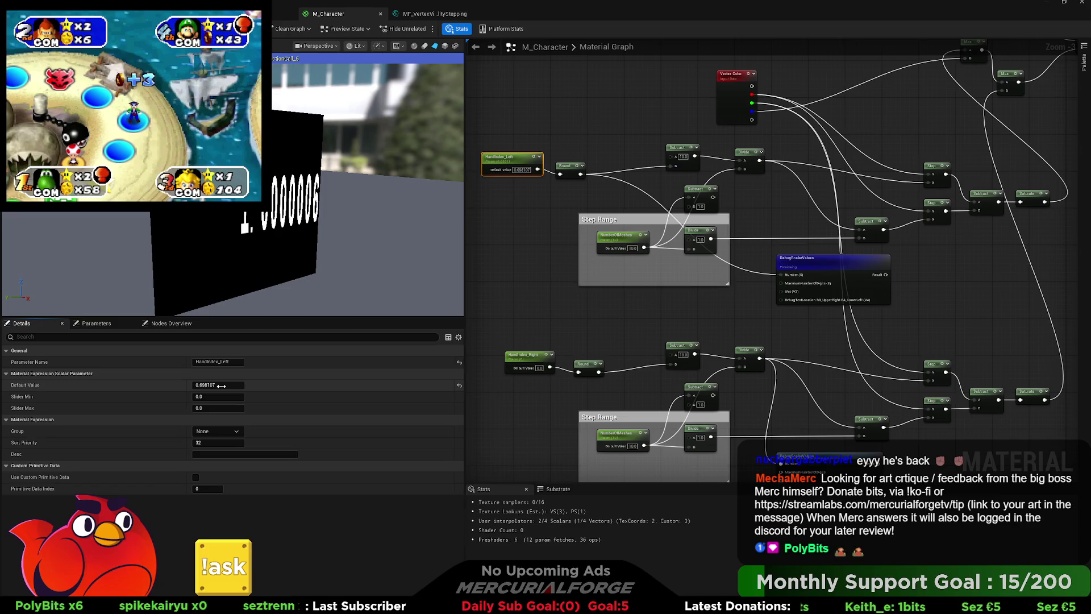
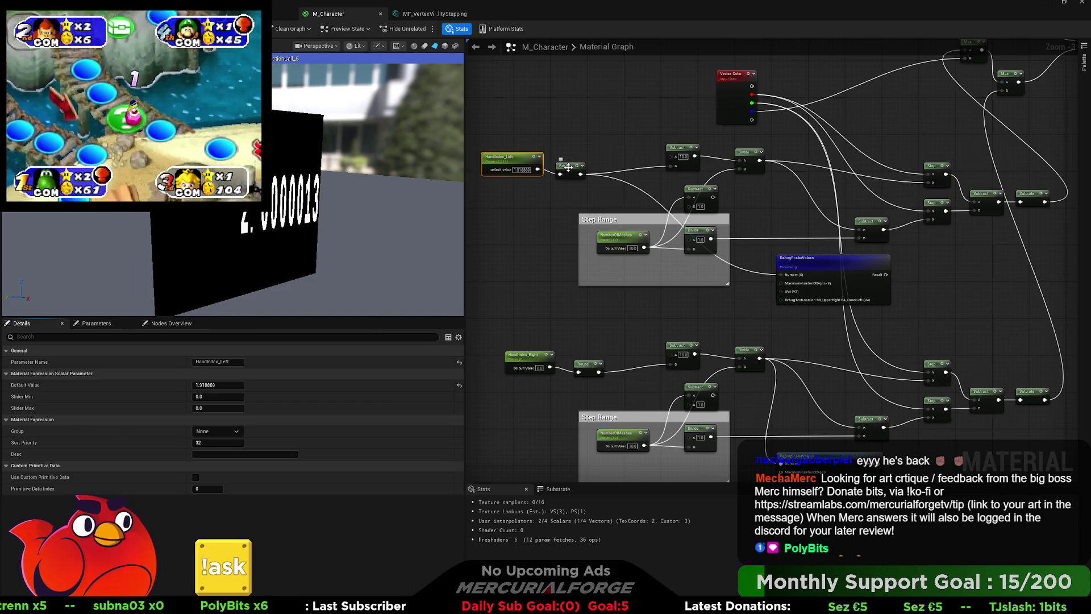
Delete the Round nodes after HandIndex_Left and HandIndex_Right.
click(578, 175)
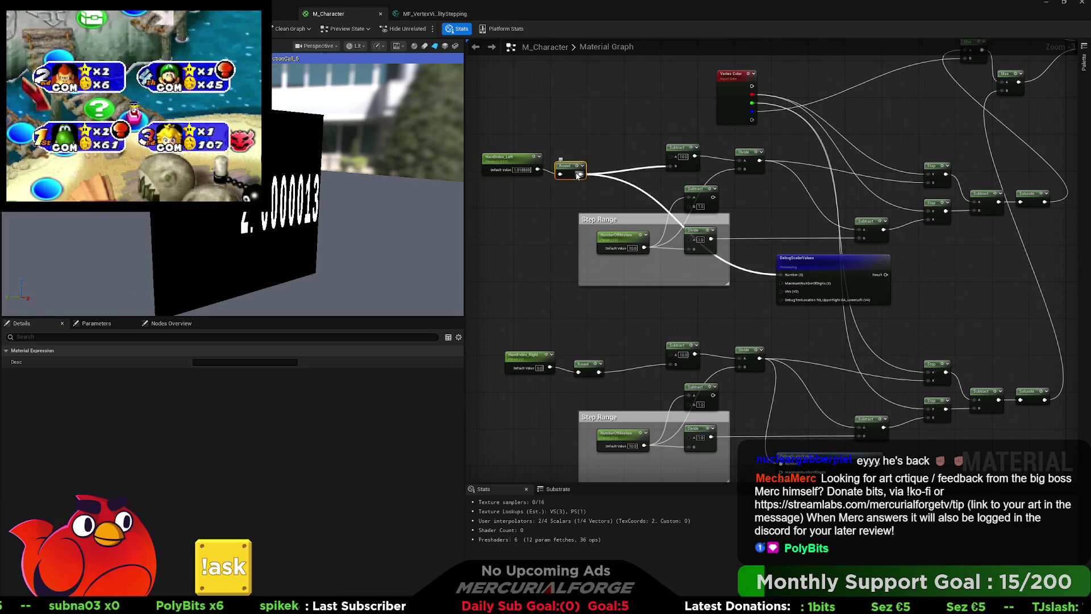
click(590, 196)
click(567, 165)
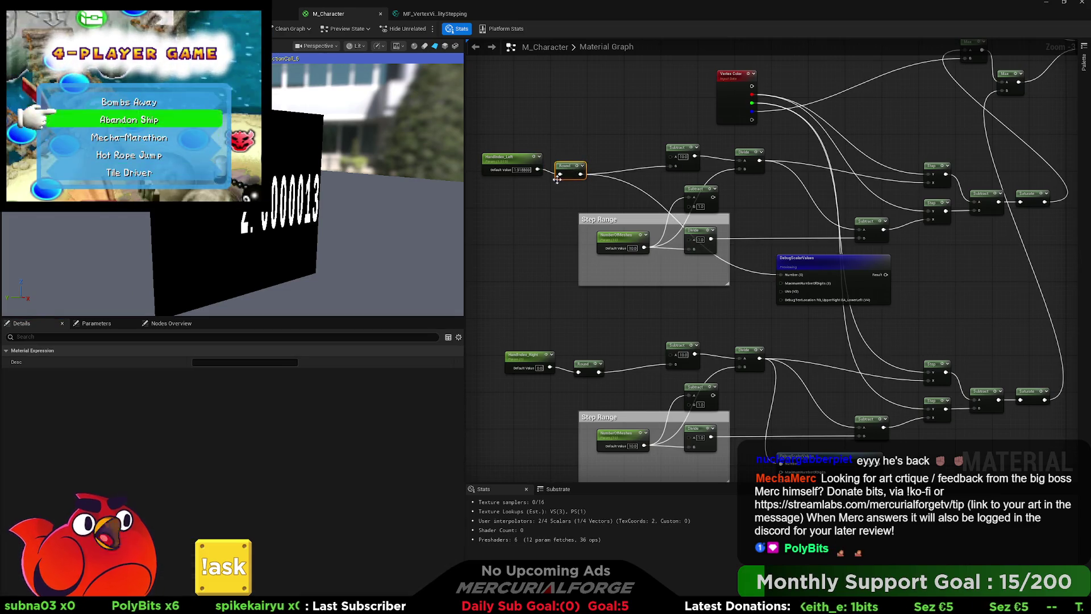
key(Delete)
click(585, 364)
key(Delete)
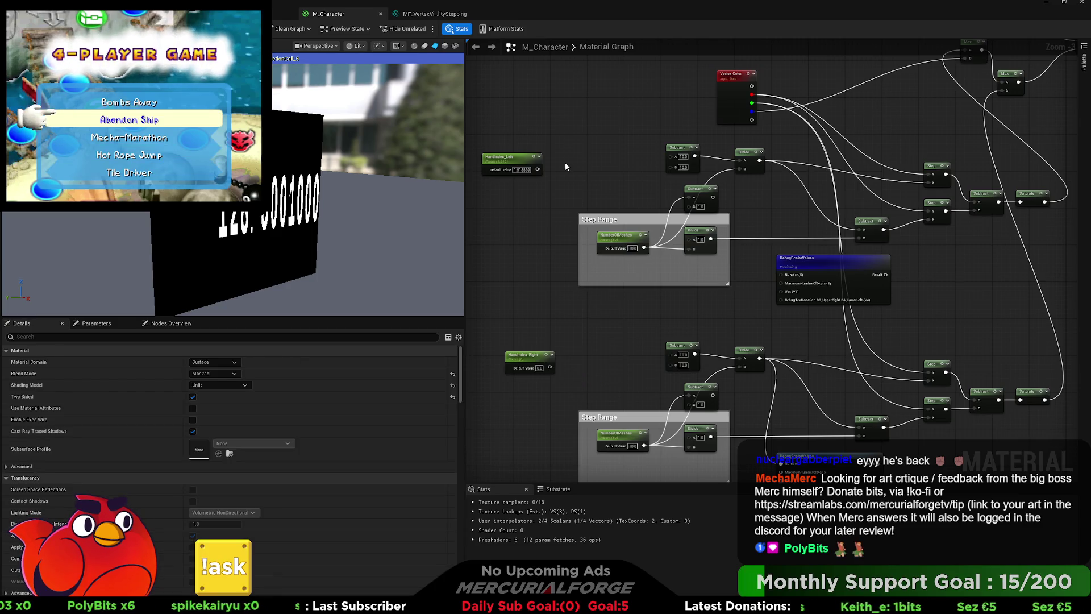
Route both HandIndex parameters through new Floor nodes into the Divide chain, and delete DebugScalarValues.
key(ctrl+v)
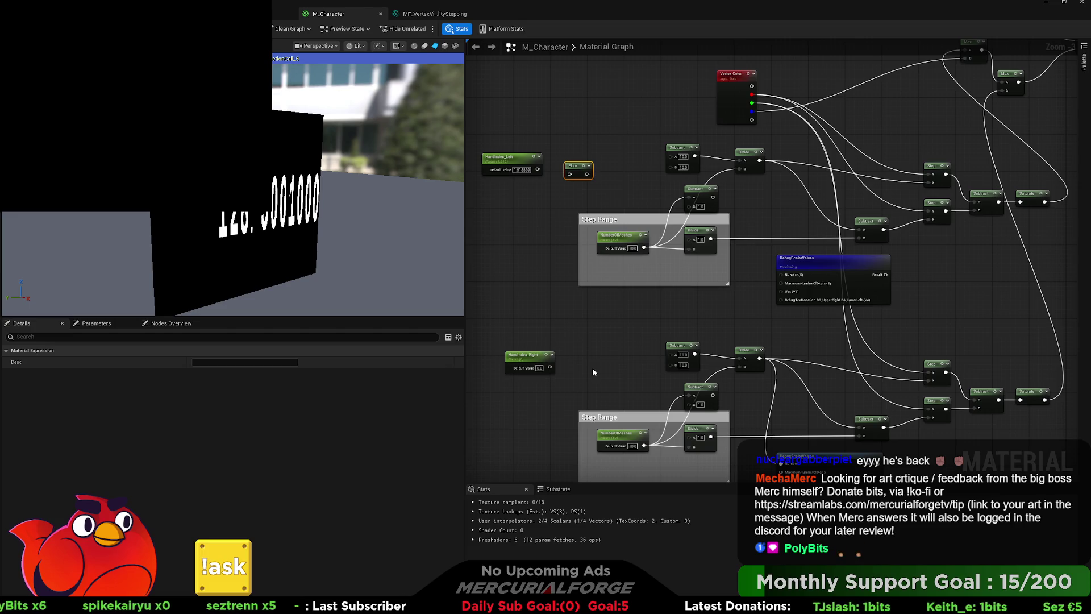
key(ctrl+v)
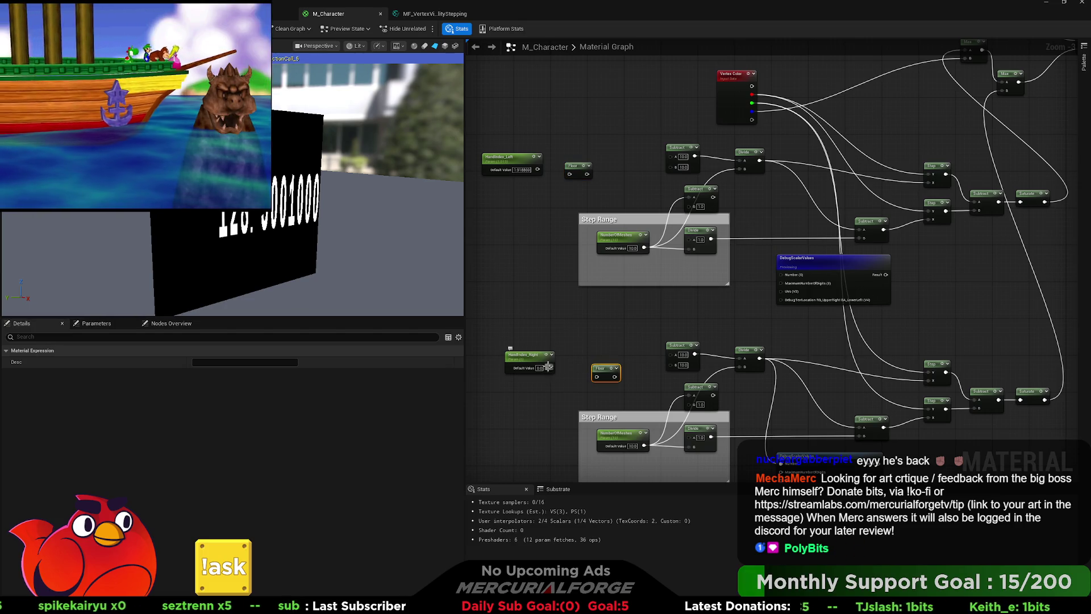
mouse_move(549, 368)
mouse_down()
mouse_move(597, 377)
mouse_move(671, 365)
mouse_up()
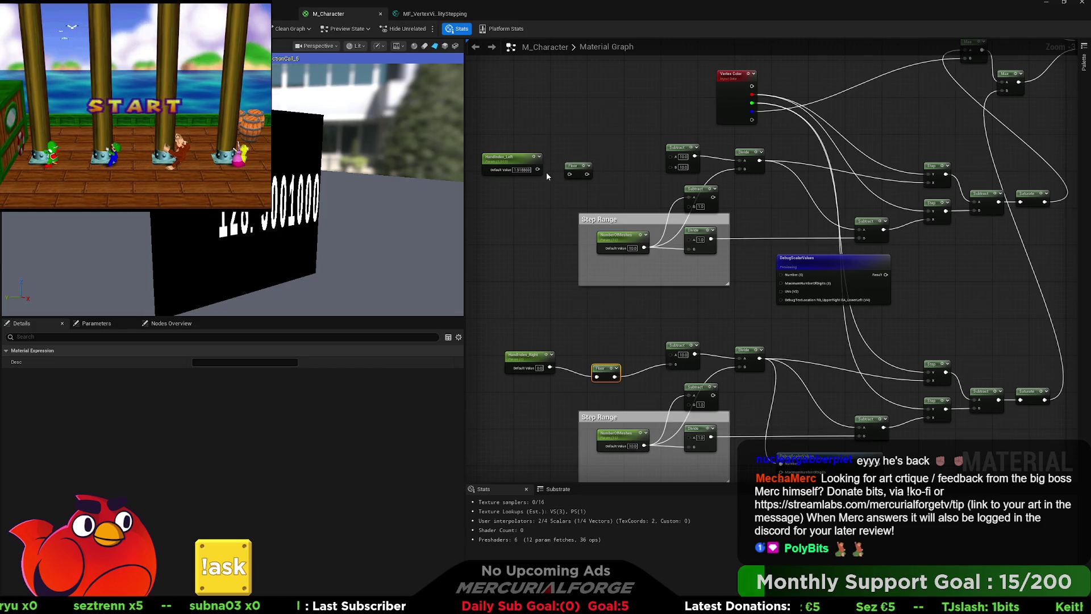
drag(537, 170, 677, 168)
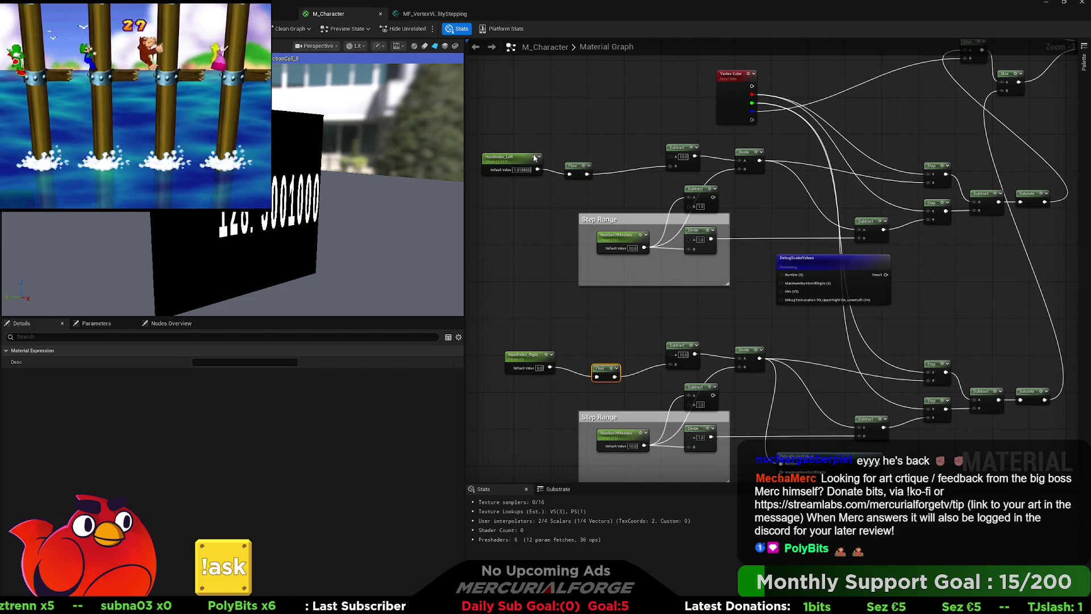
click(831, 265)
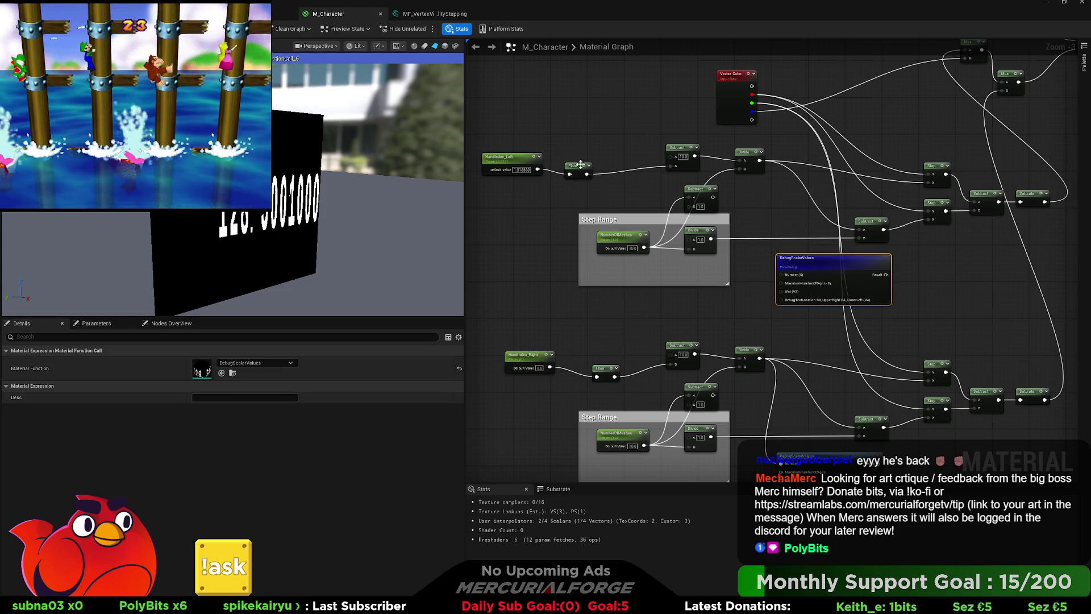
drag(587, 174, 790, 276)
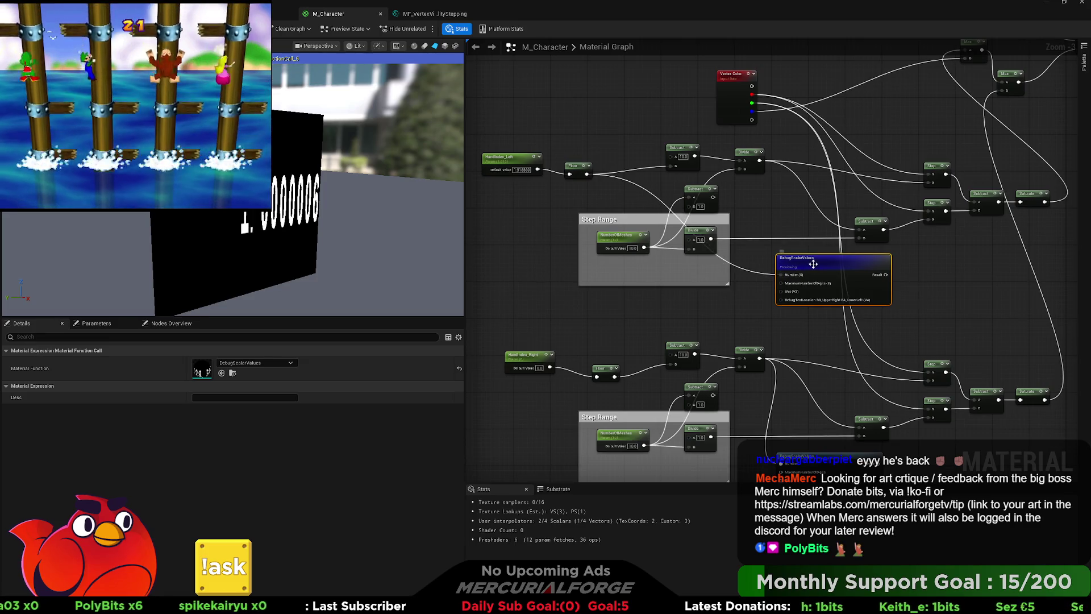
key(Delete)
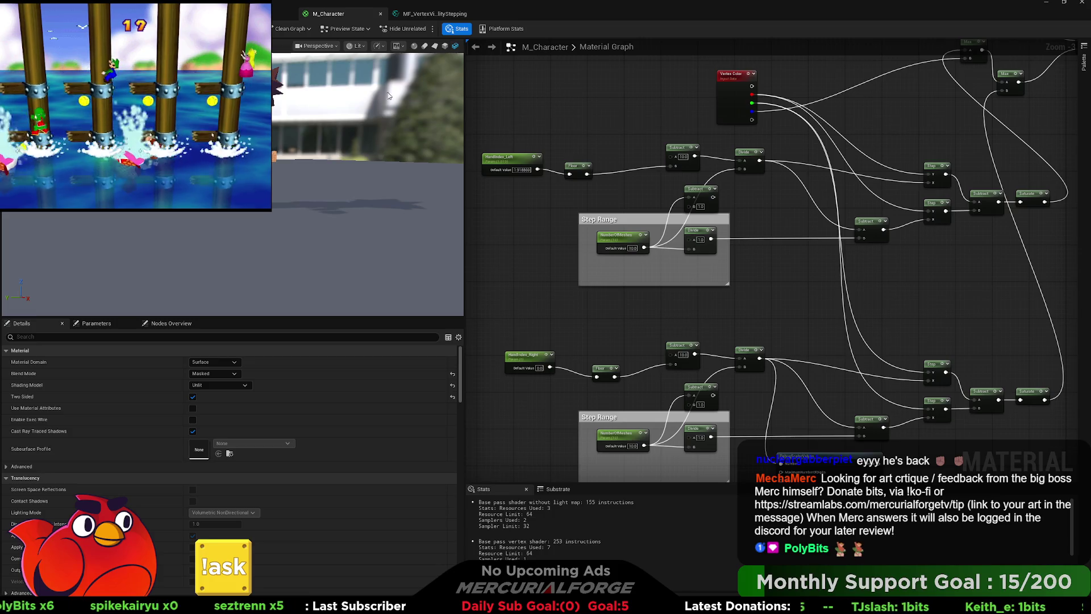
Scrub HandIndex_Left to about 0.96 and HandIndex_Right to about 1.09, watching the character preview.
mouse_move(389, 96)
mouse_down()
mouse_move(389, 123)
mouse_move(326, 132)
mouse_up()
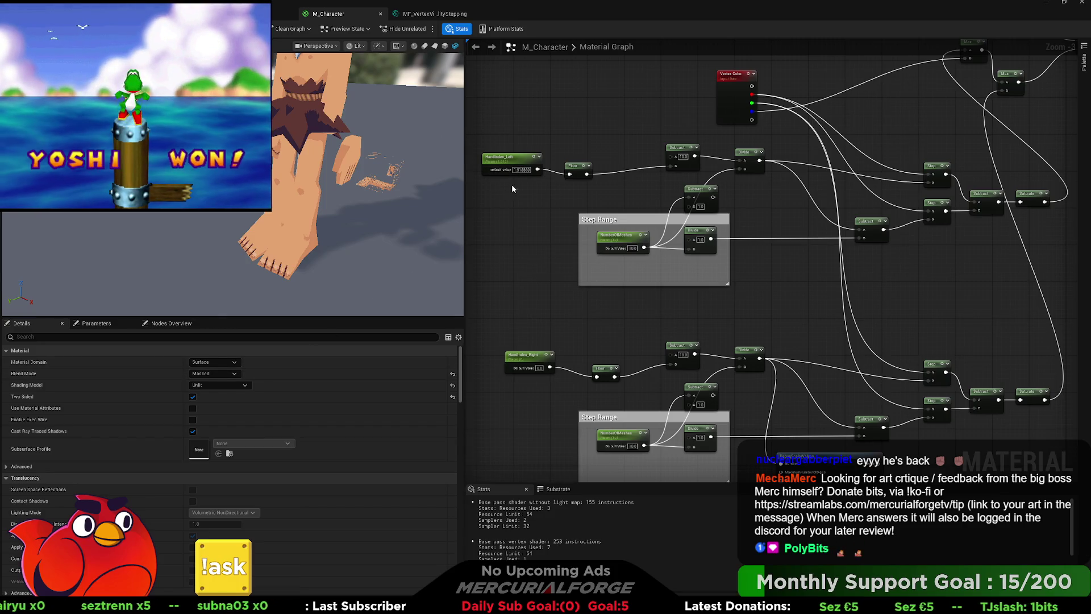
click(515, 159)
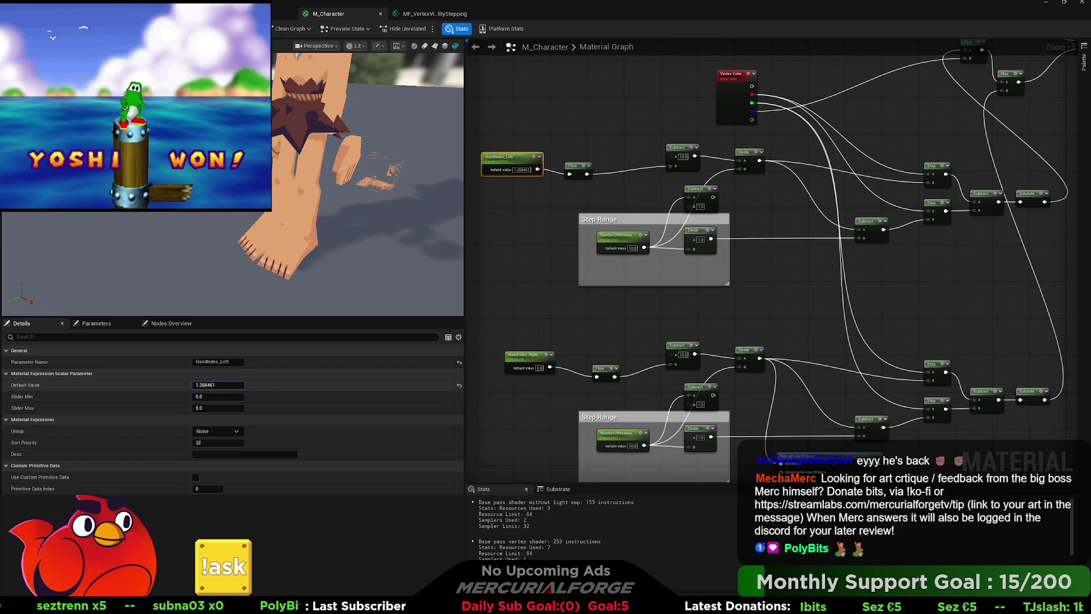
drag(218, 384, 228, 385)
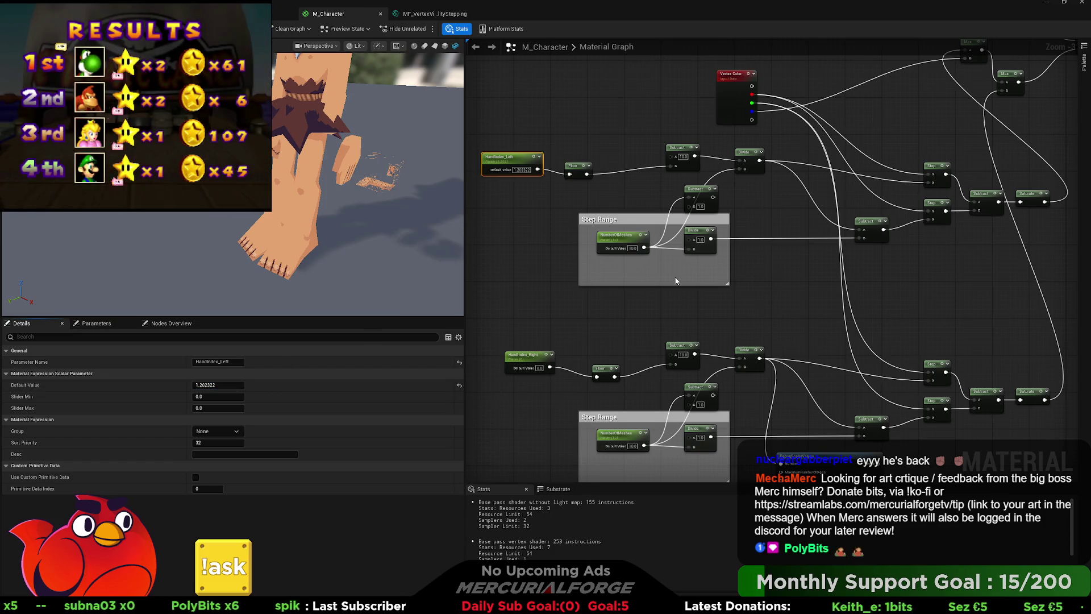
click(522, 361)
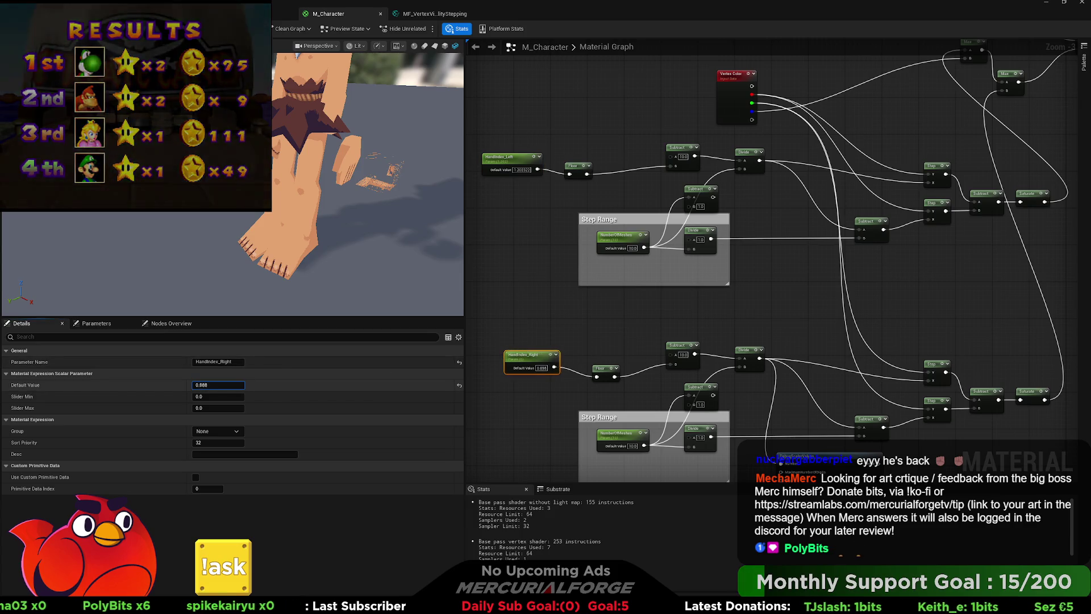
drag(218, 385, 231, 385)
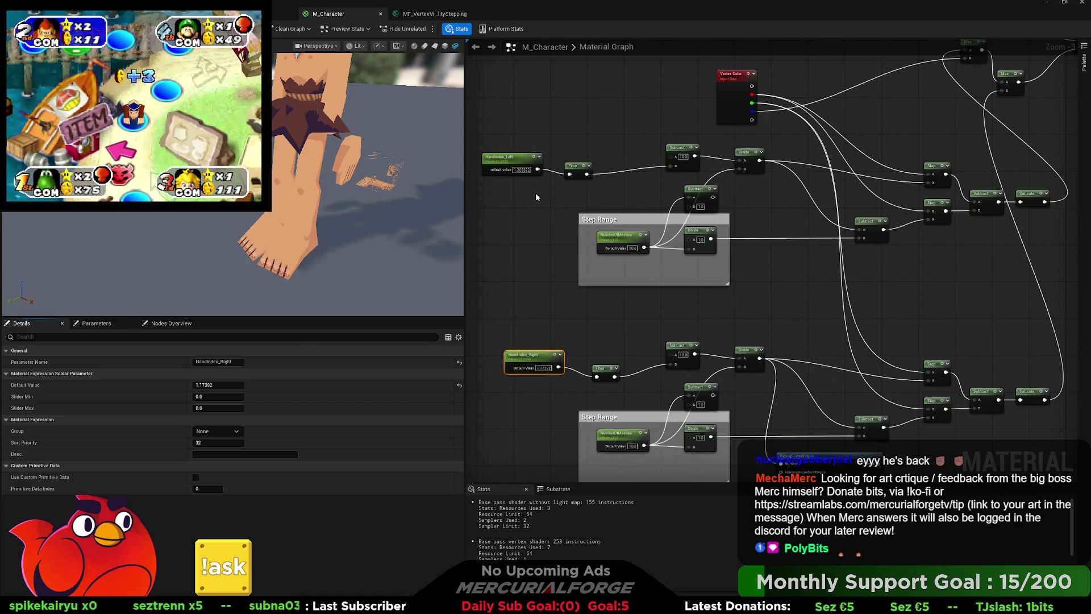
drag(544, 198, 527, 210)
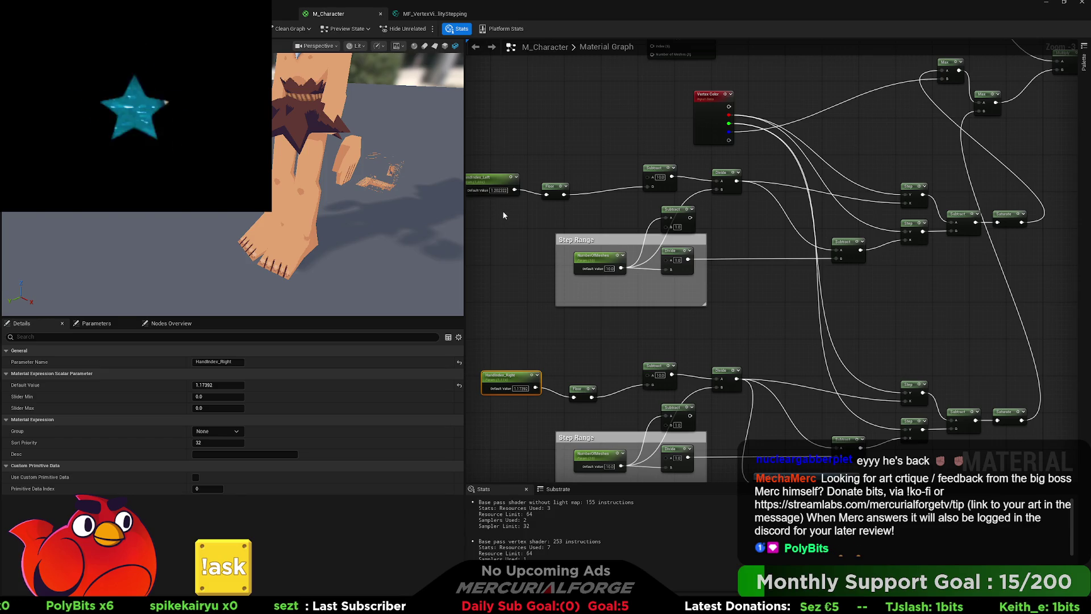
drag(505, 218, 507, 226)
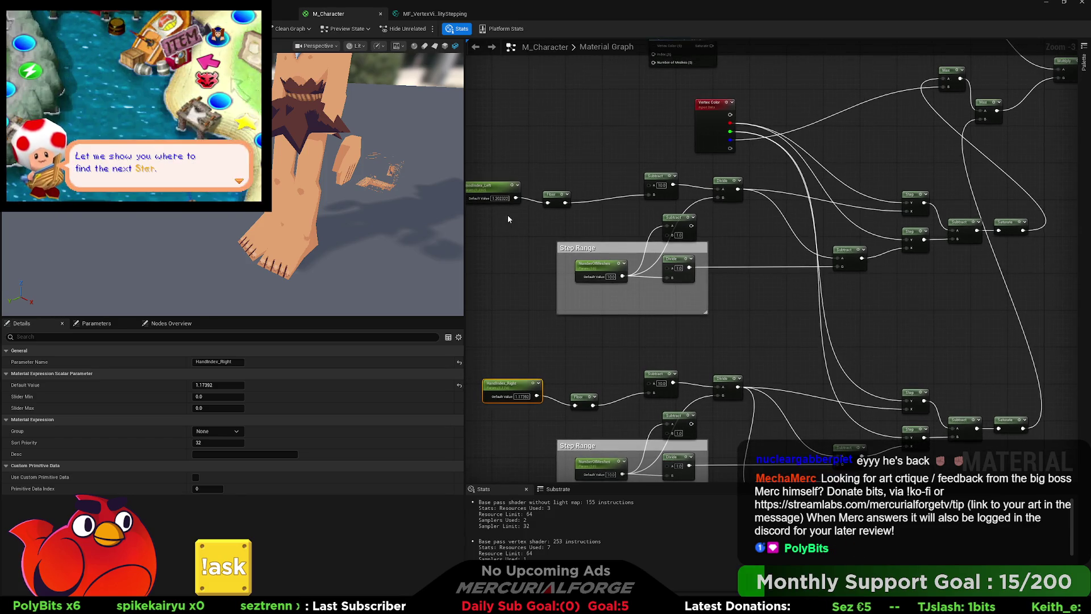
Lower HandIndex_Left's default to 0.91119 and zoom and orbit the preview to inspect the character.
click(498, 188)
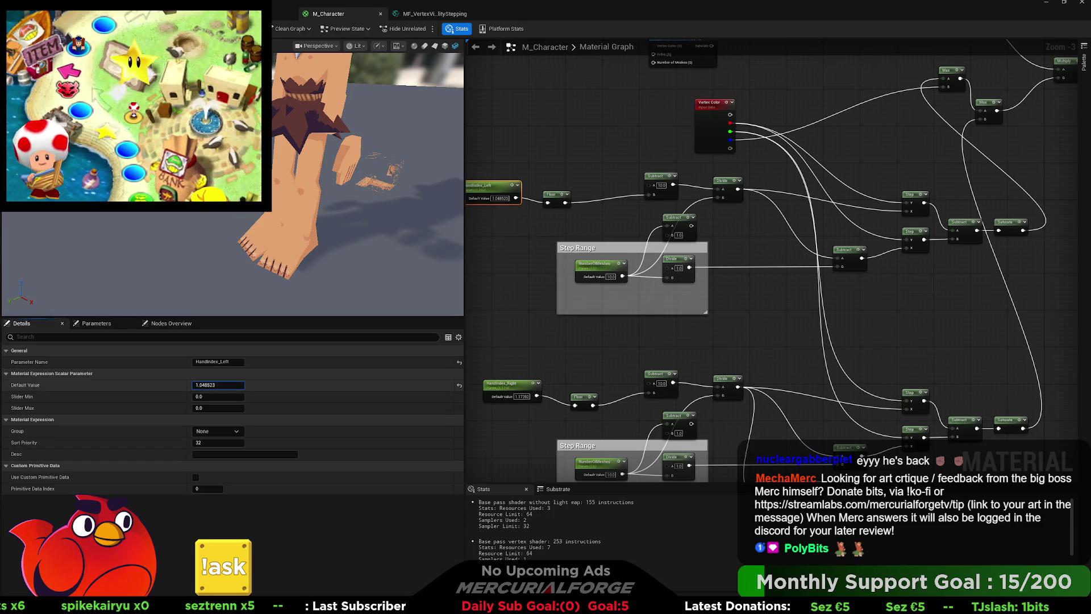
drag(219, 385, 206, 385)
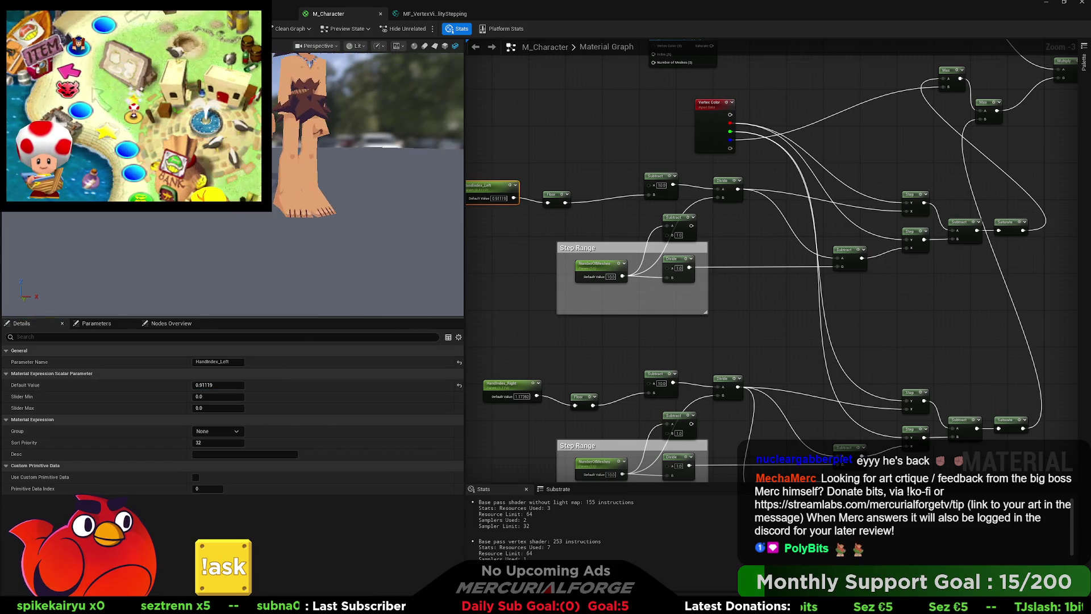
scroll(363, 181, up, 5)
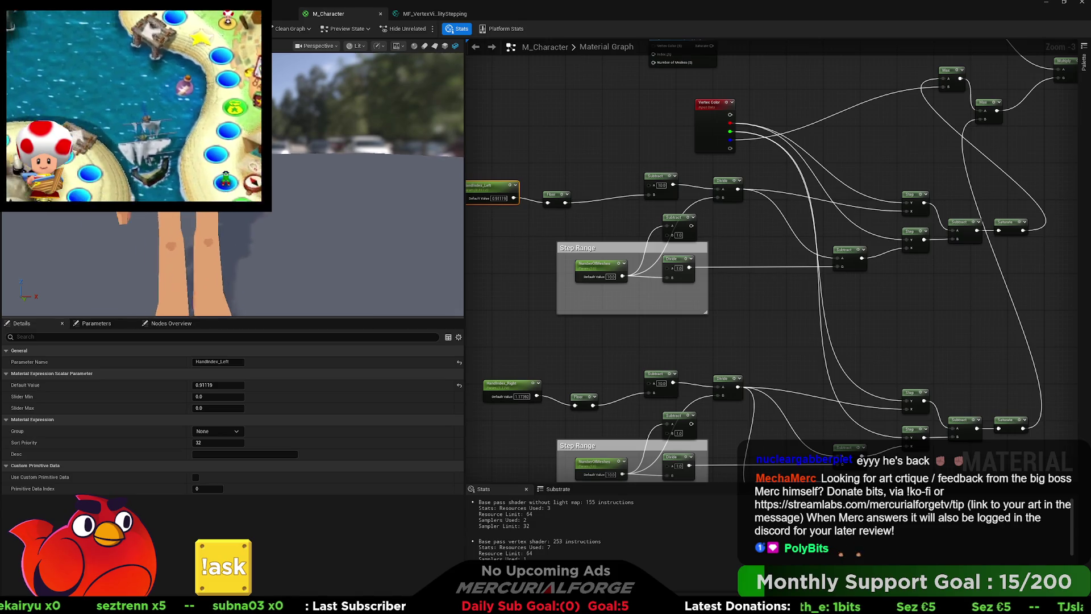
drag(369, 256, 273, 244)
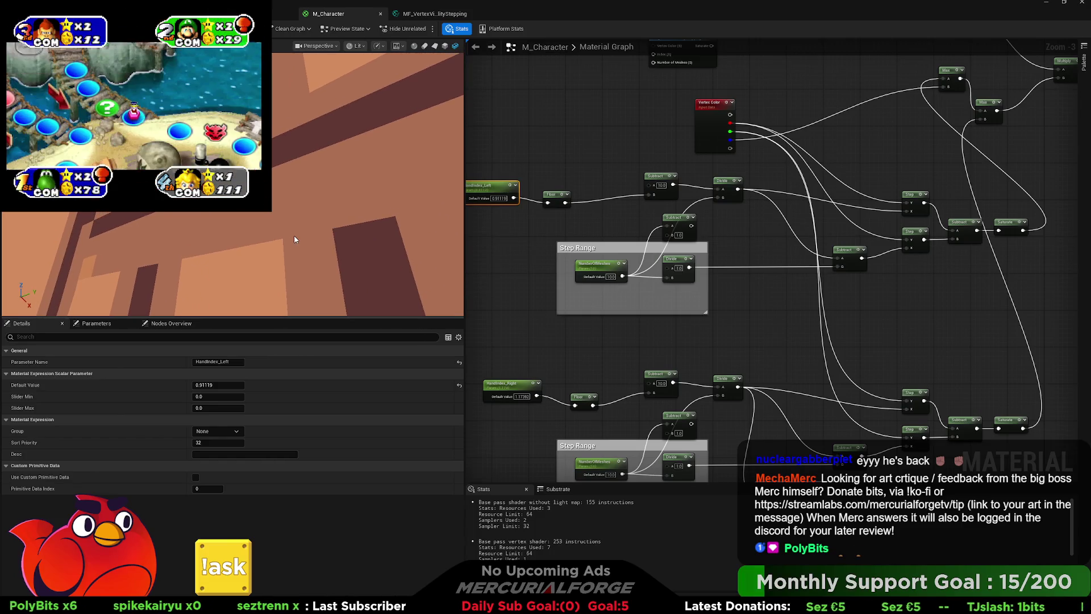
scroll(739, 267, down, 2)
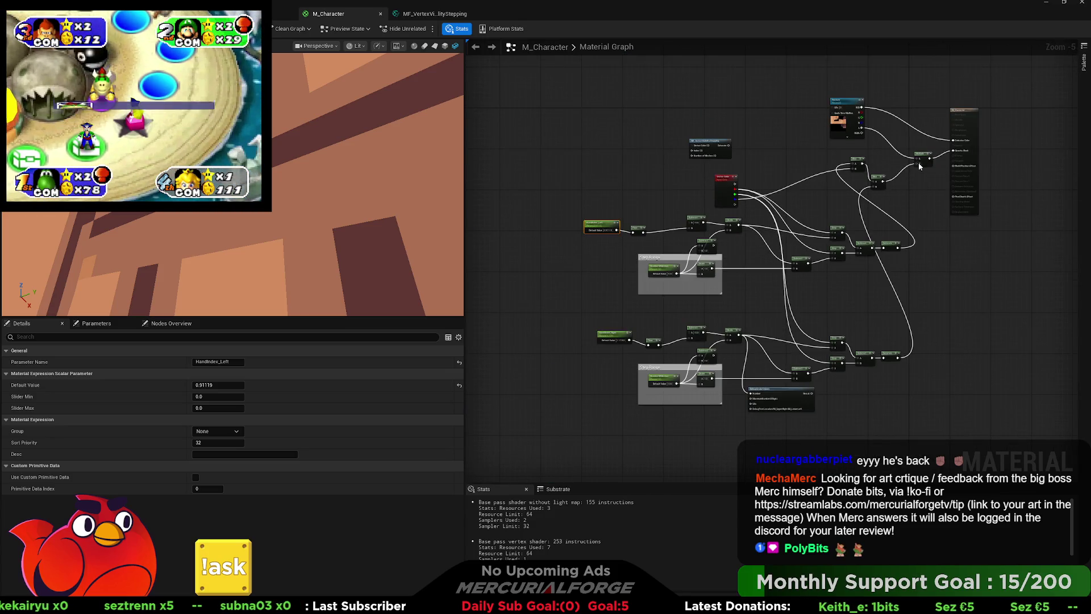
Connect the mask result to Opacity Mask and frame the character's feet in the preview.
drag(918, 161, 955, 152)
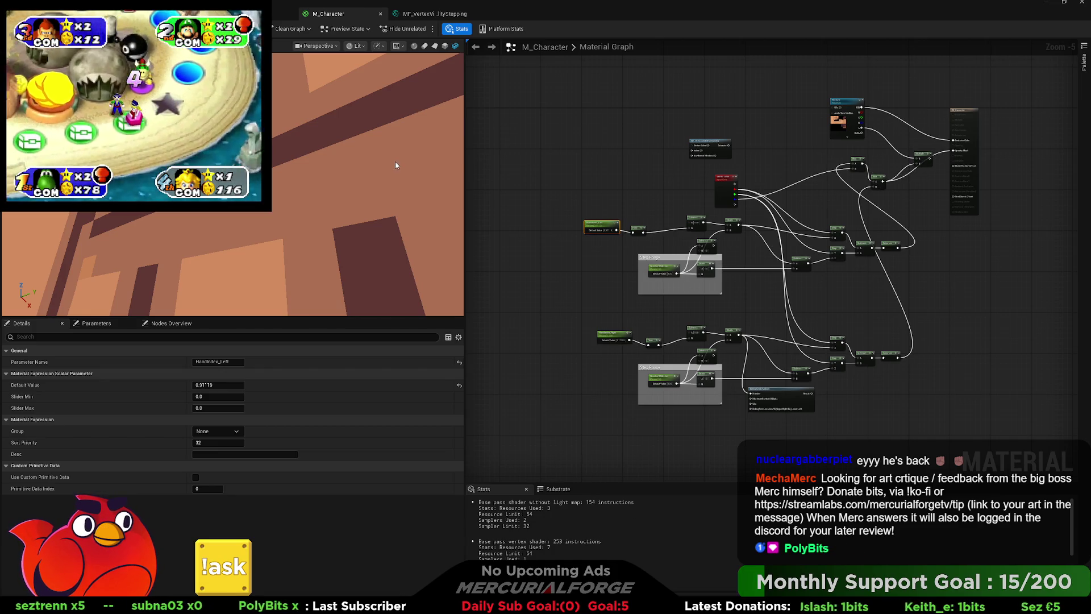
mouse_move(394, 159)
mouse_down()
mouse_move(388, 167)
mouse_move(393, 155)
mouse_up()
scroll(397, 155, up, 5)
drag(329, 140, 330, 139)
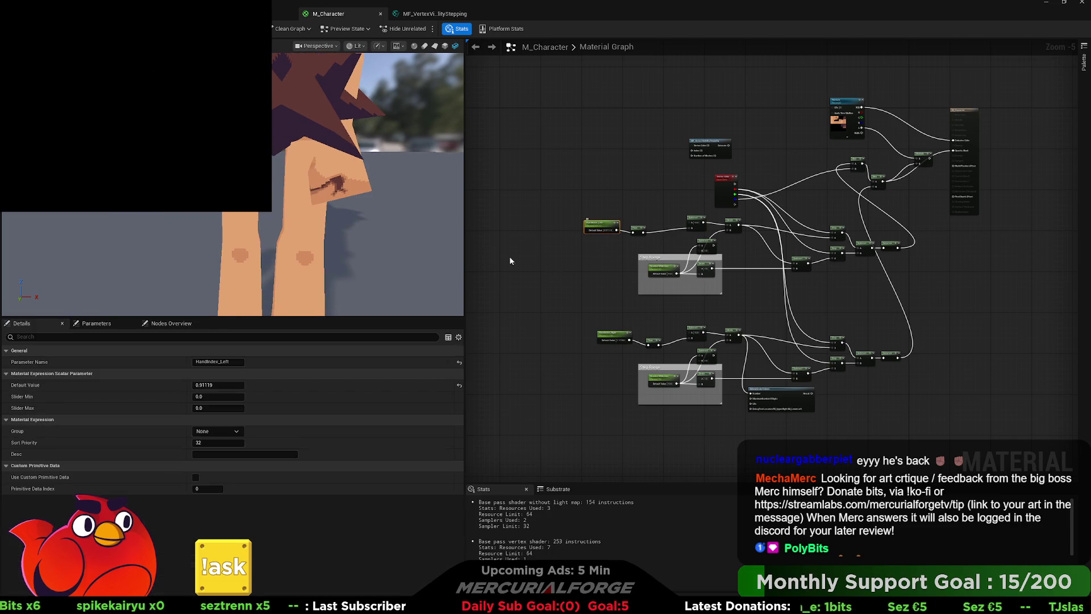
Raise HandIndex_Left to 1.082072, view the hands and cube, and shift Vertex Color right.
drag(218, 384, 228, 384)
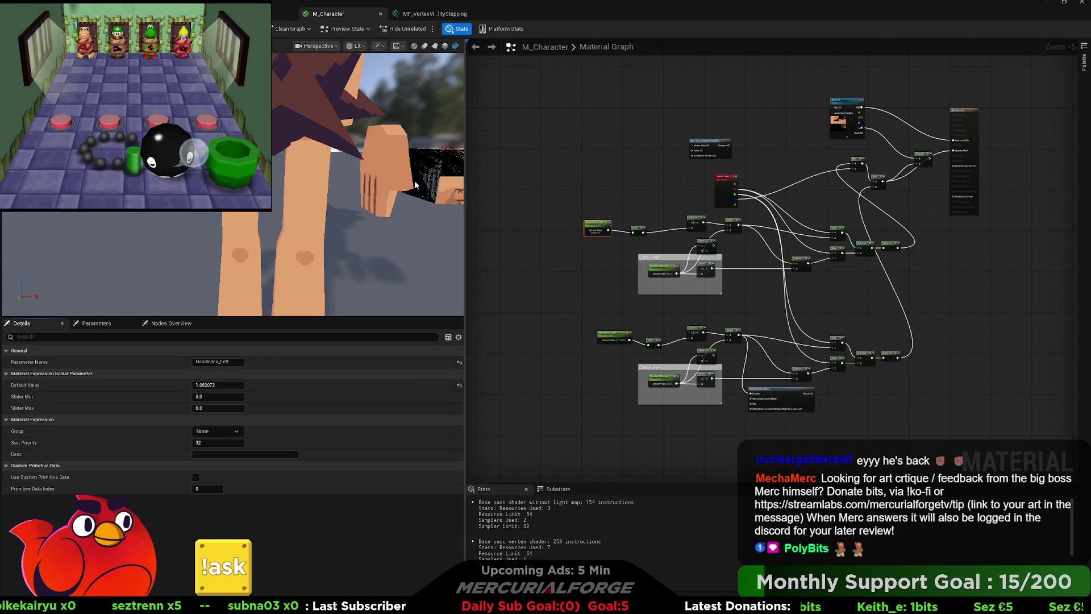
drag(370, 171, 290, 176)
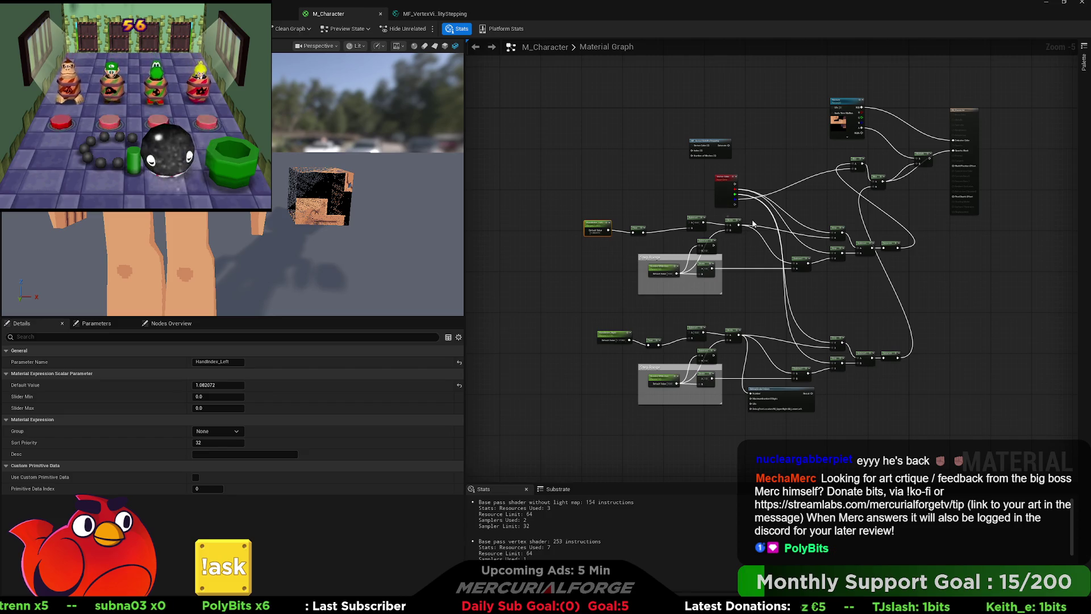
scroll(779, 193, up, 2)
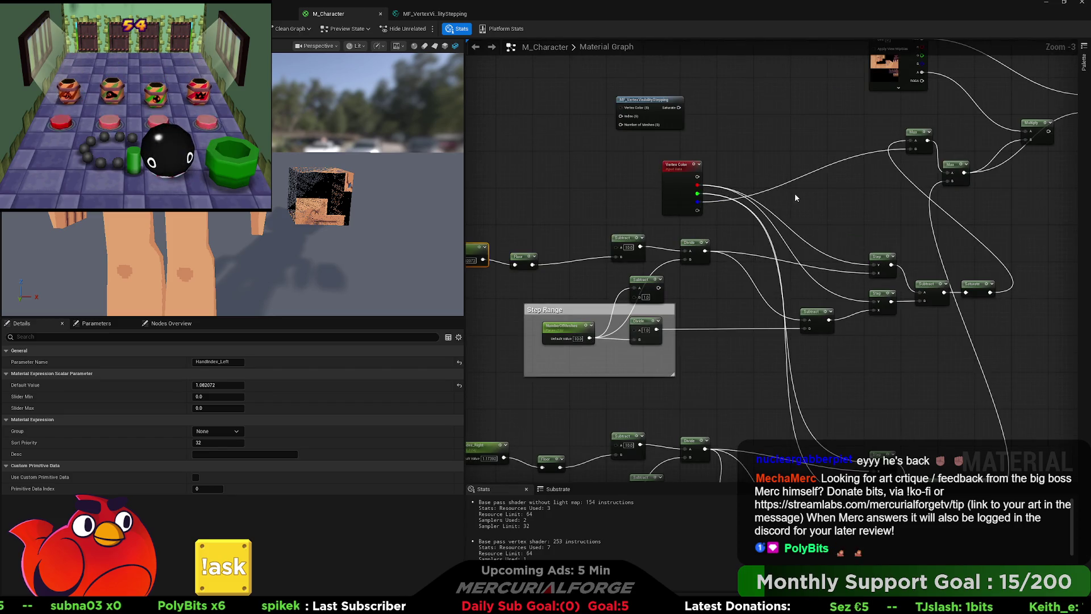
scroll(806, 233, up, 1)
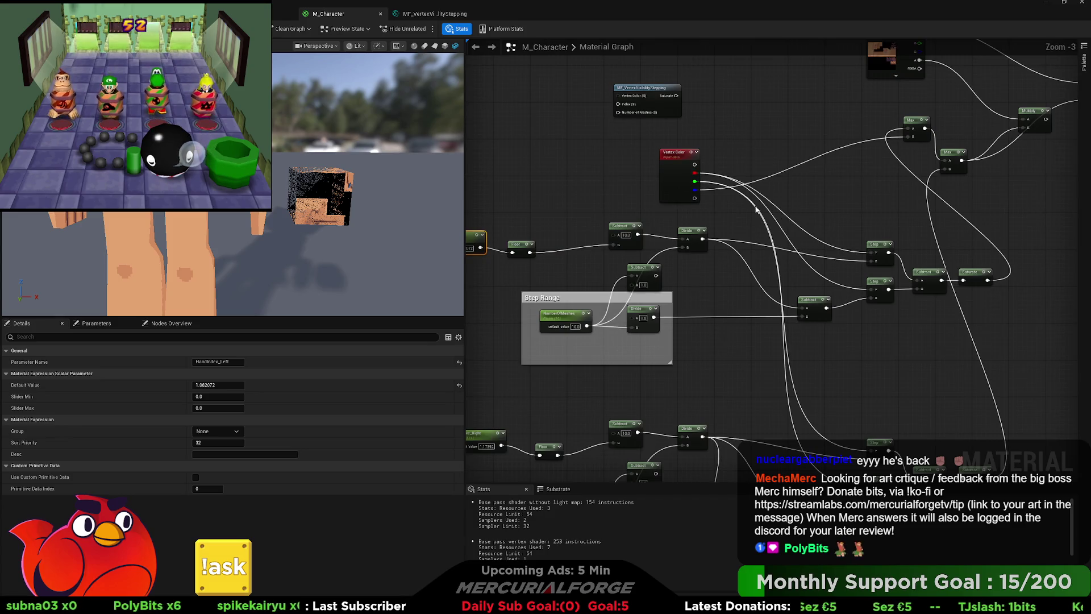
mouse_move(683, 172)
mouse_down()
mouse_move(653, 153)
mouse_move(601, 155)
mouse_move(712, 158)
mouse_up()
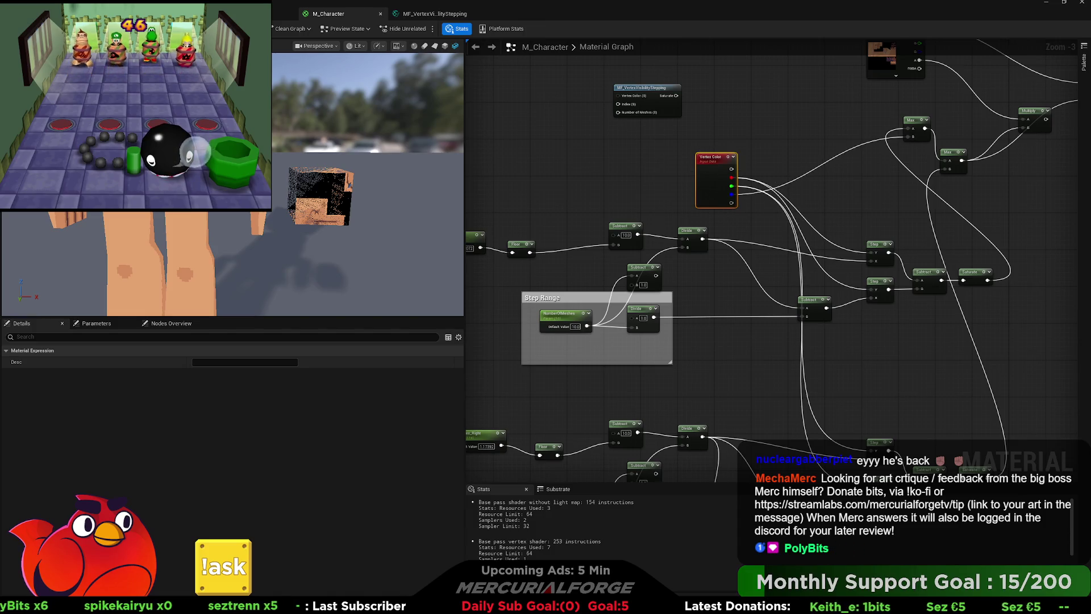
click(282, 13)
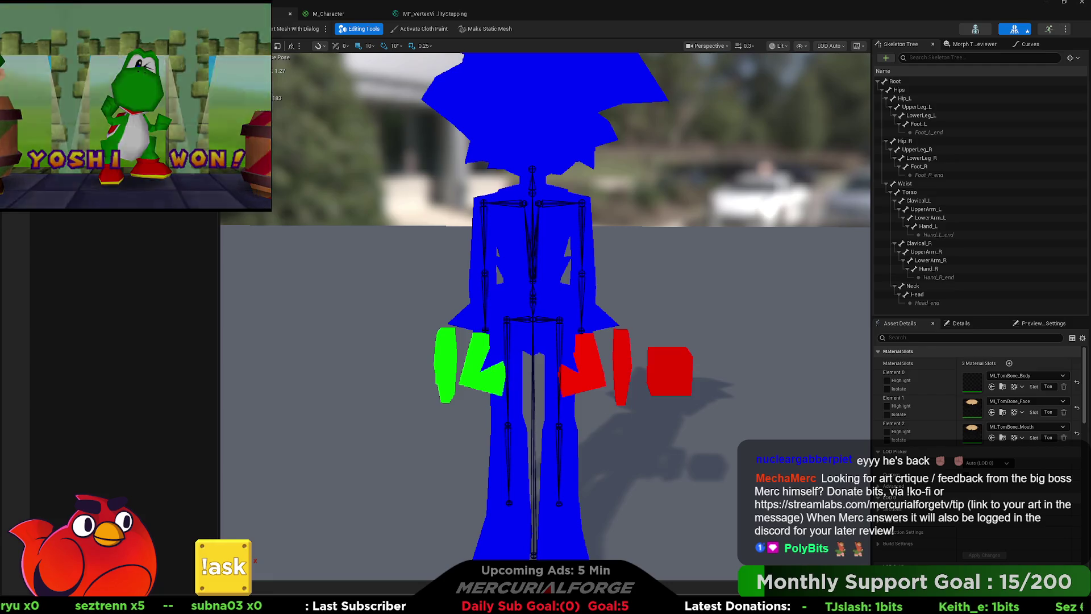
click(282, 13)
click(324, 17)
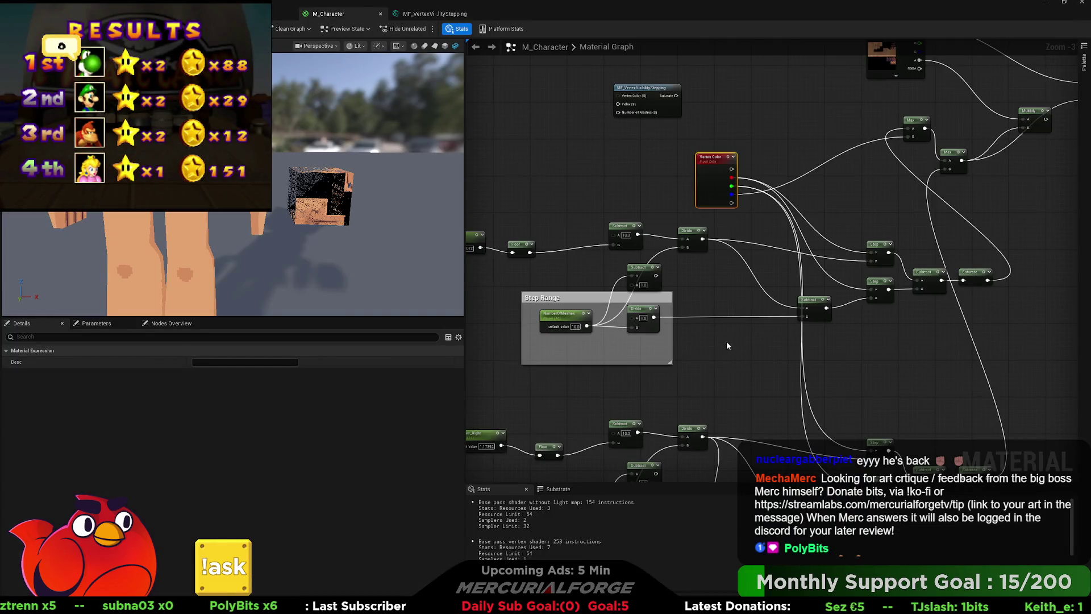
mouse_move(727, 345)
mouse_down()
mouse_move(709, 309)
mouse_move(611, 280)
mouse_move(649, 338)
mouse_up()
Set the Power node's exponent to 0.4545 and wire its output into the Step node.
mouse_move(626, 179)
mouse_down()
mouse_move(588, 178)
mouse_move(674, 183)
mouse_up()
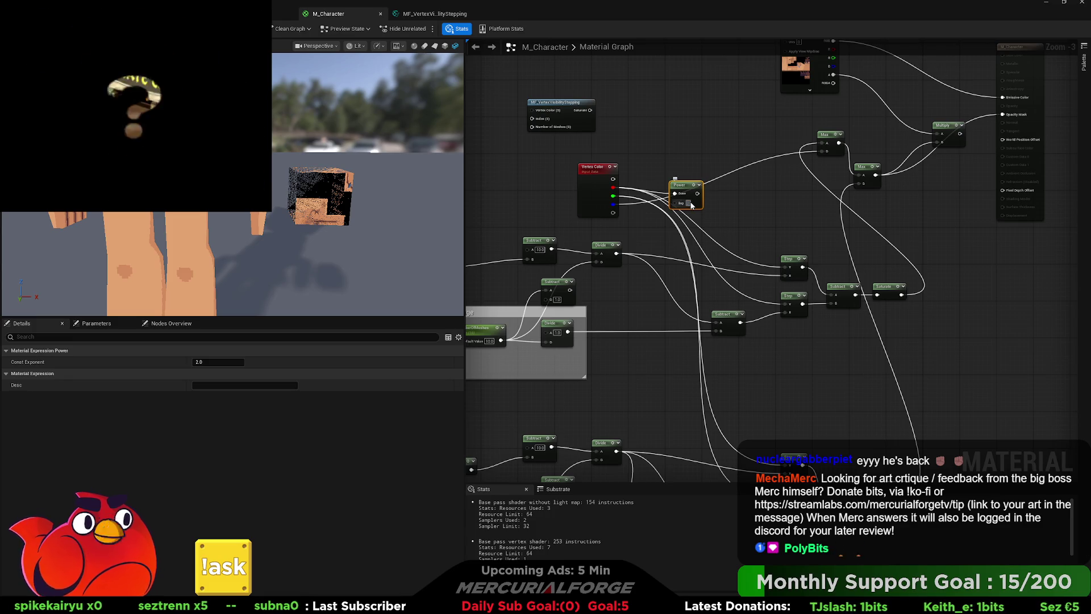
click(689, 203)
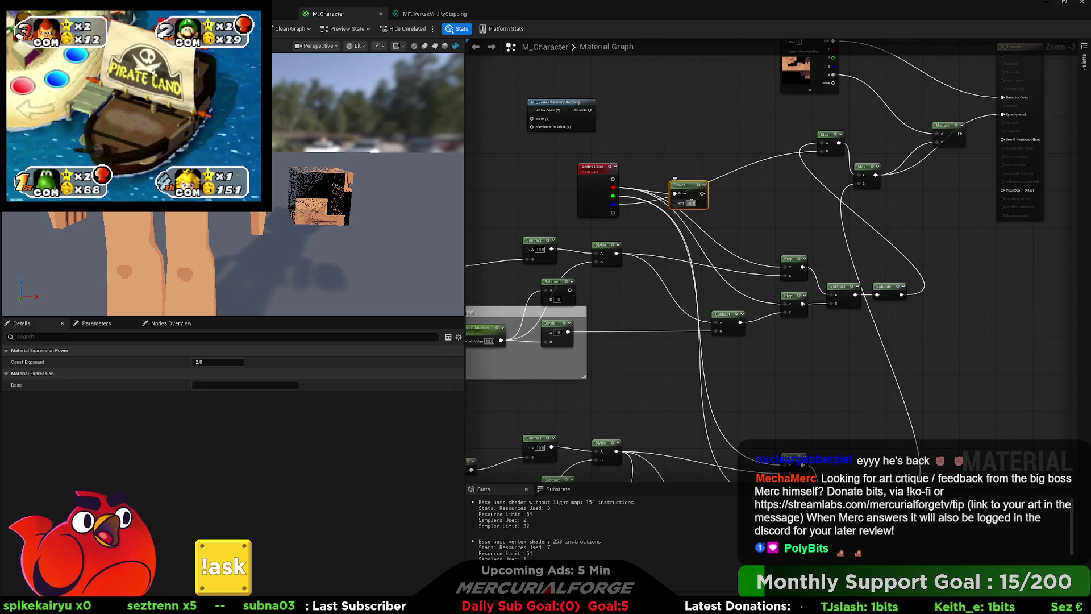
text(0.4545)
key(Return)
drag(706, 196, 786, 272)
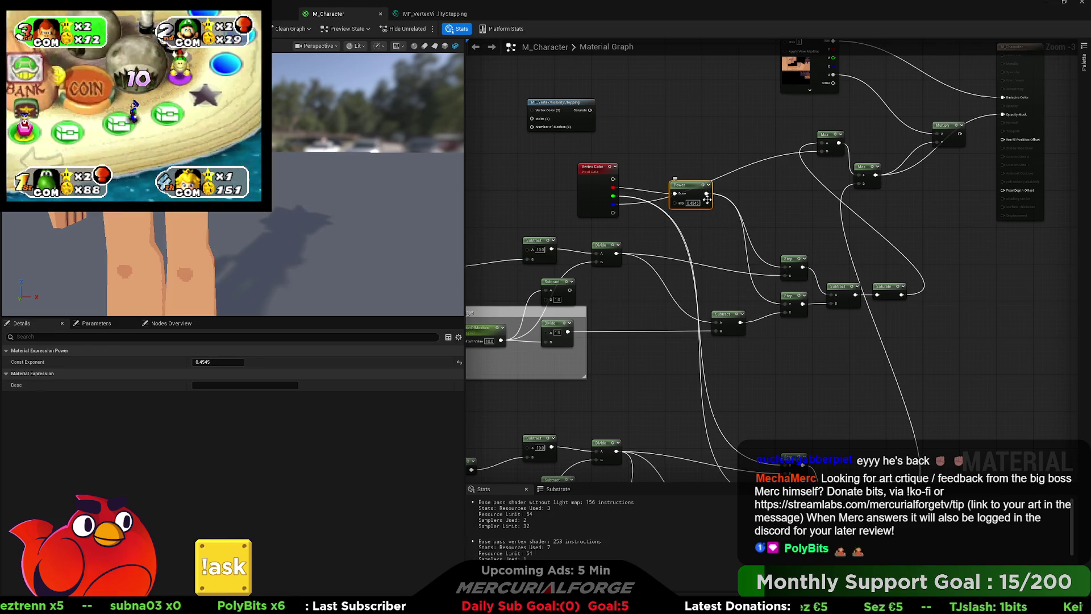
Select the HandIndex_Left parameter node.
mouse_move(664, 225)
mouse_down()
mouse_move(750, 215)
mouse_move(577, 240)
mouse_up()
click(750, 223)
click(515, 236)
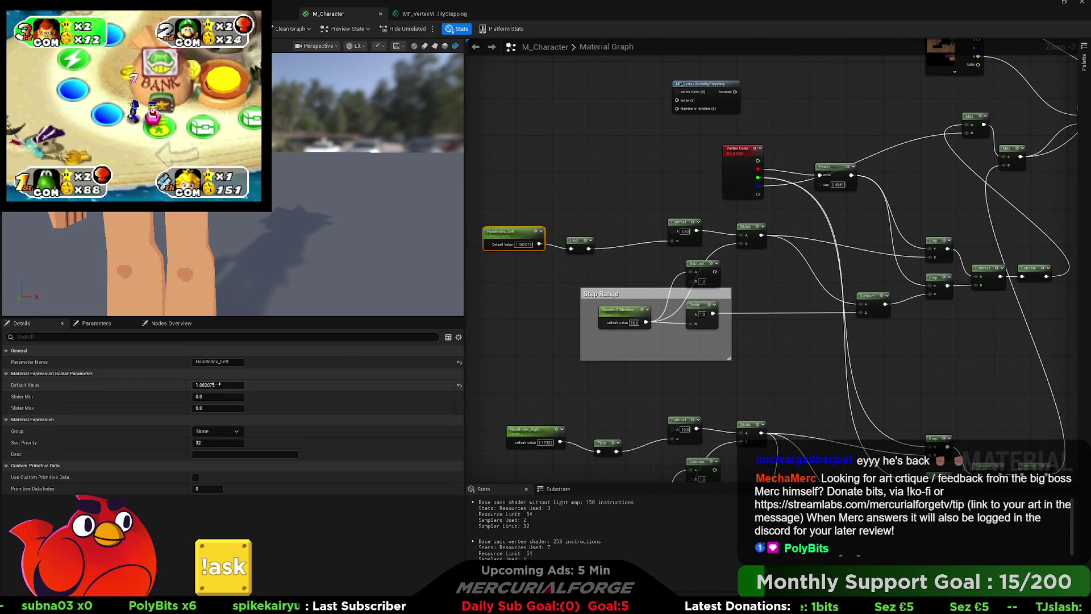
Raise HandIndex_Left's default to about 1.2 and delete the Power node.
mouse_move(249, 385)
mouse_down()
mouse_move(353, 384)
mouse_move(250, 384)
mouse_move(260, 385)
mouse_up()
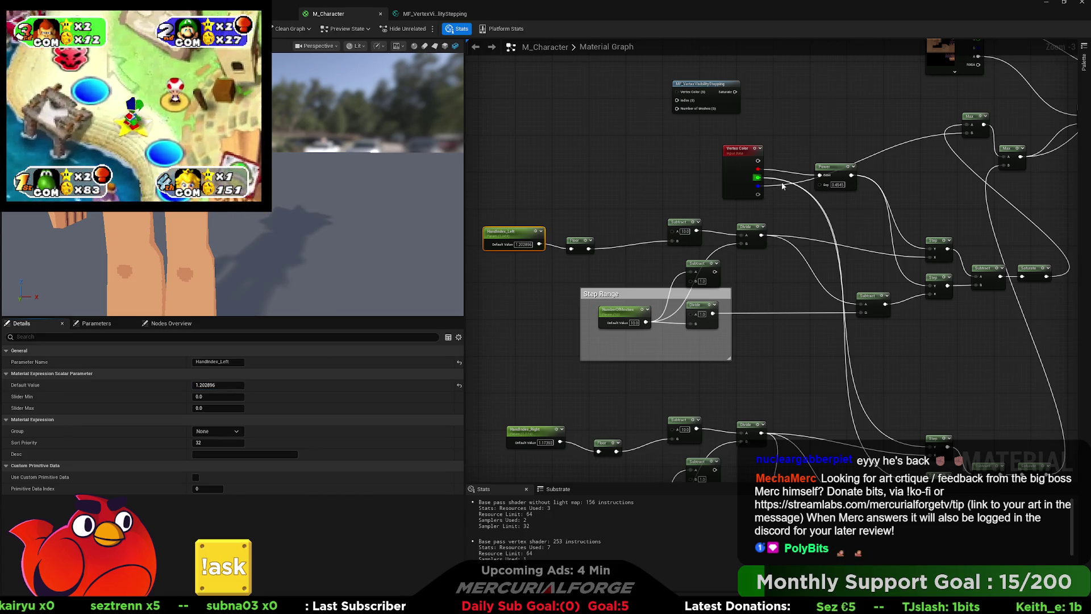
drag(825, 200, 751, 193)
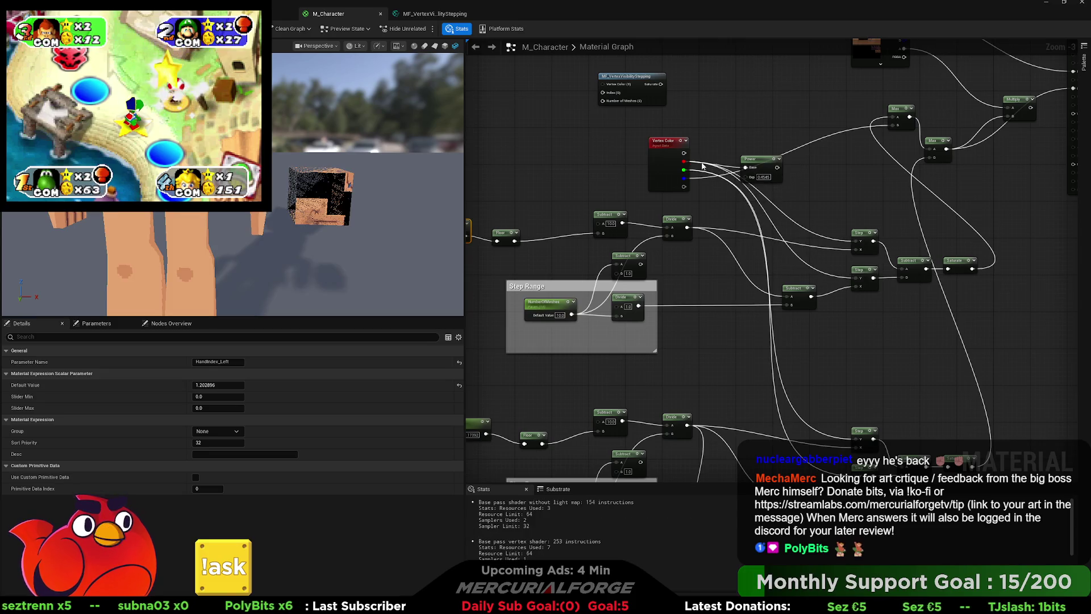
click(756, 162)
key(Delete)
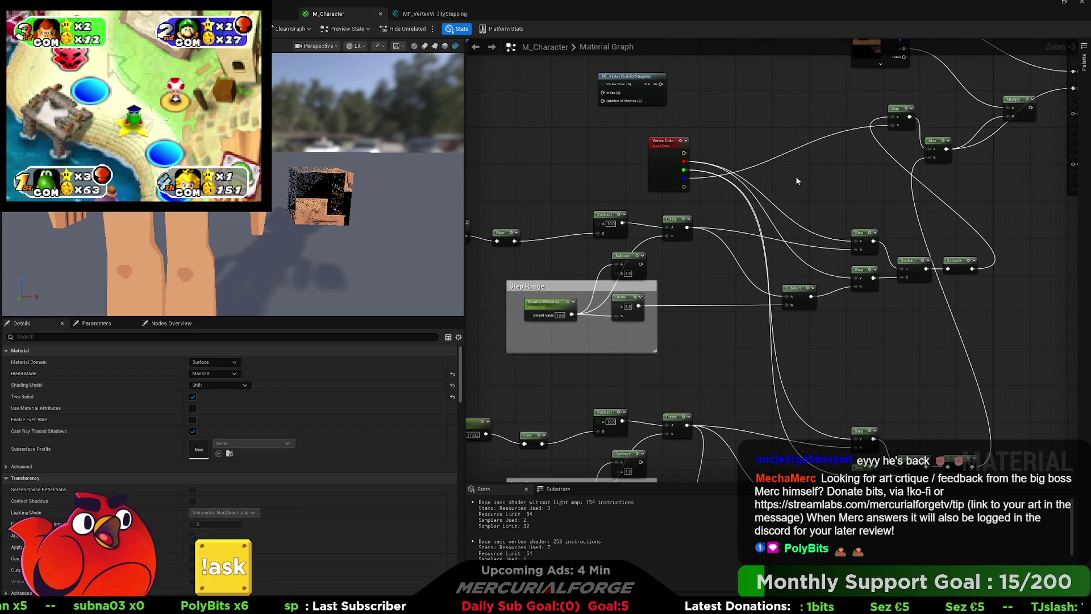
Wire the Max node's output into Opacity Mask.
drag(798, 181, 735, 201)
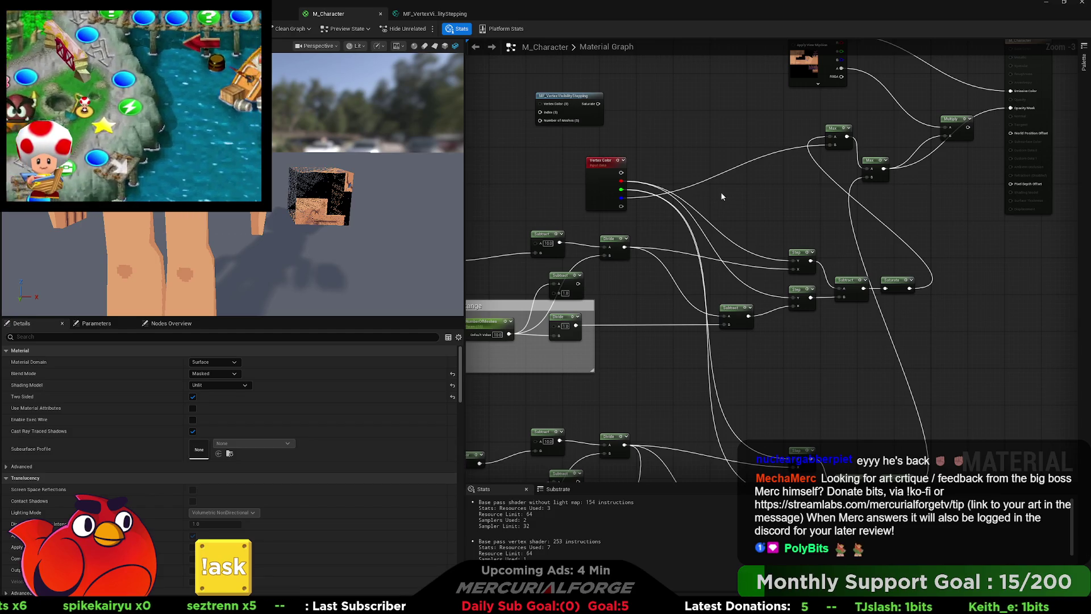
mouse_move(722, 197)
mouse_down()
mouse_move(647, 194)
mouse_move(618, 173)
mouse_move(589, 187)
mouse_up()
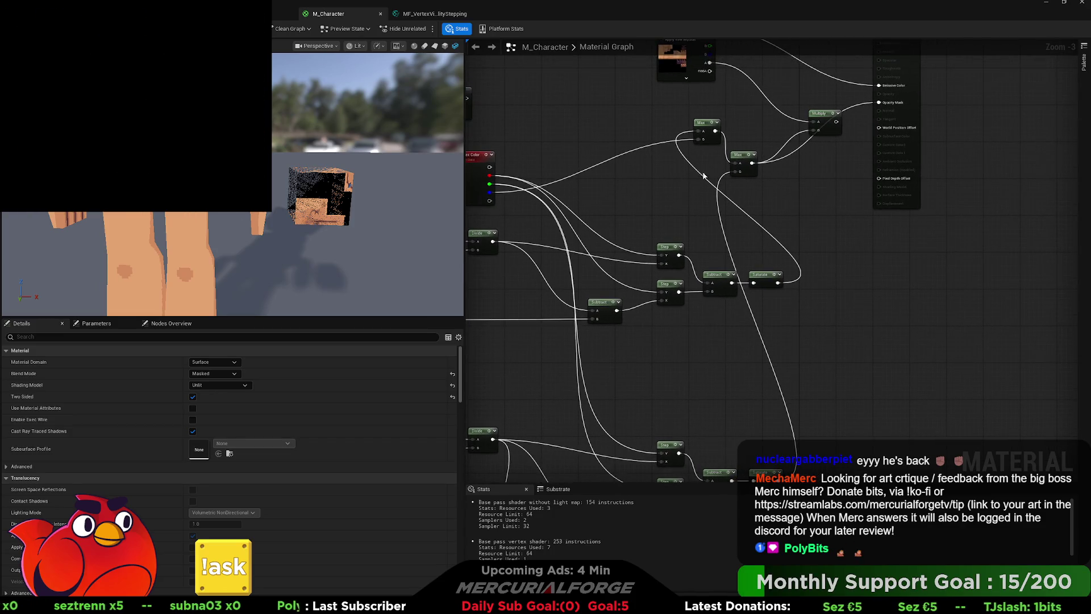
drag(715, 131, 881, 104)
mouse_move(745, 160)
mouse_down()
mouse_move(793, 189)
mouse_move(808, 218)
mouse_up()
Move the Multiply node down and scrub HandIndex_Left's default value around 1.0.
drag(823, 115, 825, 156)
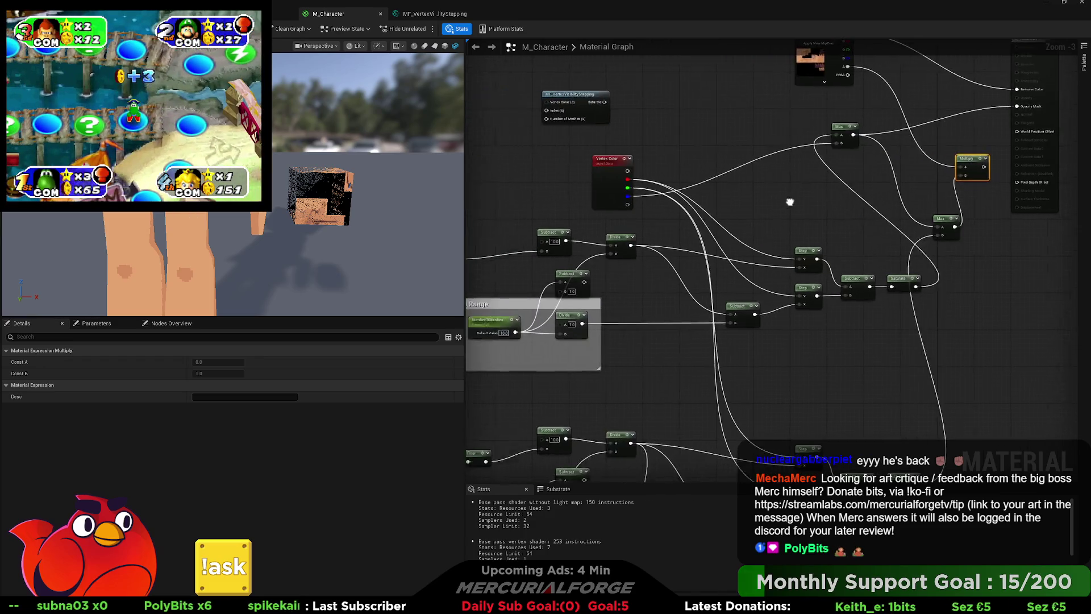
click(494, 247)
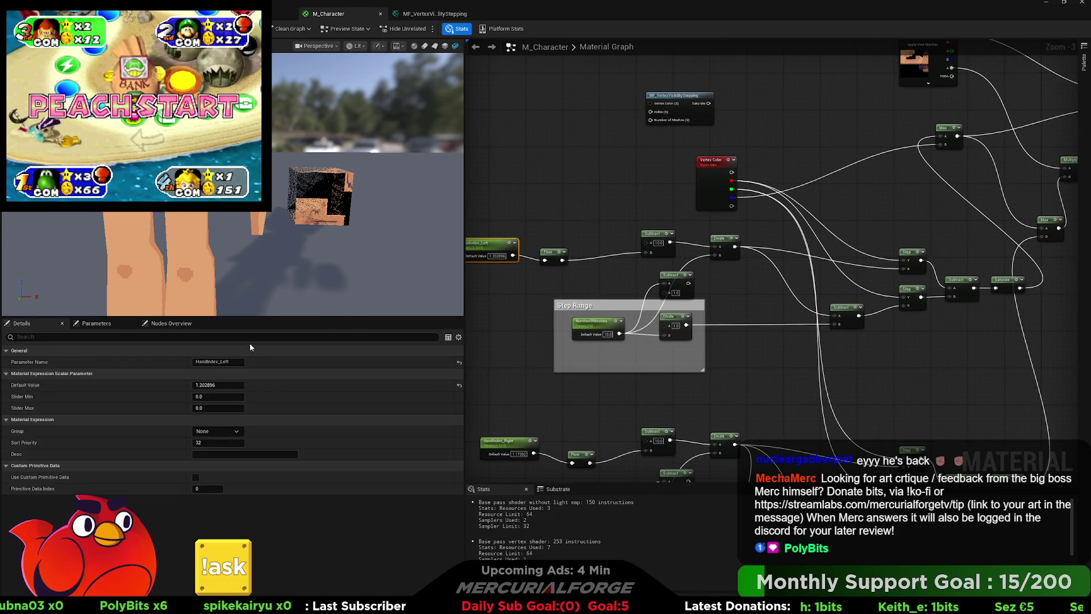
drag(218, 384, 210, 385)
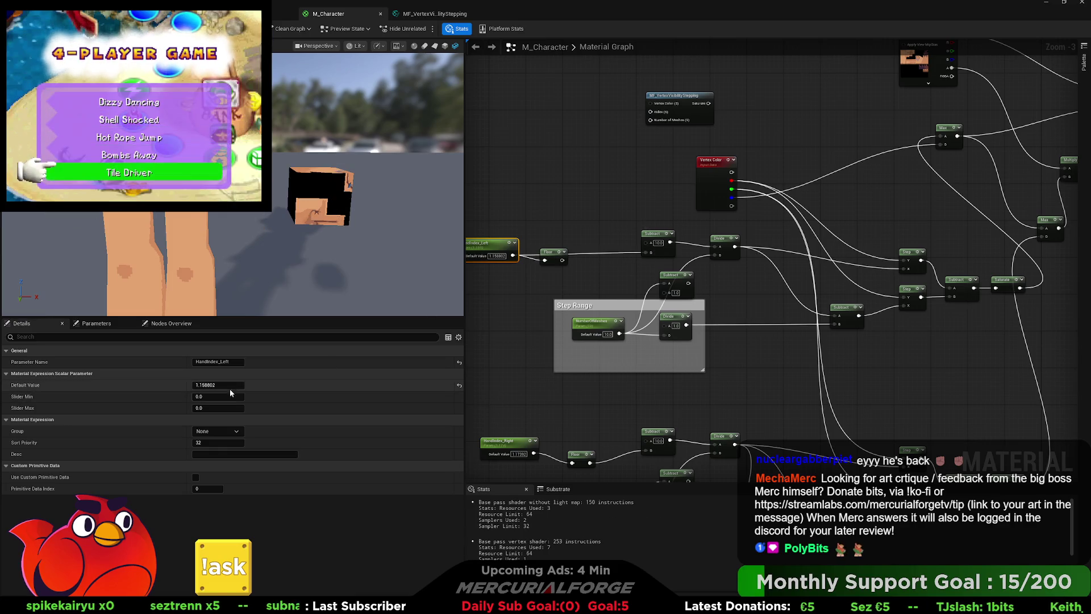
key(Escape)
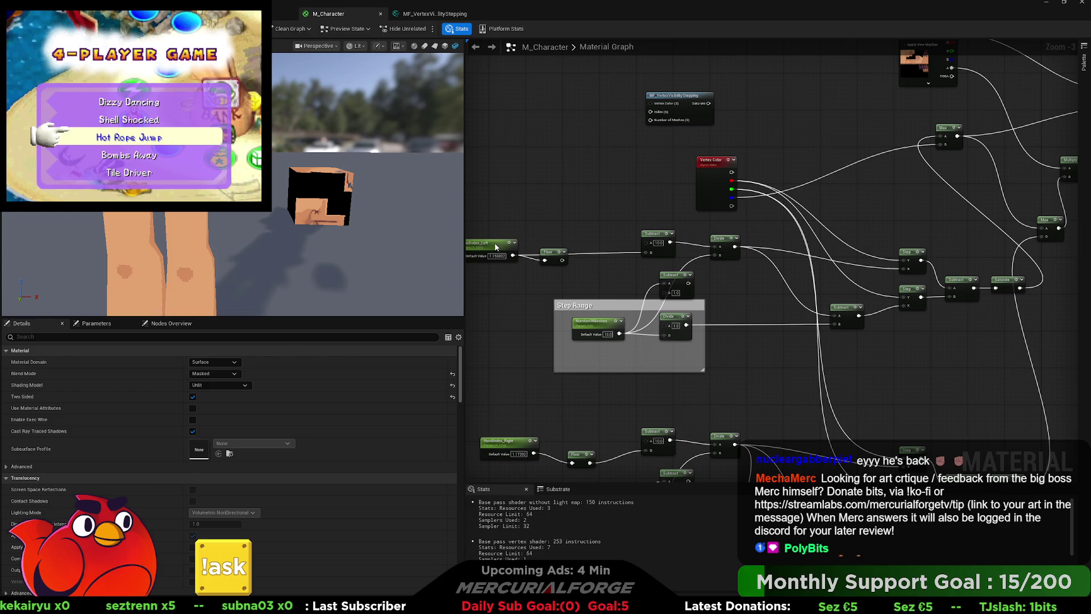
click(496, 247)
drag(218, 385, 227, 386)
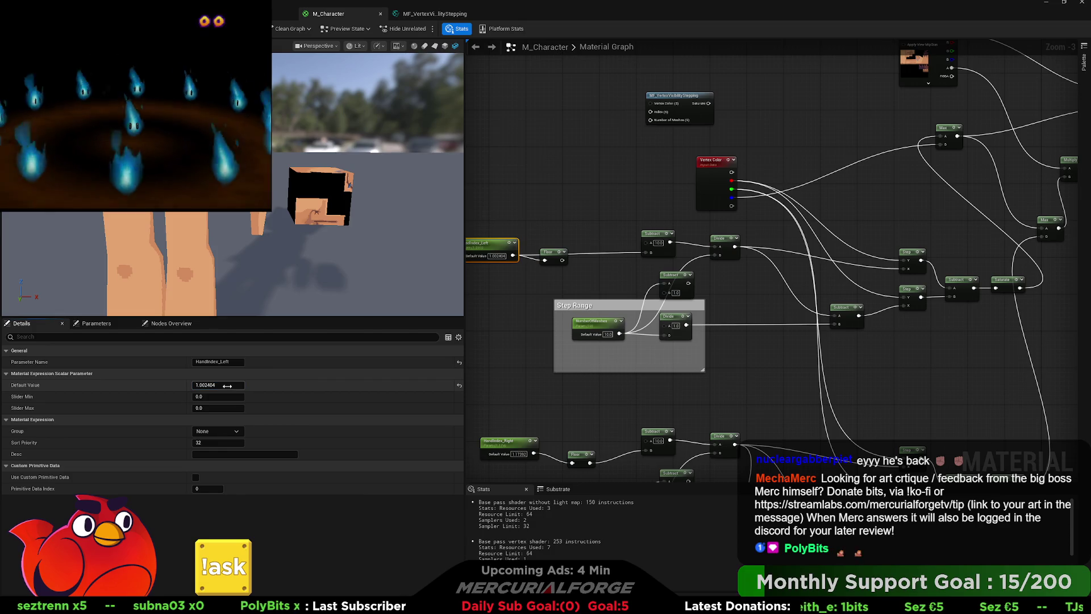
Try HandIndex_Left at 1, 0.9 and 1.1, keep 1.1, then paste a DebugScalarValues node.
text(1)
key(Return)
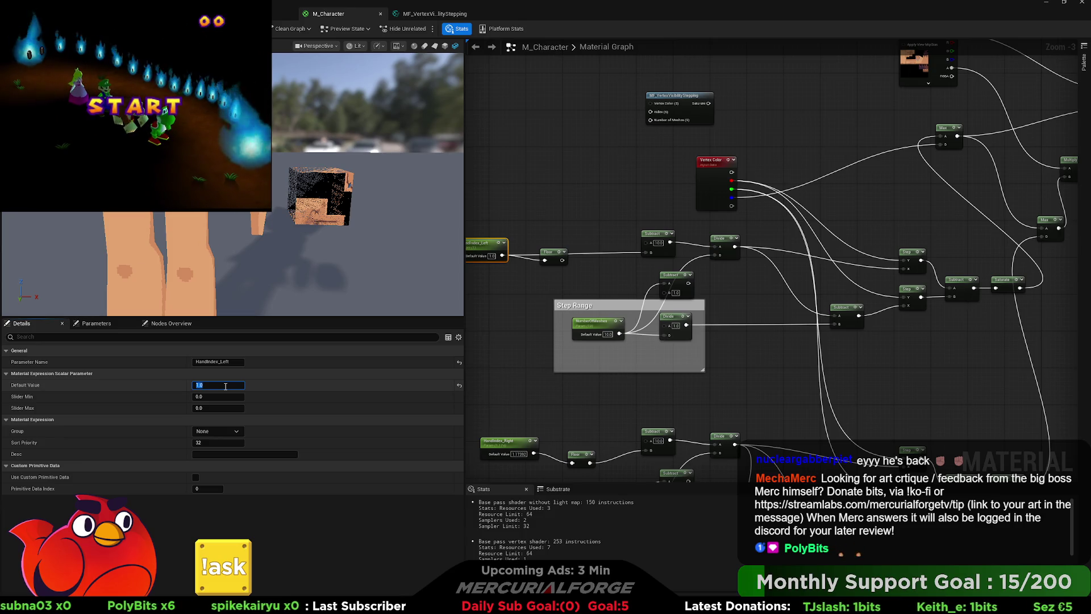
key(BackSpace)
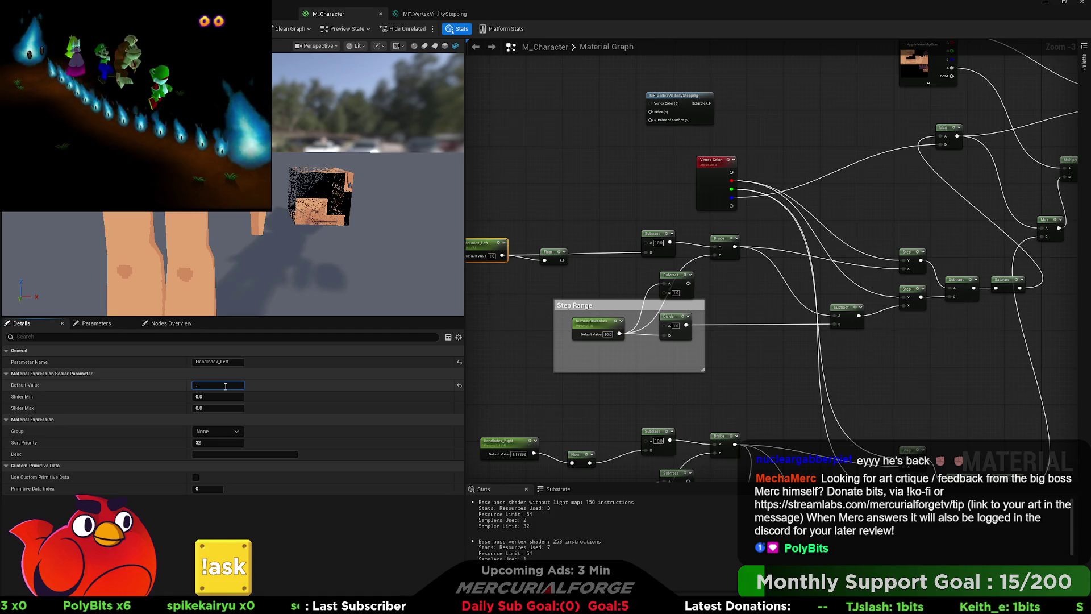
text(9)
key(Return)
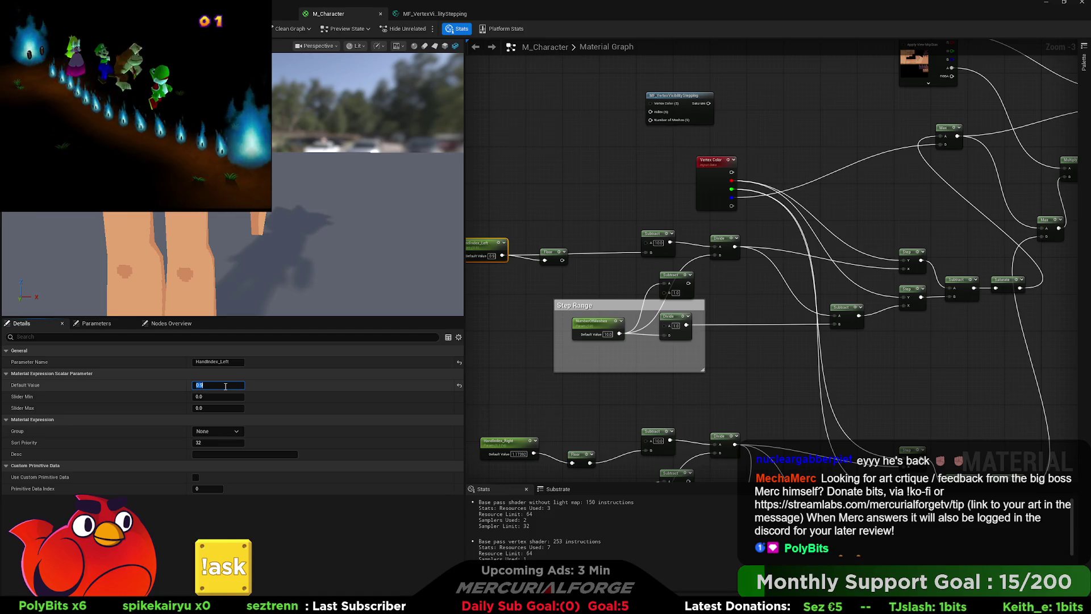
text(.1)
key(Return)
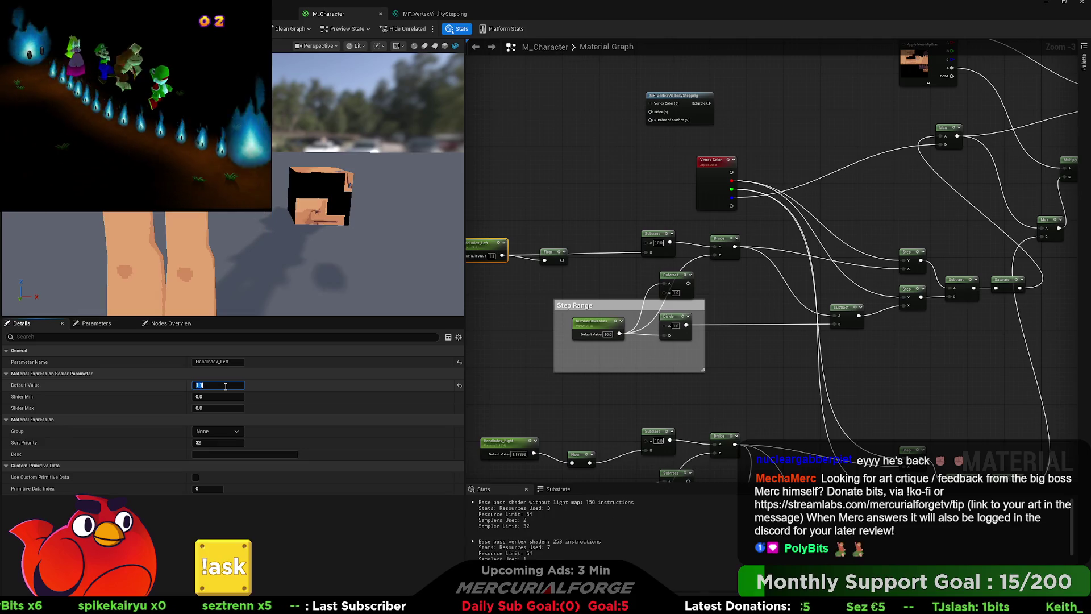
click(514, 276)
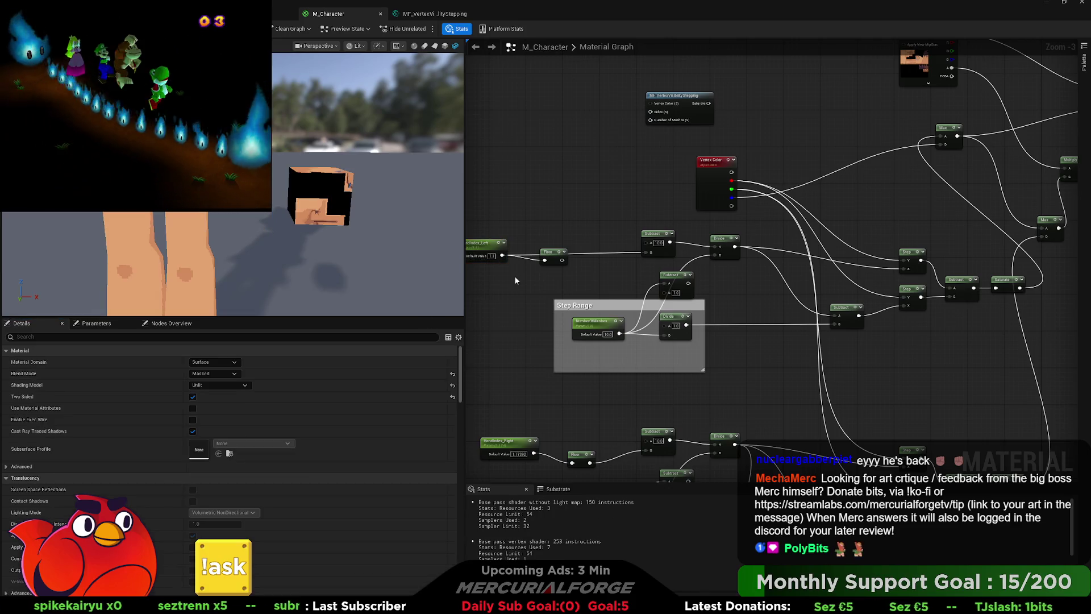
drag(631, 285, 776, 331)
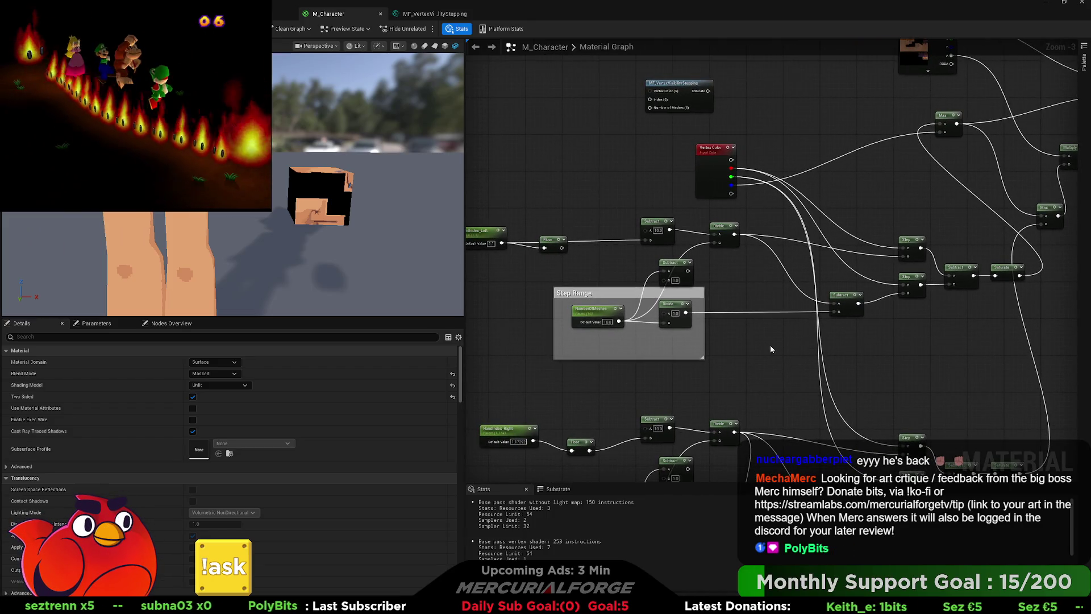
key(ctrl+v)
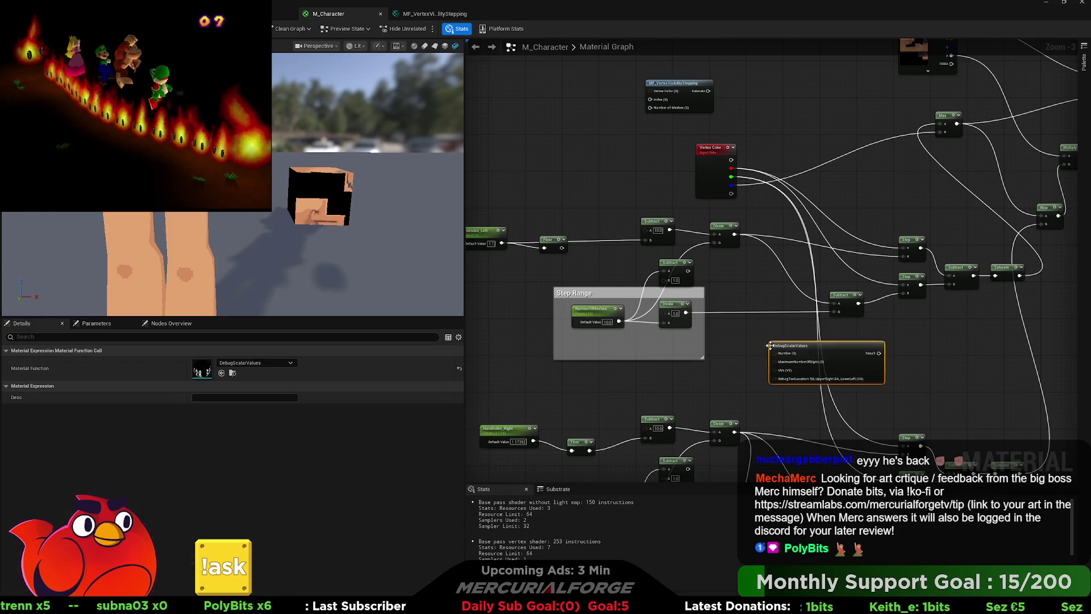
Connect the Subtract output to DebugScalarValues' Number input.
click(770, 339)
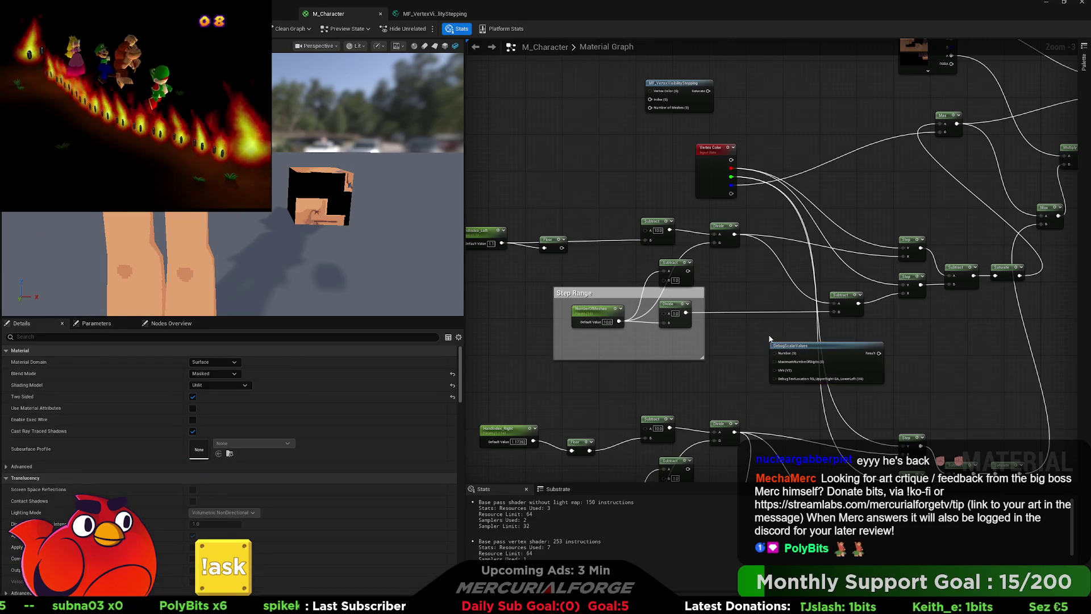
drag(757, 327, 763, 333)
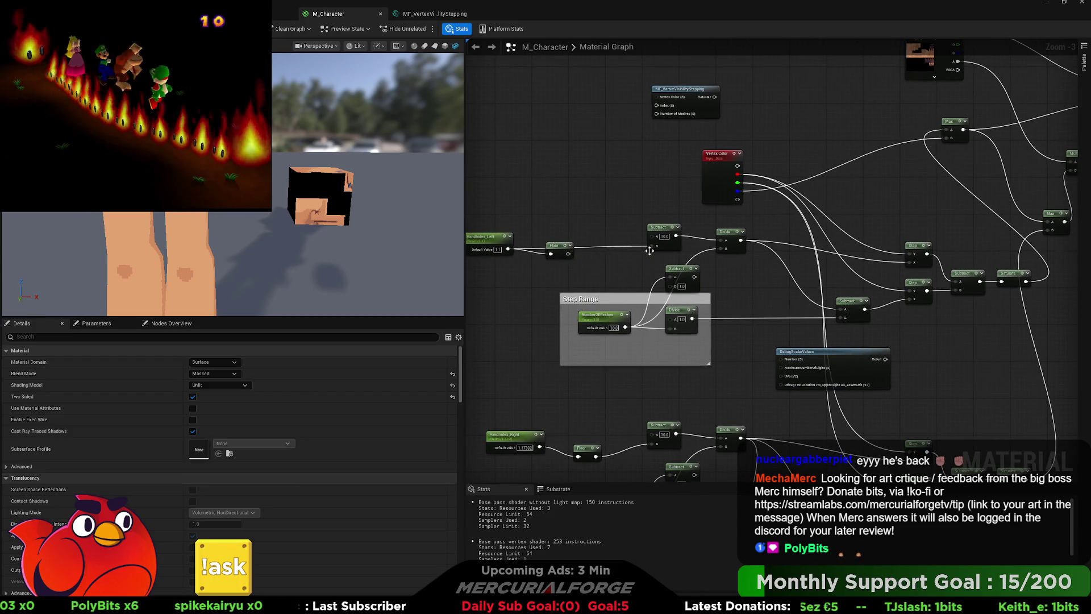
drag(676, 236, 772, 323)
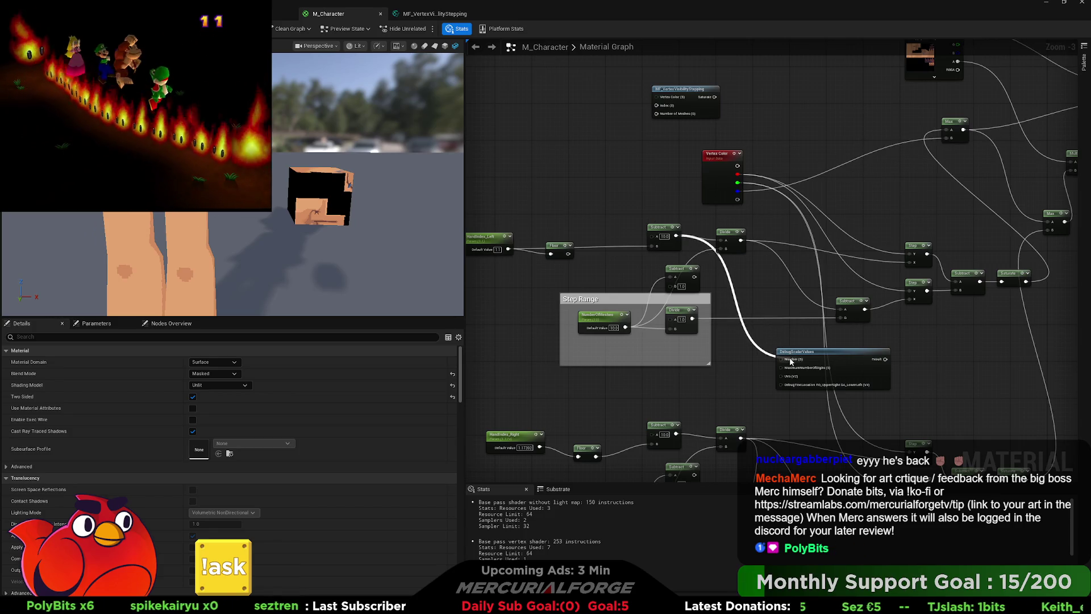
drag(791, 362, 792, 362)
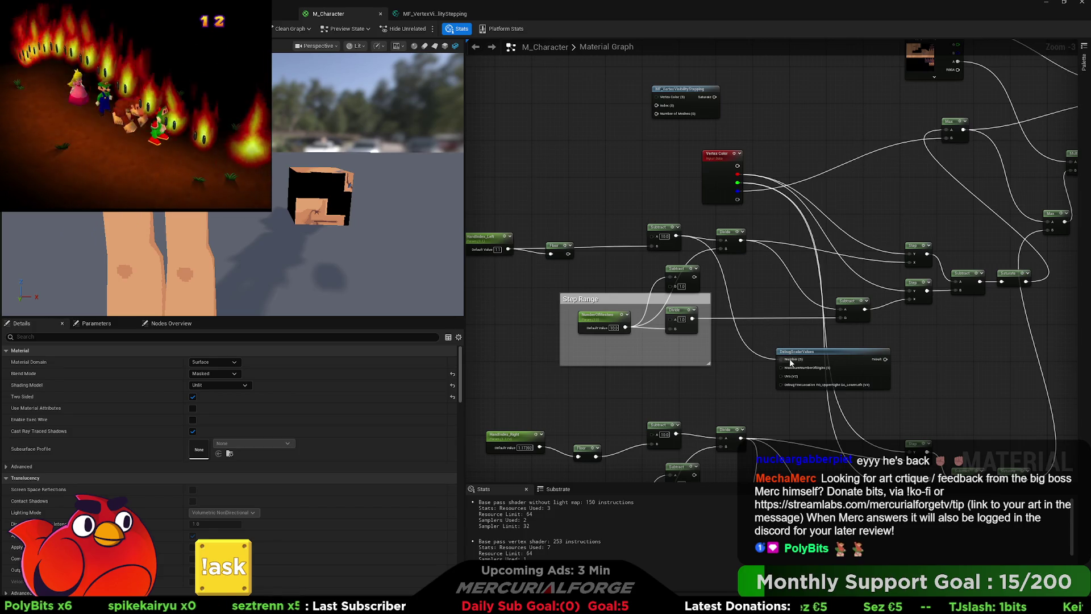
Preview DebugScalarValues alone on a plane mesh, reading about 8.5.
click(436, 46)
drag(378, 148, 379, 147)
click(823, 352)
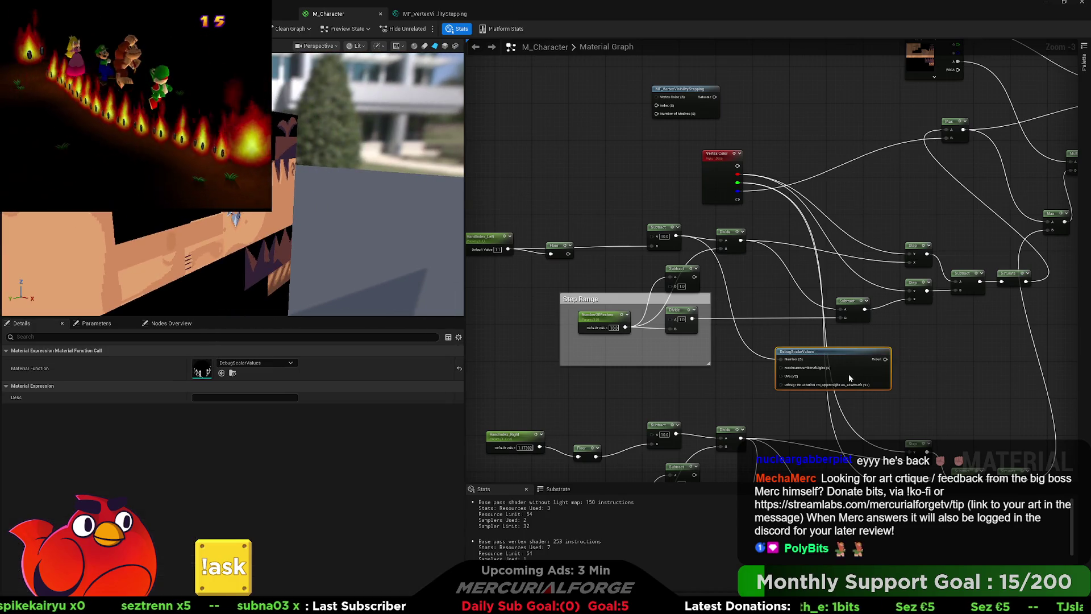
key(space)
drag(378, 147, 379, 148)
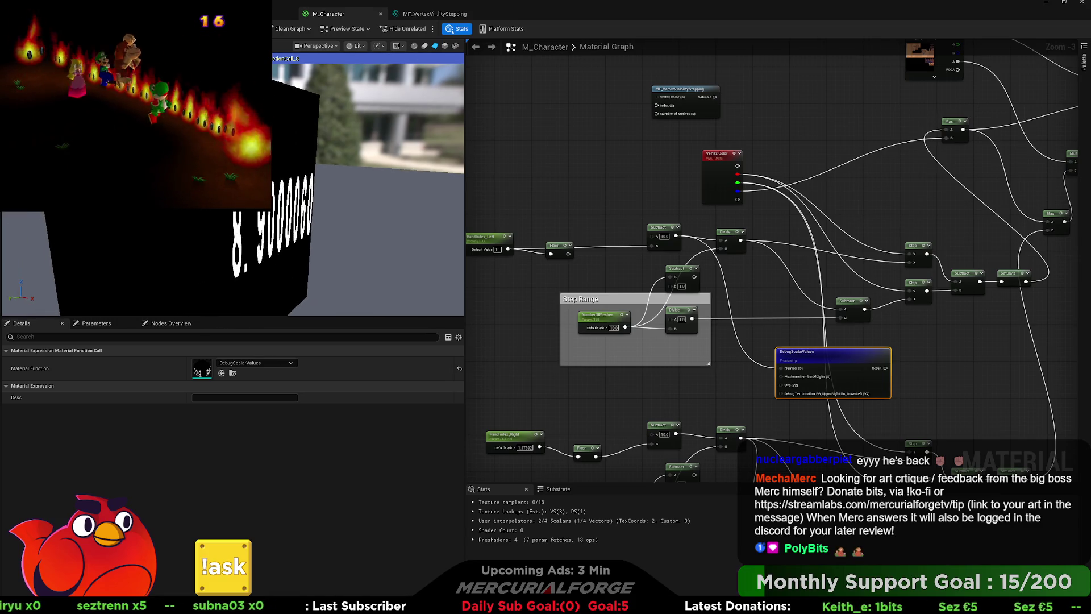
click(498, 249)
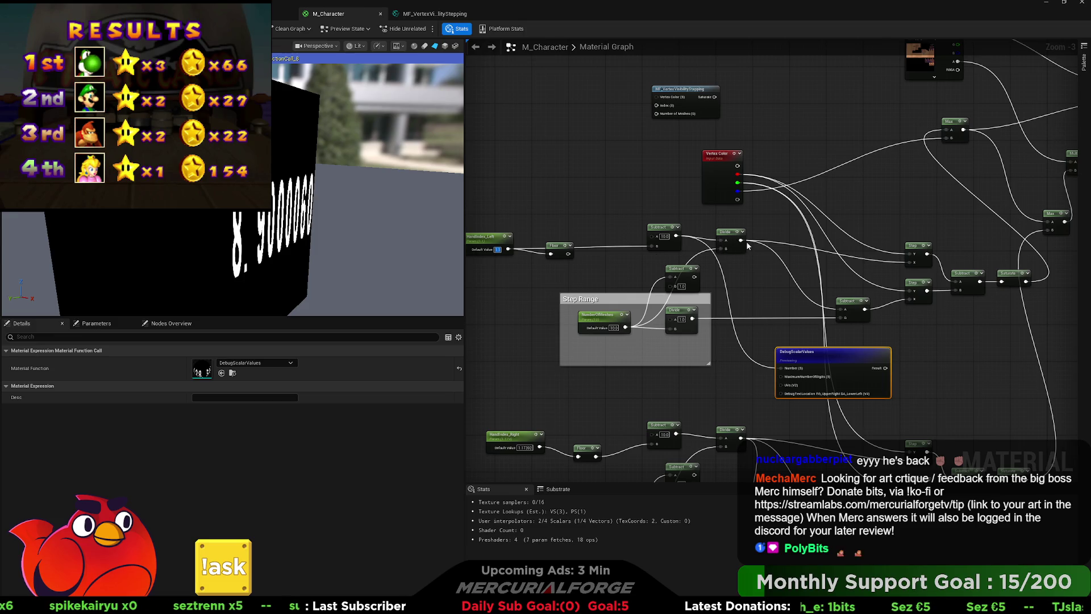
Feed DebugScalarValues' Number from the Divide output, giving a readout ending .900006.
mouse_move(741, 240)
mouse_down()
mouse_move(762, 366)
mouse_move(782, 367)
mouse_up()
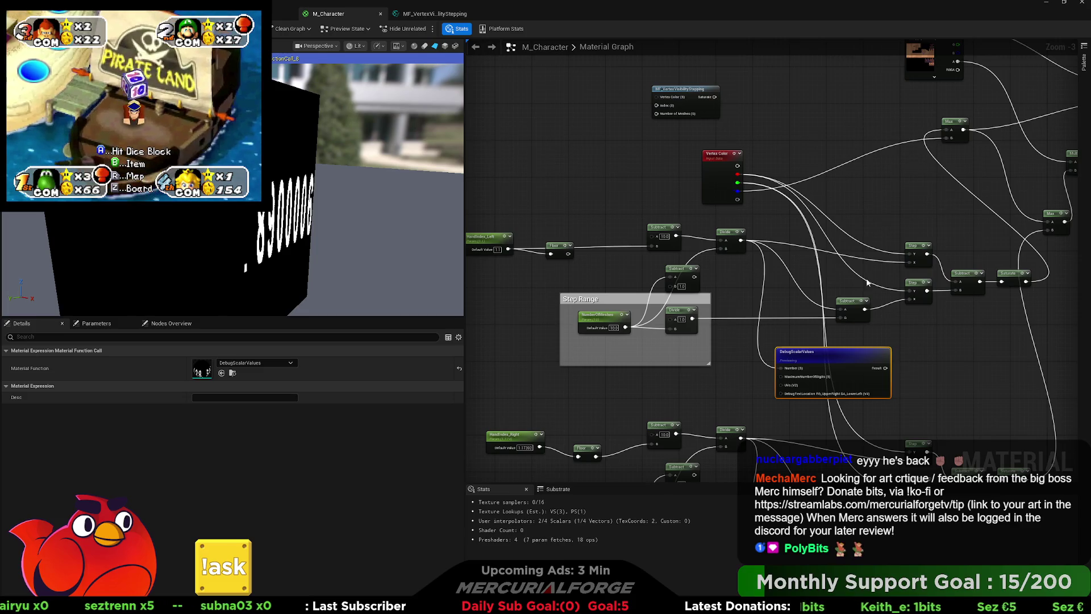
drag(870, 281, 813, 312)
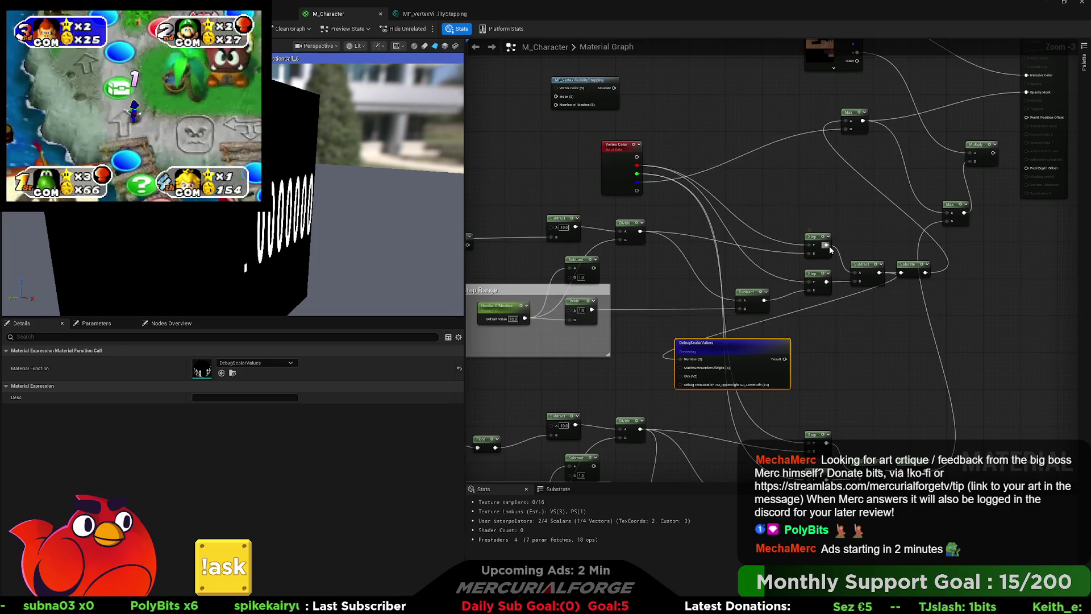
drag(828, 247, 690, 361)
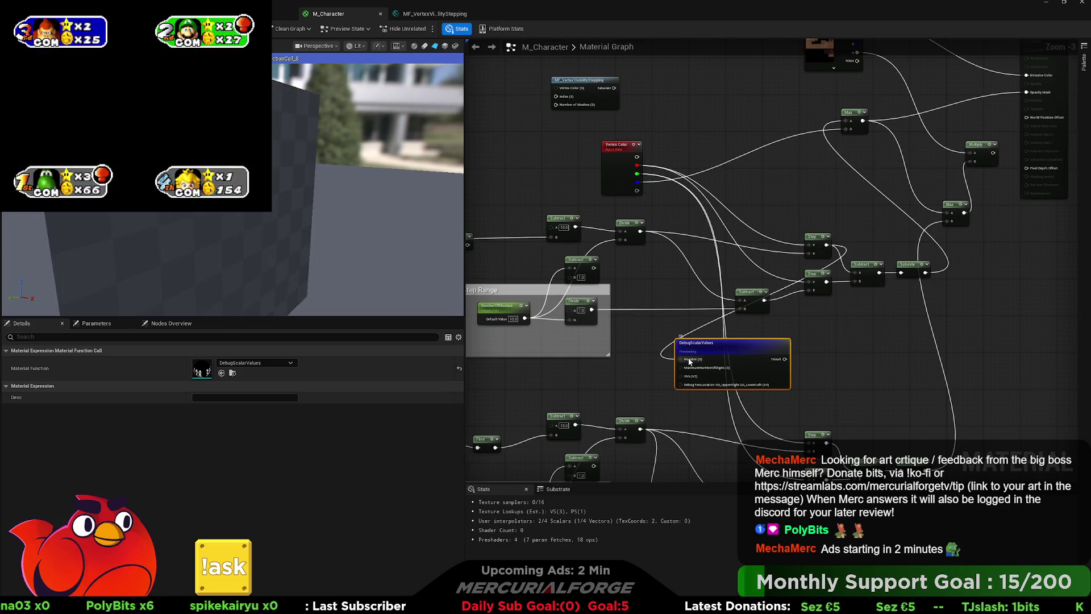
mouse_move(763, 266)
mouse_down()
mouse_move(848, 259)
mouse_move(763, 329)
mouse_move(772, 352)
mouse_up()
drag(730, 226, 768, 356)
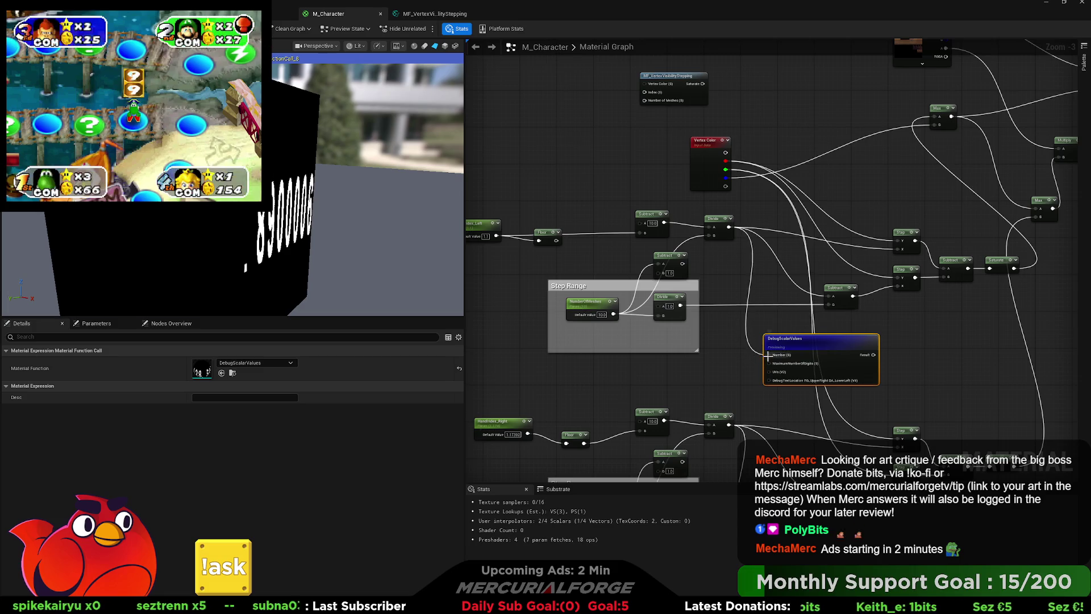
drag(720, 275, 801, 284)
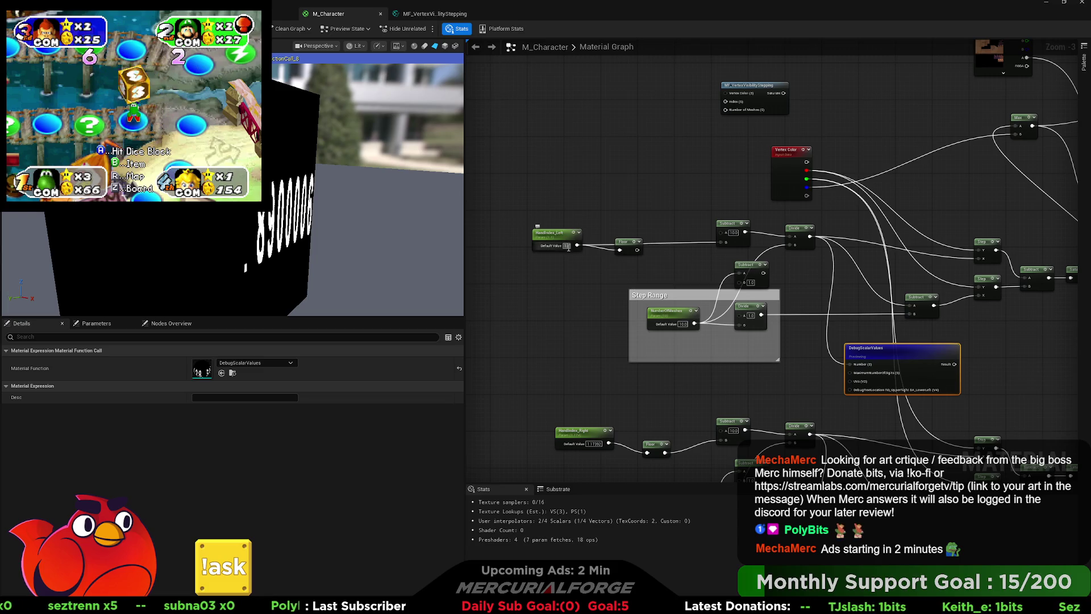
click(588, 262)
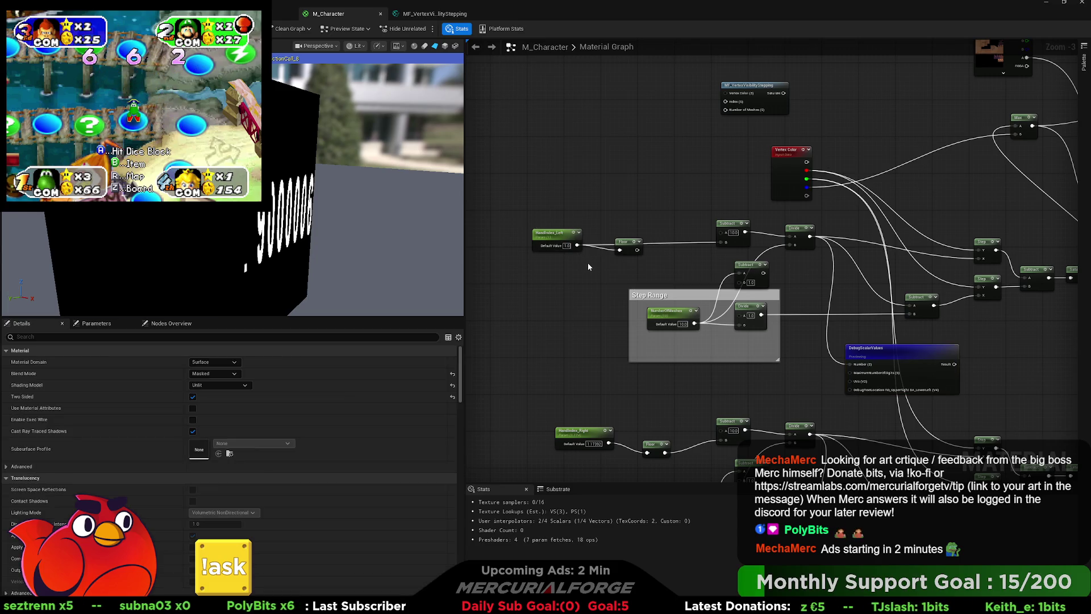
Set NumberOfMeshes to 9 and select DebugScalarValues, whose readout now ends about .1778.
mouse_move(902, 312)
mouse_down()
mouse_move(836, 300)
mouse_move(835, 321)
mouse_move(793, 356)
mouse_up()
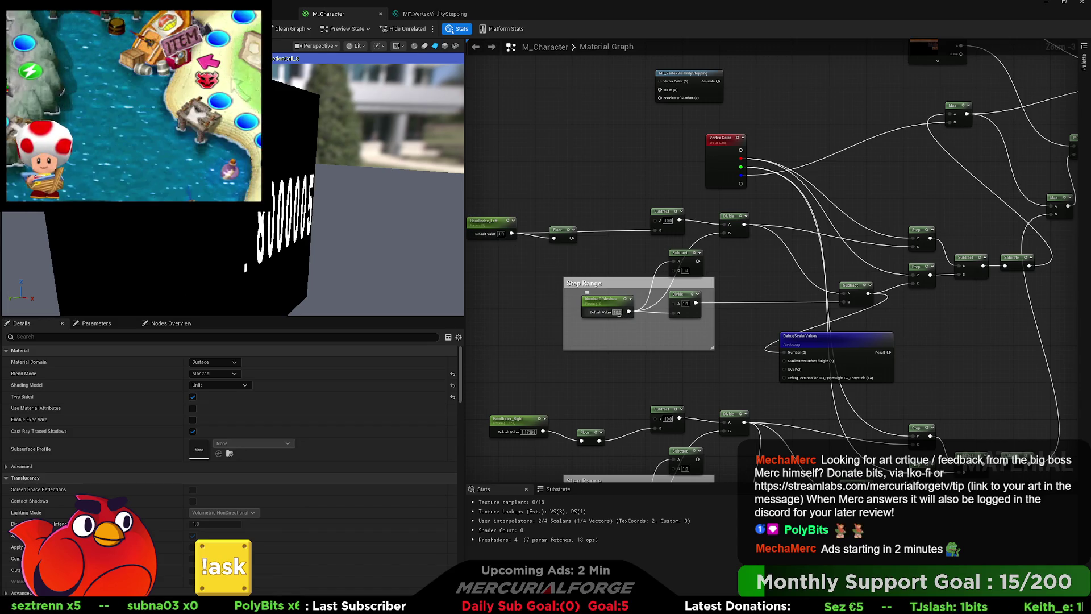
text(9)
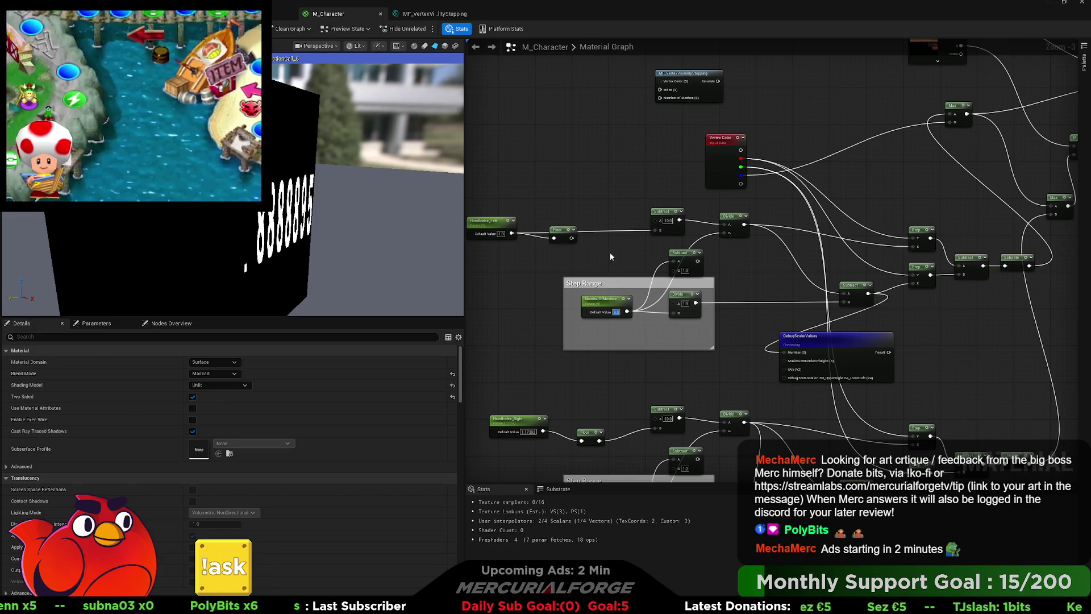
key(Return)
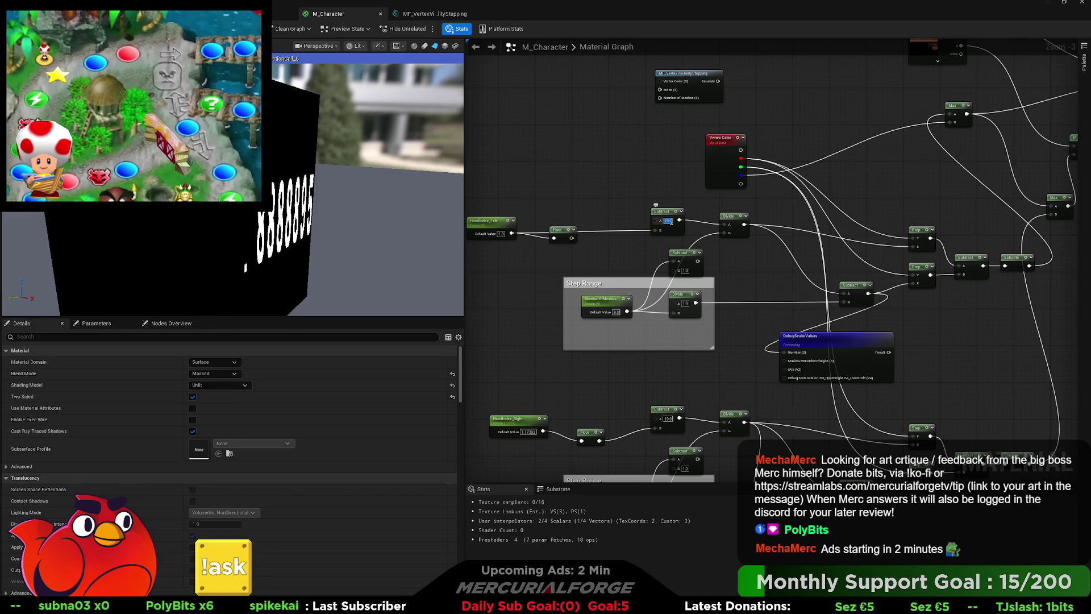
click(671, 221)
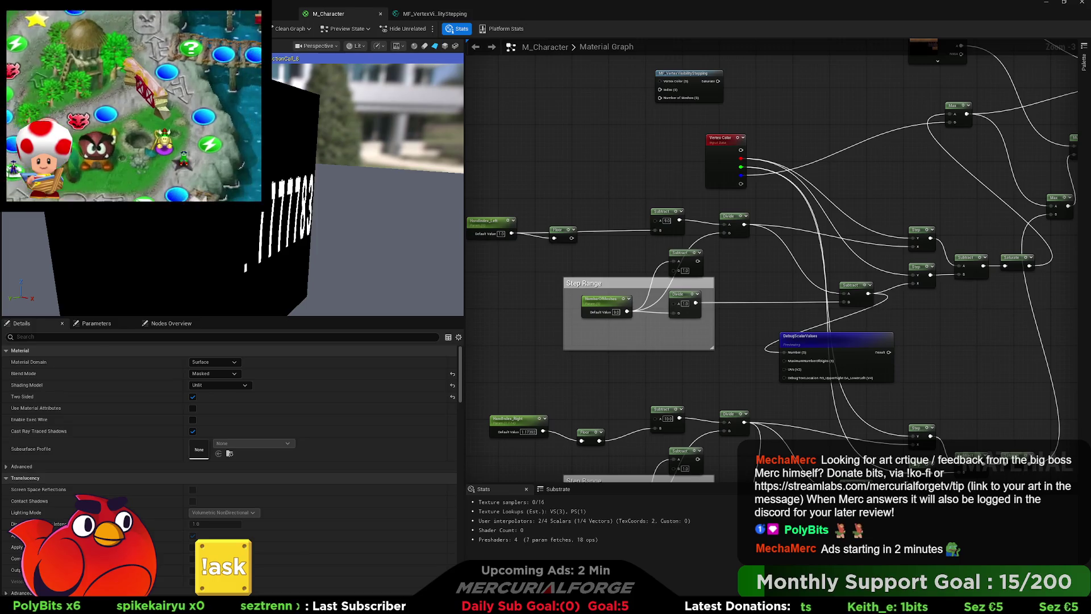
click(839, 343)
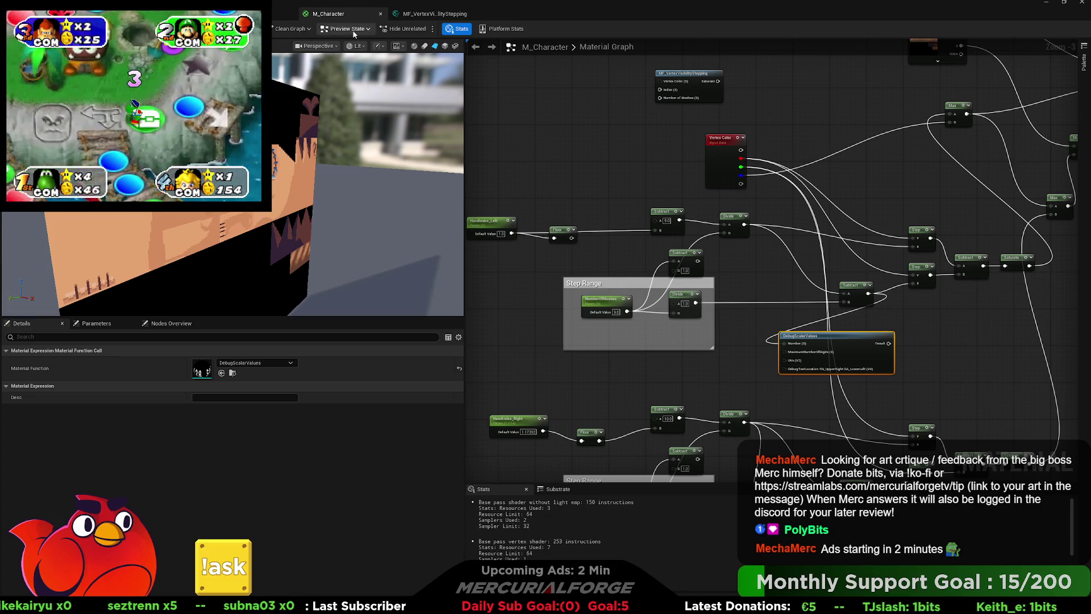
Preview on a different mesh, set Subtract A to 10, and test Handindex_Left at 0 then 1.
click(457, 47)
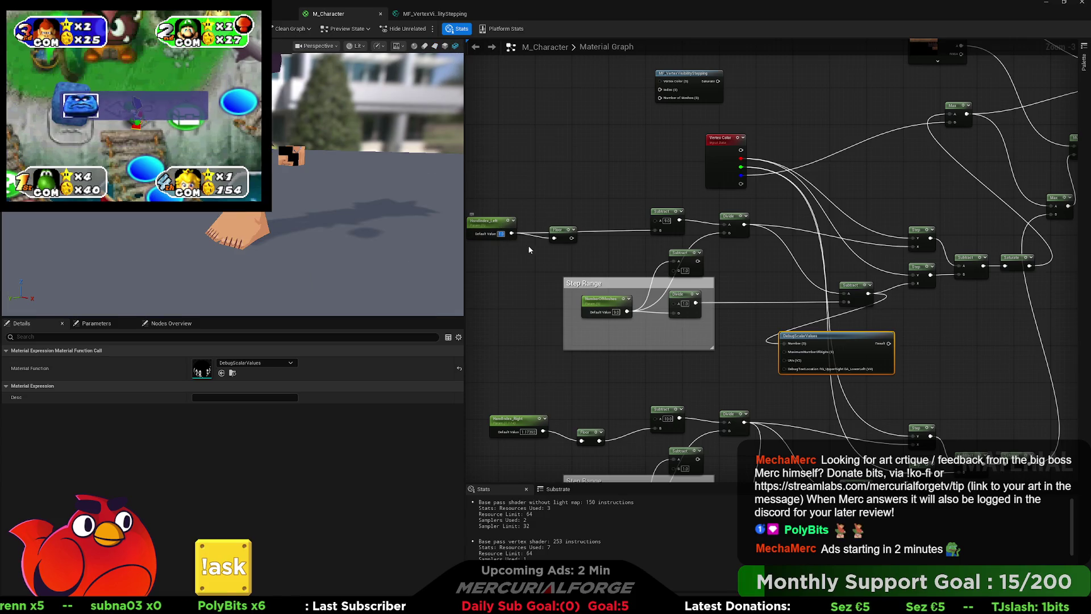
text(0)
key(Return)
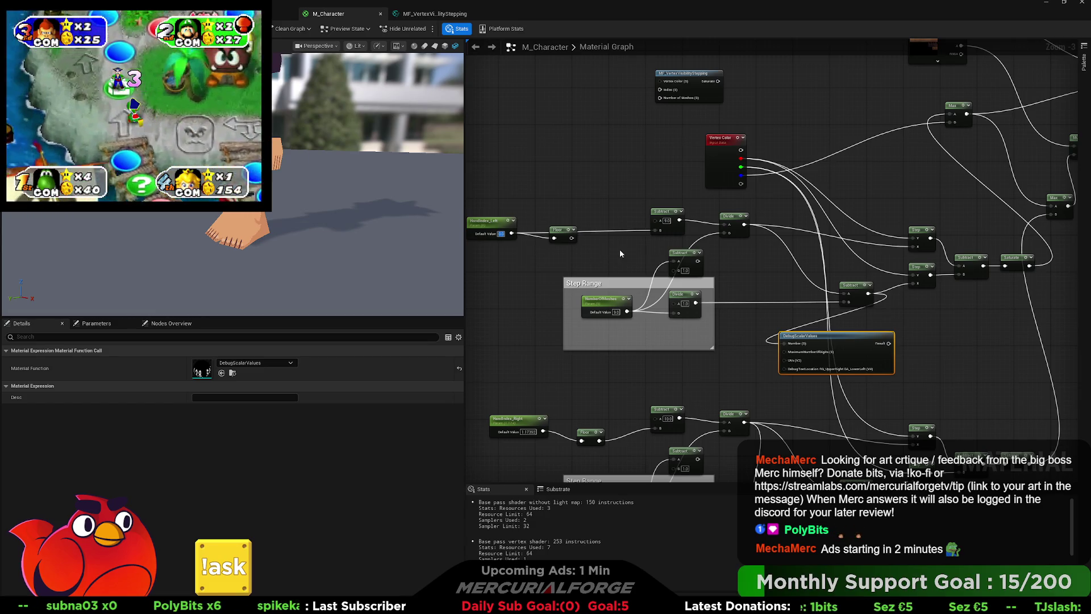
click(667, 220)
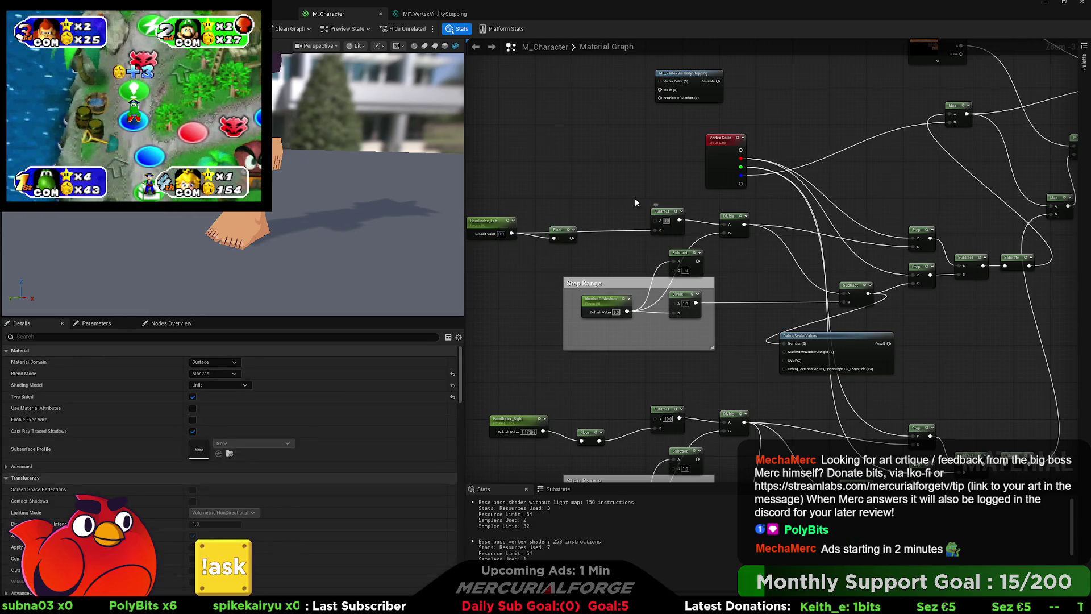
click(501, 234)
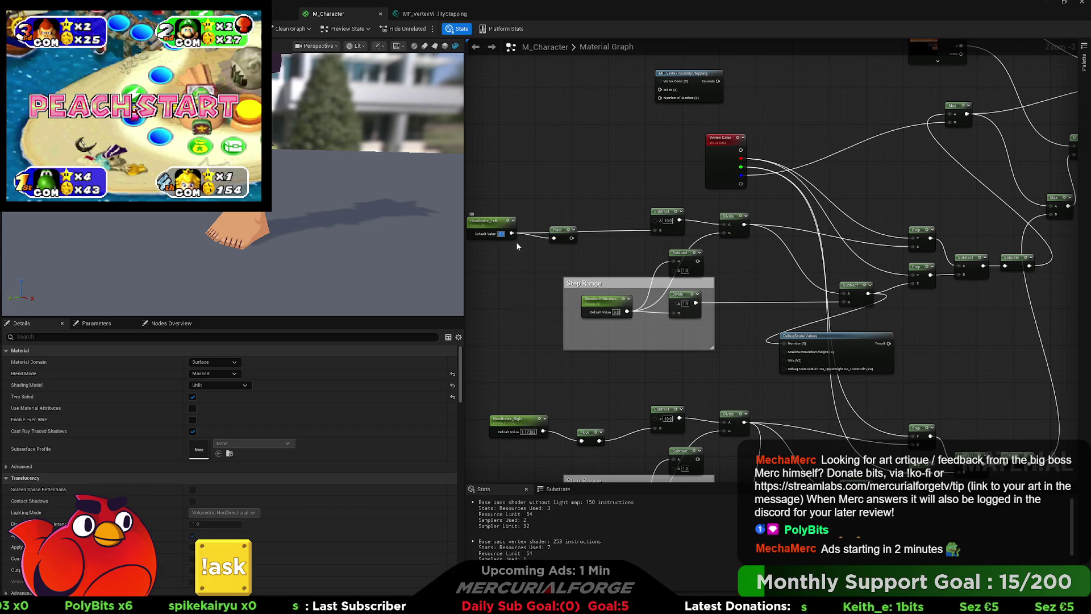
text(1)
key(Return)
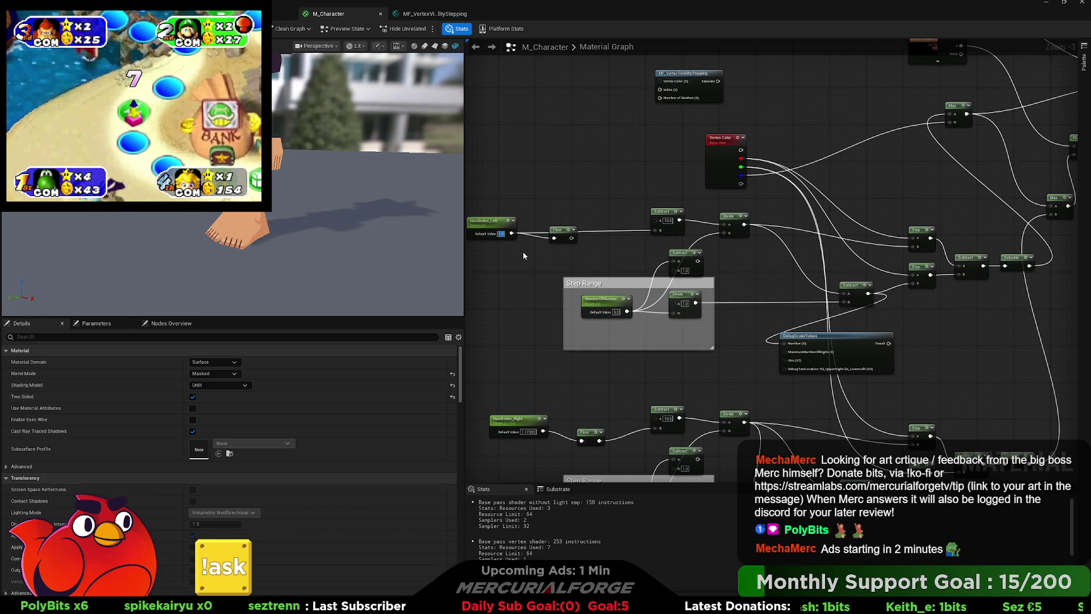
Set NumberOfMeshes to 10 and Subtract A to 10, retesting Handindex_Left at 0 and 1.
click(616, 312)
text(10)
key(Return)
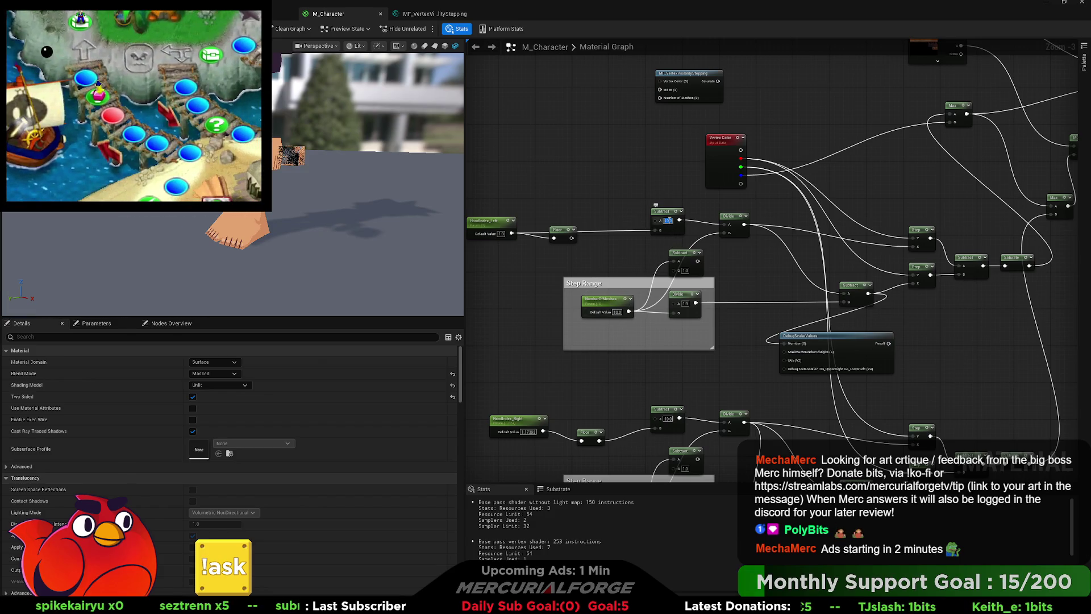
text(9)
key(Return)
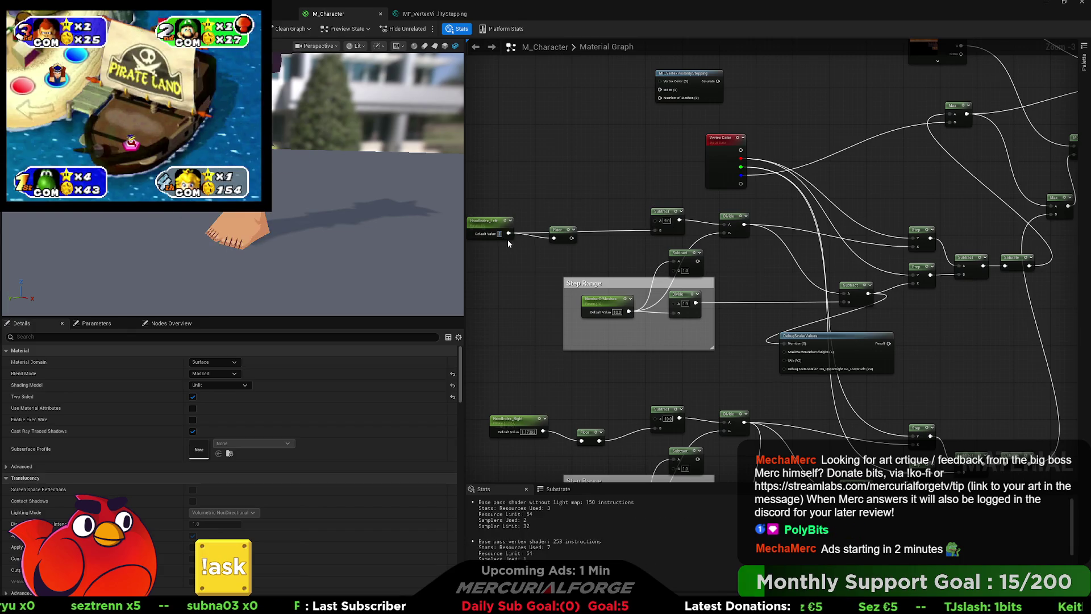
text(.0)
key(Return)
text(1)
key(Return)
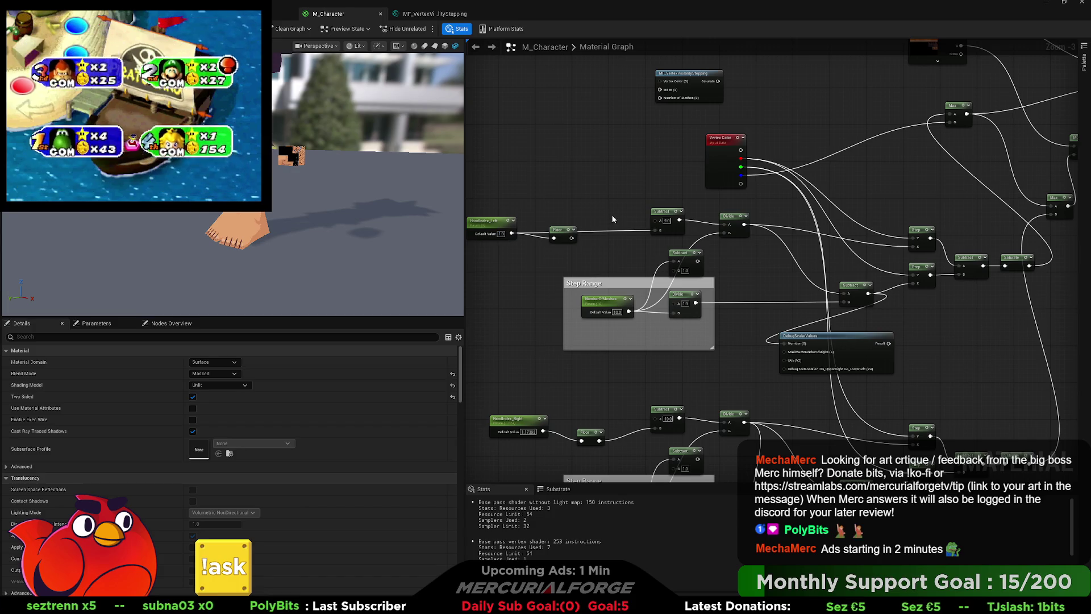
text(10)
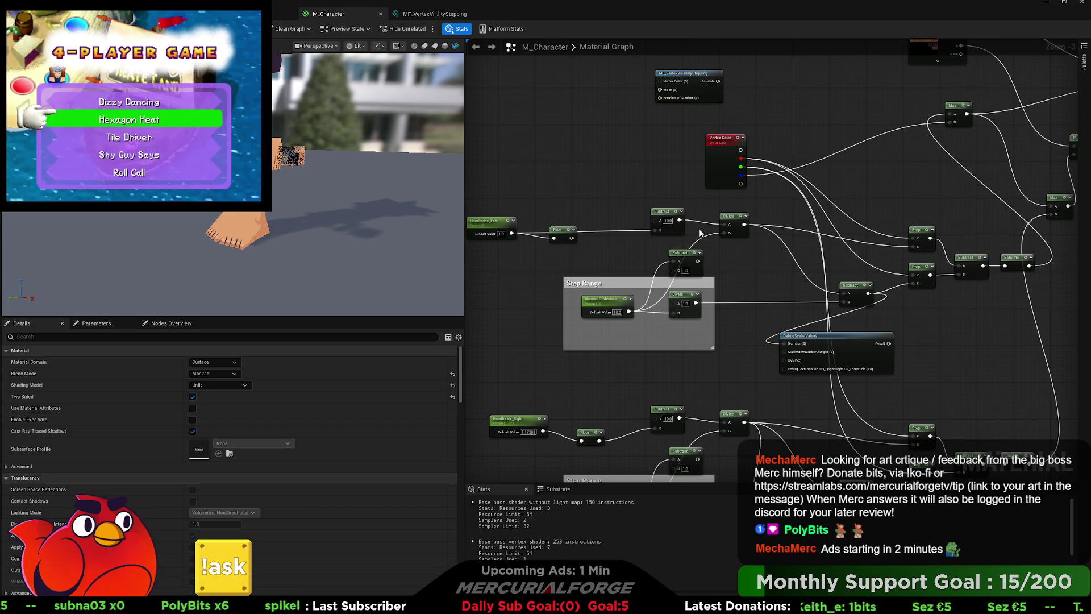
key(Return)
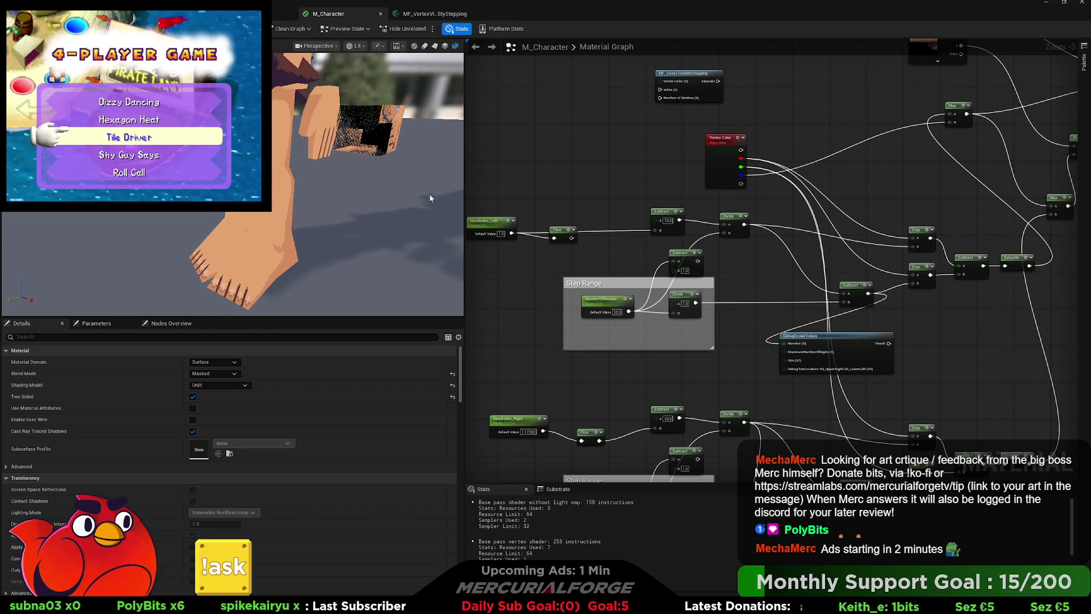
Slide HandIndex_Left's default above and below zero, try 2, then restore it to 1.
click(486, 222)
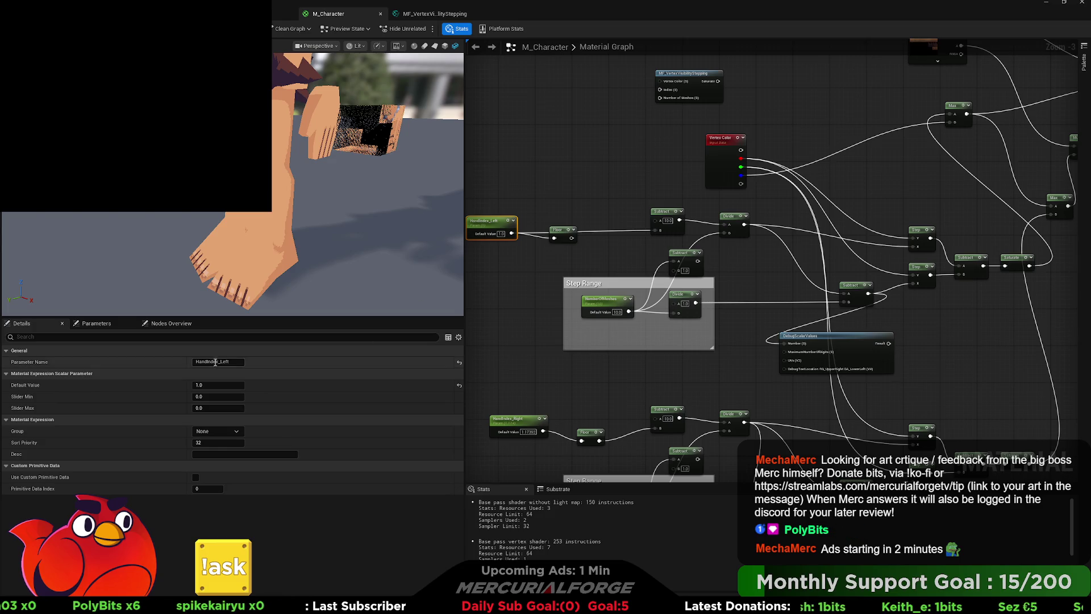
drag(209, 384, 214, 384)
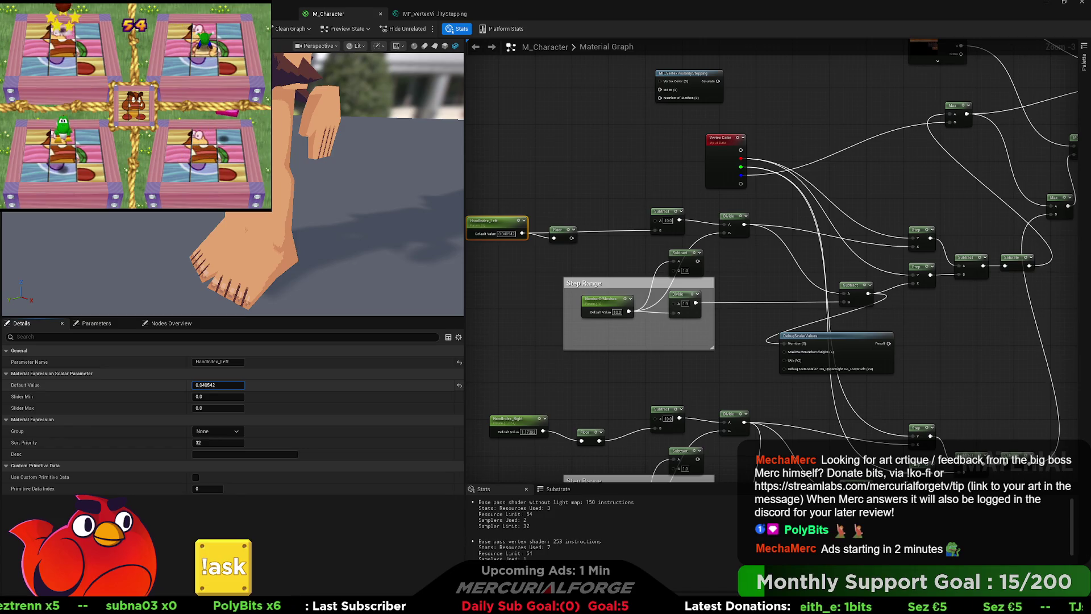
drag(214, 385, 213, 385)
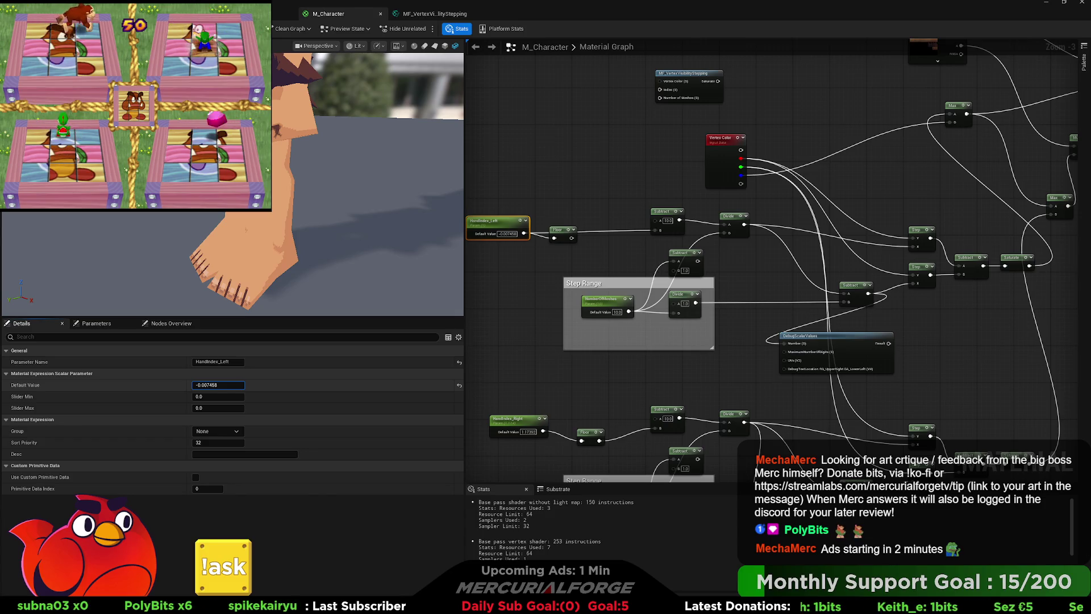
drag(213, 385, 218, 385)
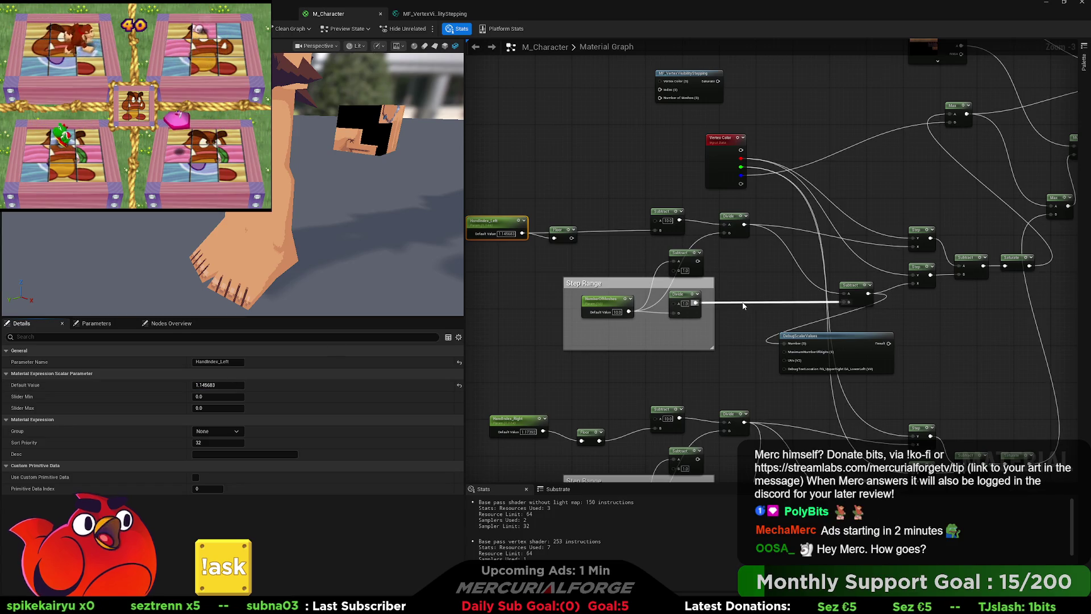
click(506, 234)
text(2)
key(Return)
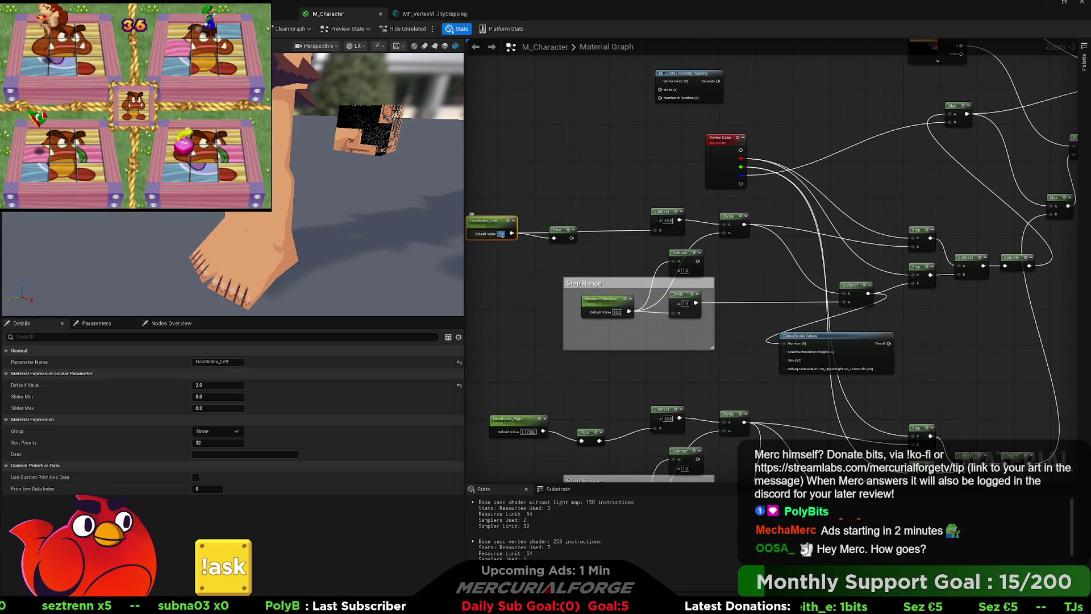
text(1)
key(Return)
click(524, 278)
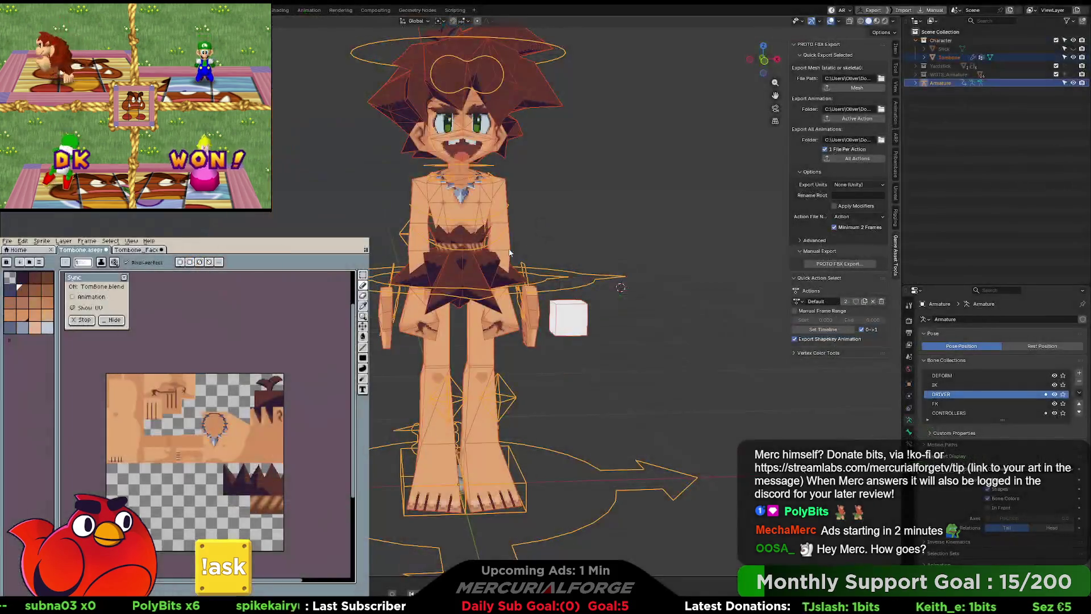
Remove the empty fourth material slot from the Tombone mesh.
click(569, 319)
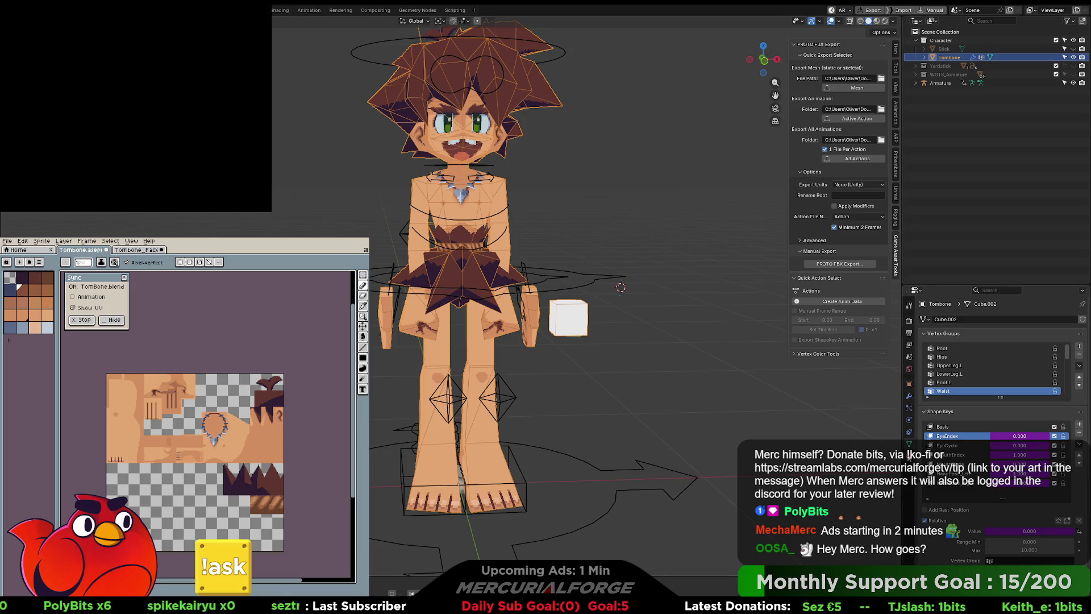
click(909, 456)
click(938, 348)
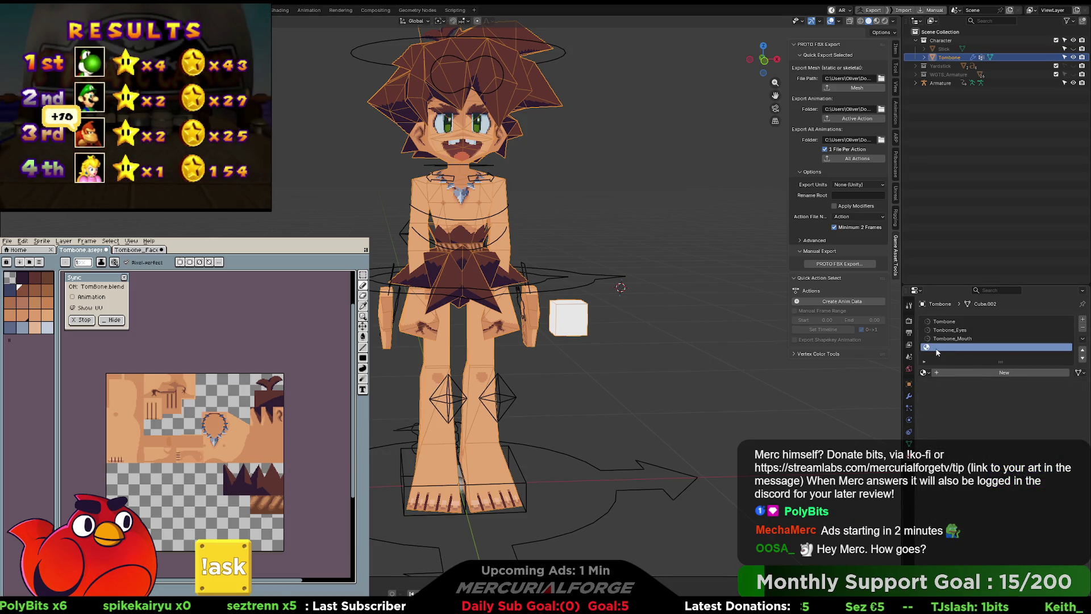
click(1083, 328)
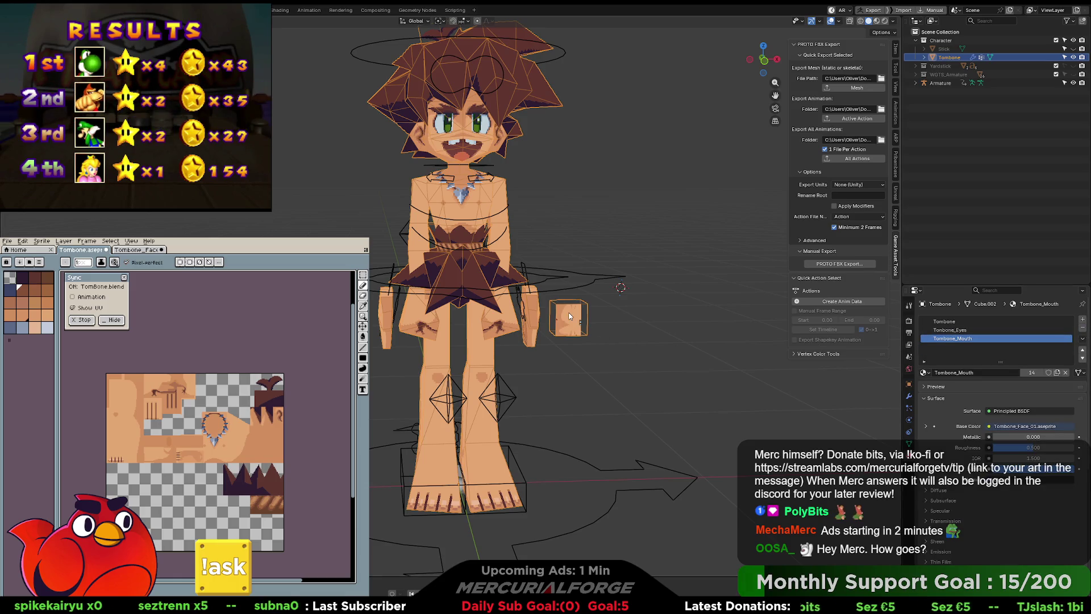
Enter Edit Mode to select the small cube's geometry, then return to Object Mode.
key(ctrl+Tab)
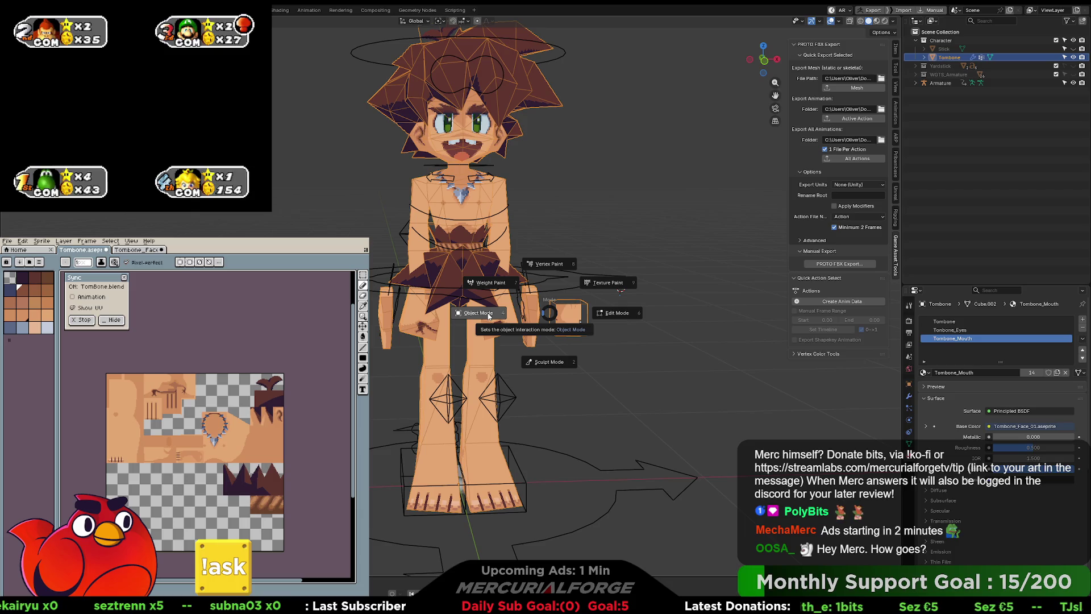
click(606, 317)
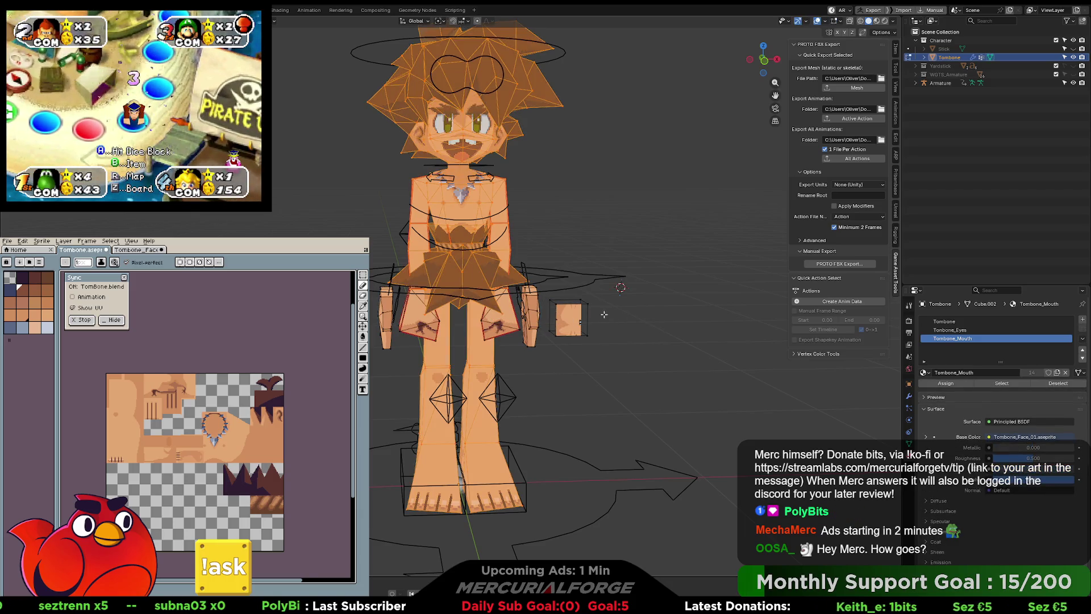
click(573, 315)
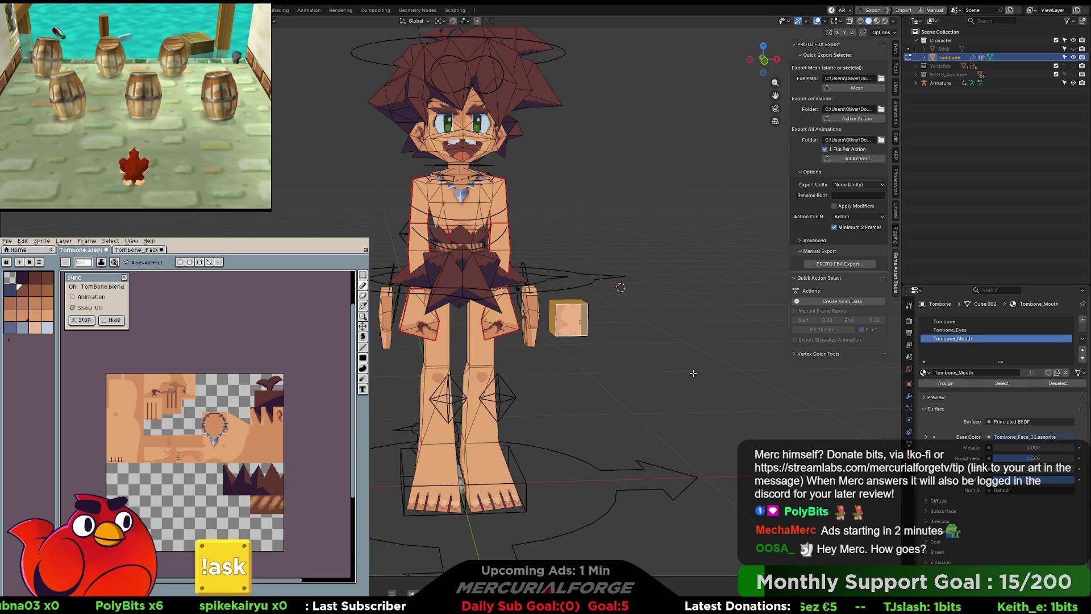
key(Tab)
key(ctrl+Tab)
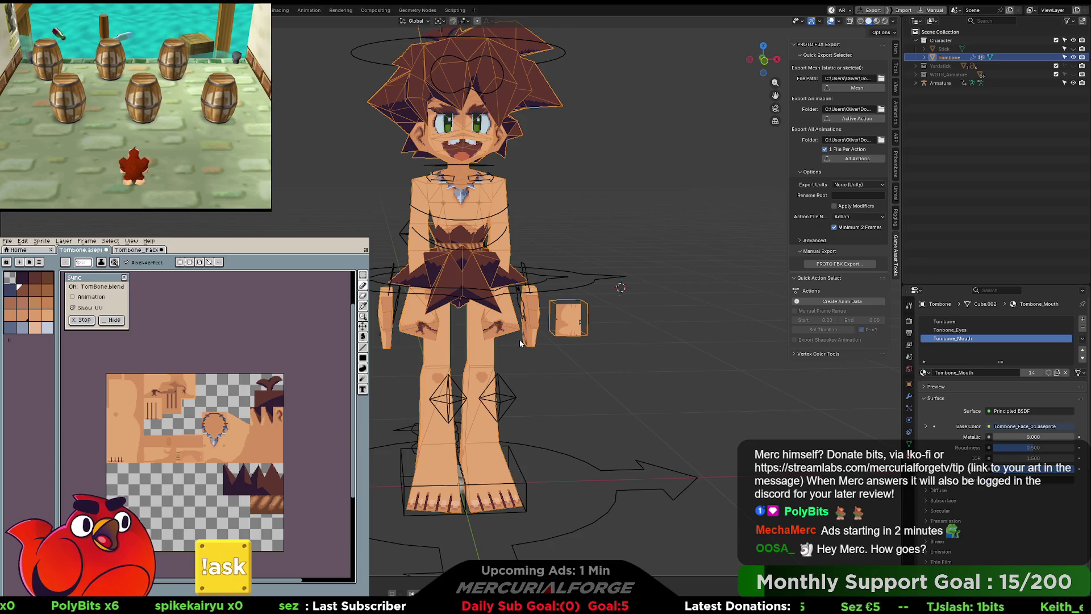
click(540, 336)
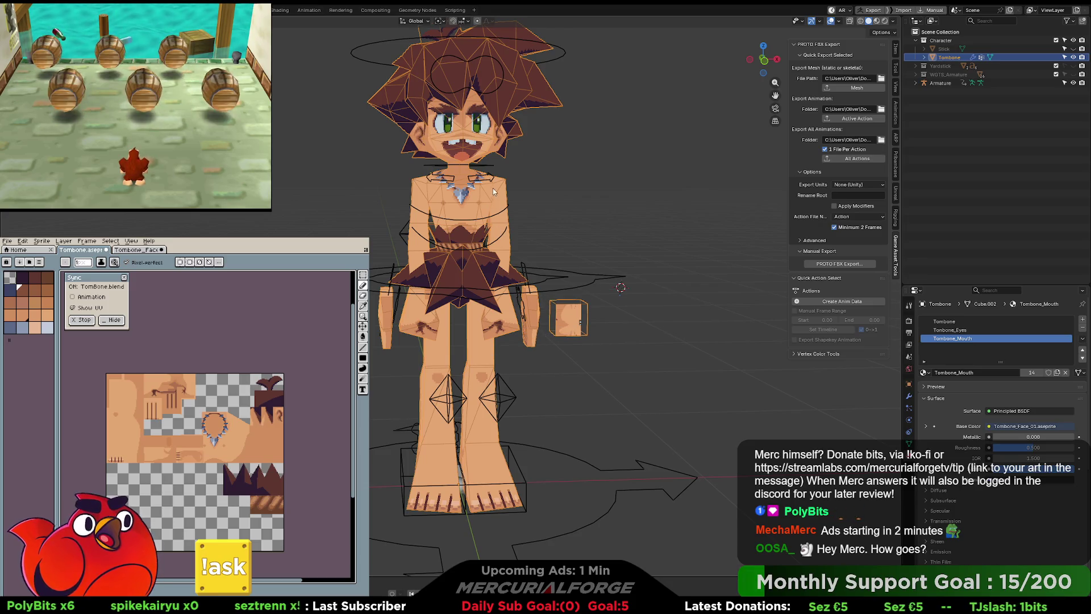
Select the character mesh and its armature, making the armature active.
click(522, 187)
click(483, 205)
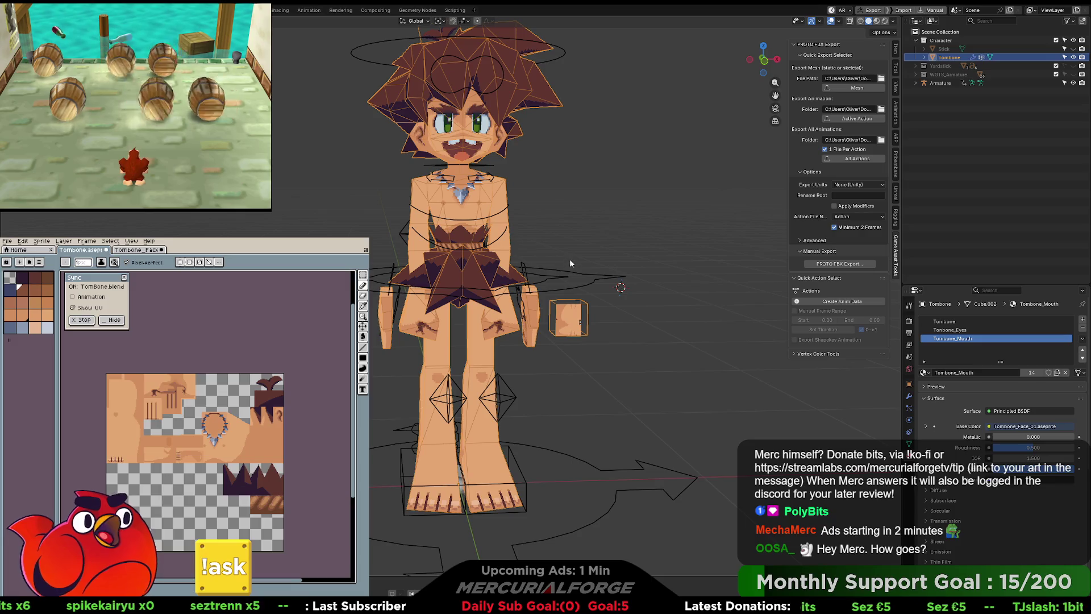
shift+click(599, 284)
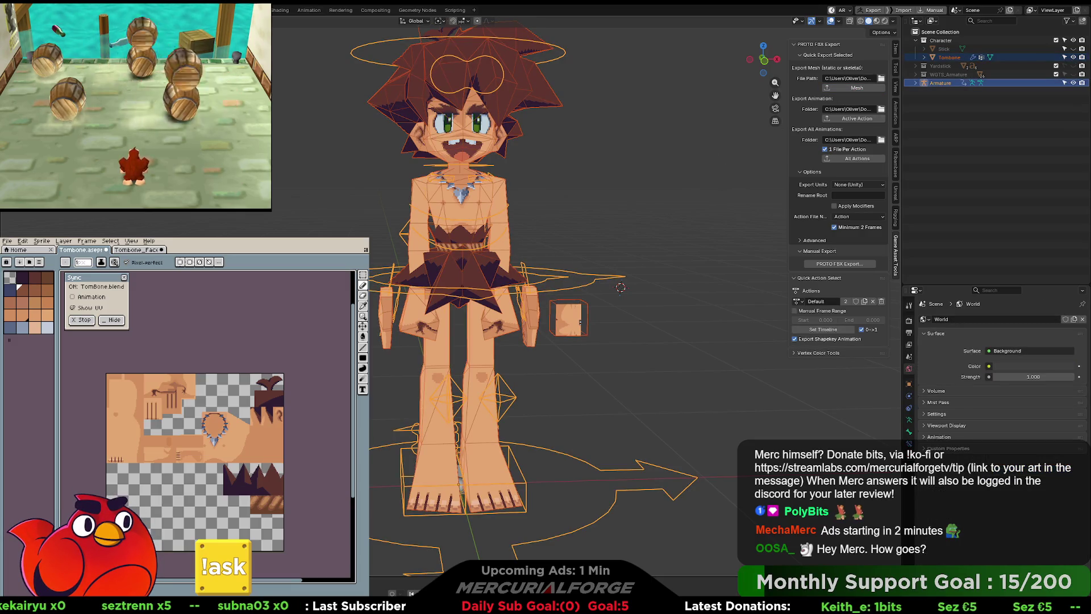
key(alt+Tab)
key(alt+Tab)
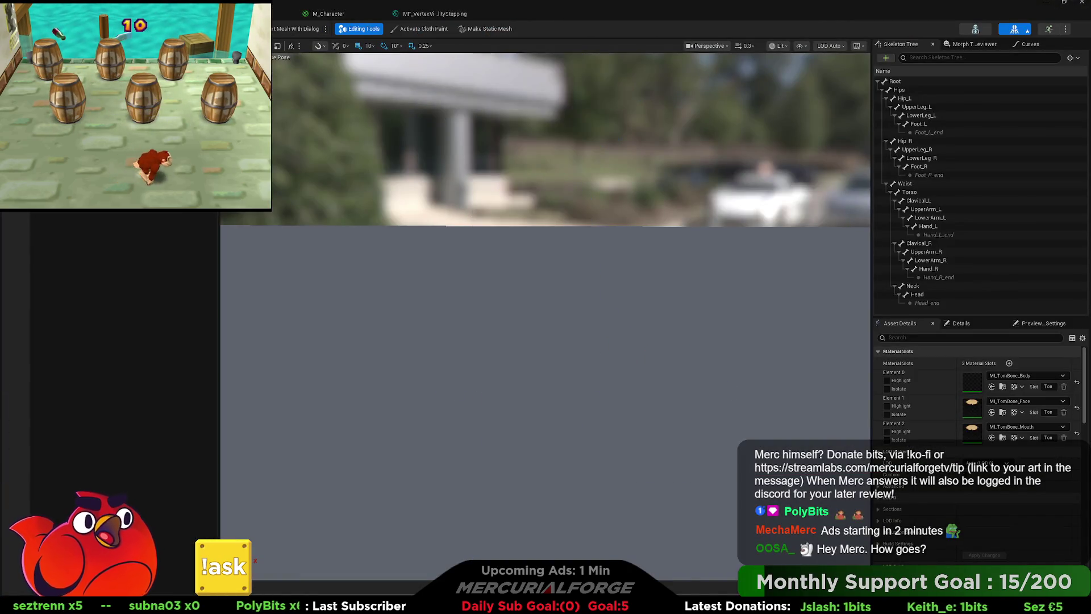
In M_Character, scrub HandIndex_Left to about 0.5 while orbiting the preview to check the hands.
click(354, 14)
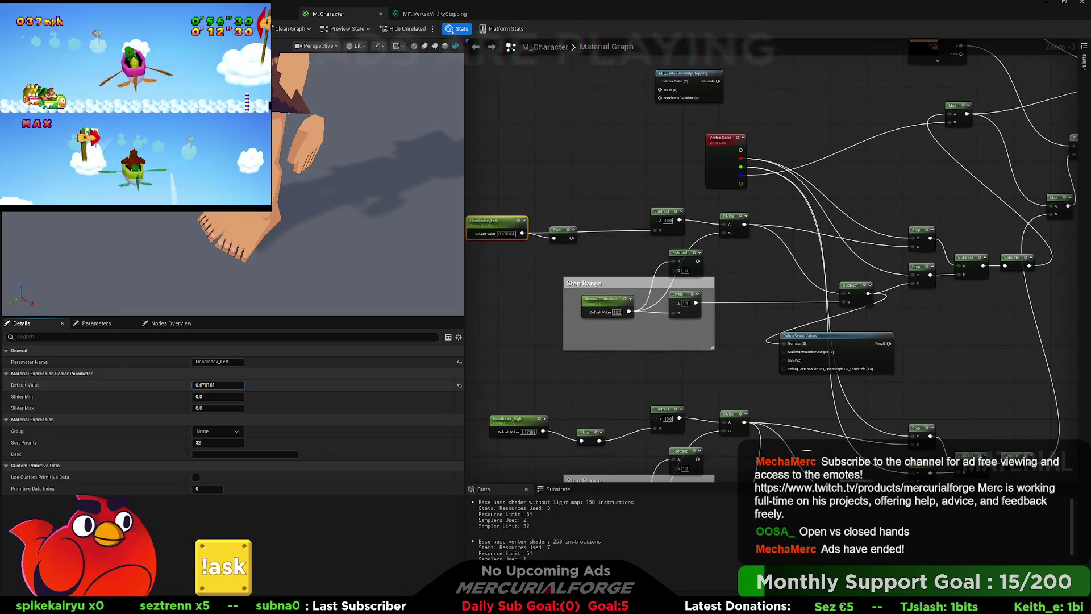
mouse_move(218, 385)
mouse_down()
mouse_move(202, 384)
mouse_move(227, 385)
mouse_move(199, 385)
mouse_move(221, 365)
mouse_up()
drag(323, 232, 350, 226)
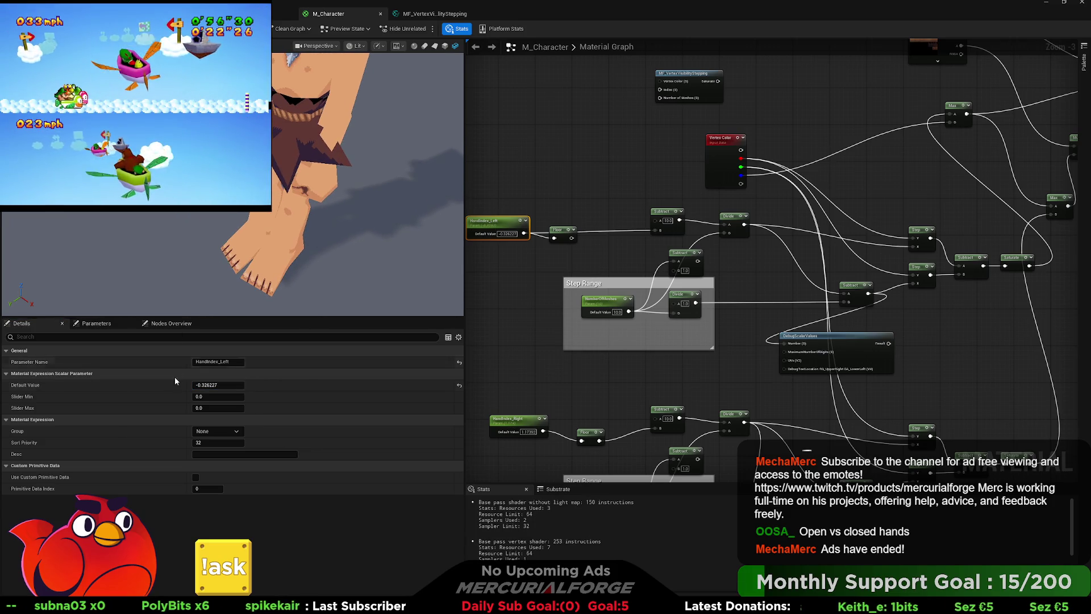
drag(218, 385, 230, 384)
mouse_move(312, 215)
mouse_down()
mouse_move(309, 224)
mouse_move(317, 202)
mouse_move(315, 233)
mouse_up()
drag(953, 312, 715, 339)
mouse_move(834, 236)
mouse_down()
mouse_move(831, 263)
mouse_move(881, 148)
mouse_up()
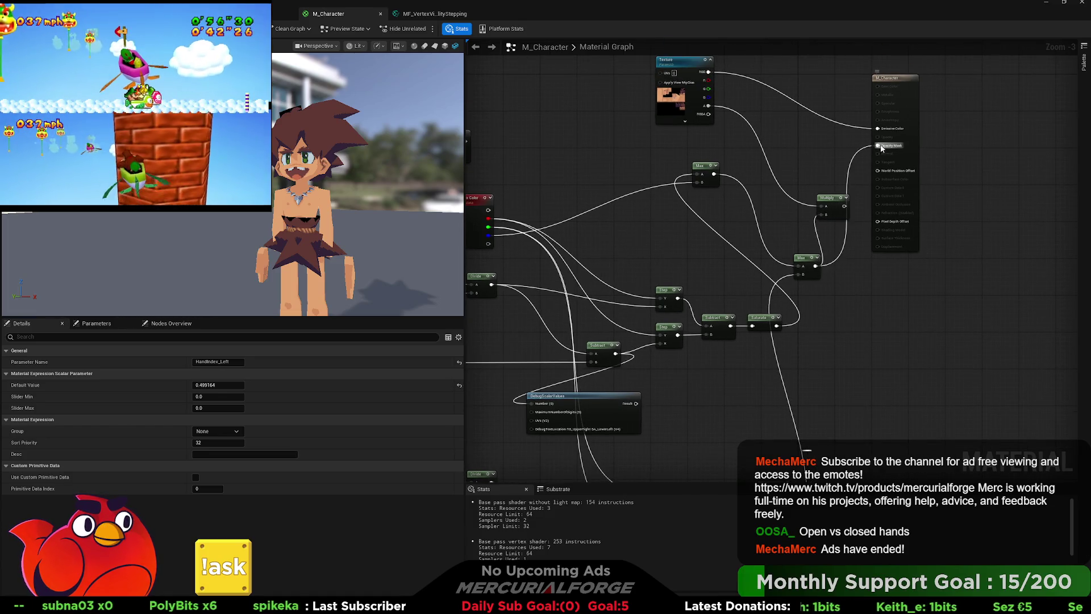
Delete the Floor node and connect HandIndex_Right directly to Subtract.
scroll(675, 399, down, 3)
scroll(725, 308, up, 3)
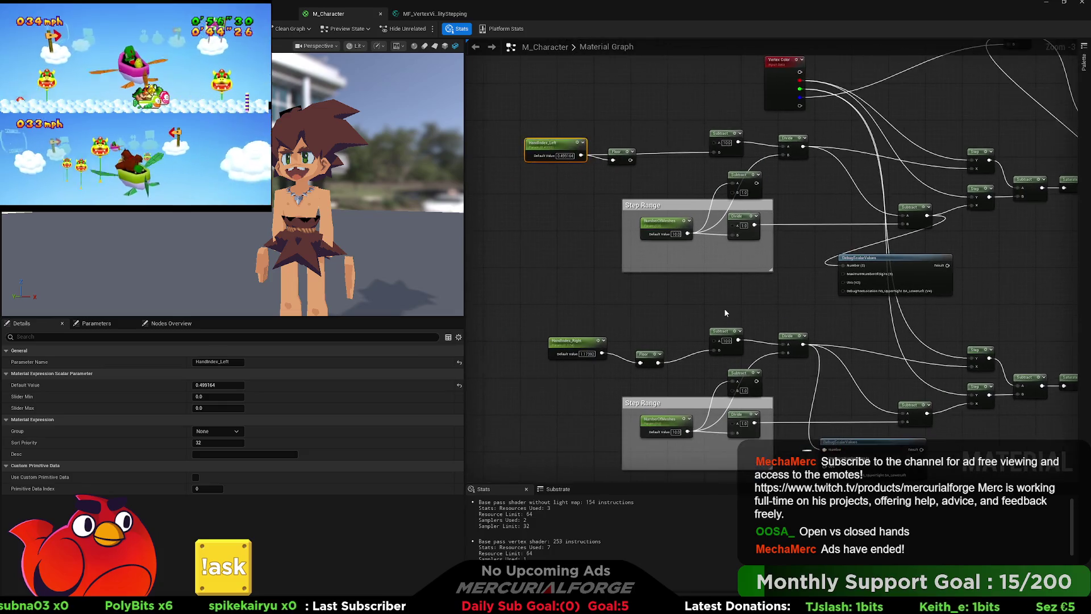
click(649, 356)
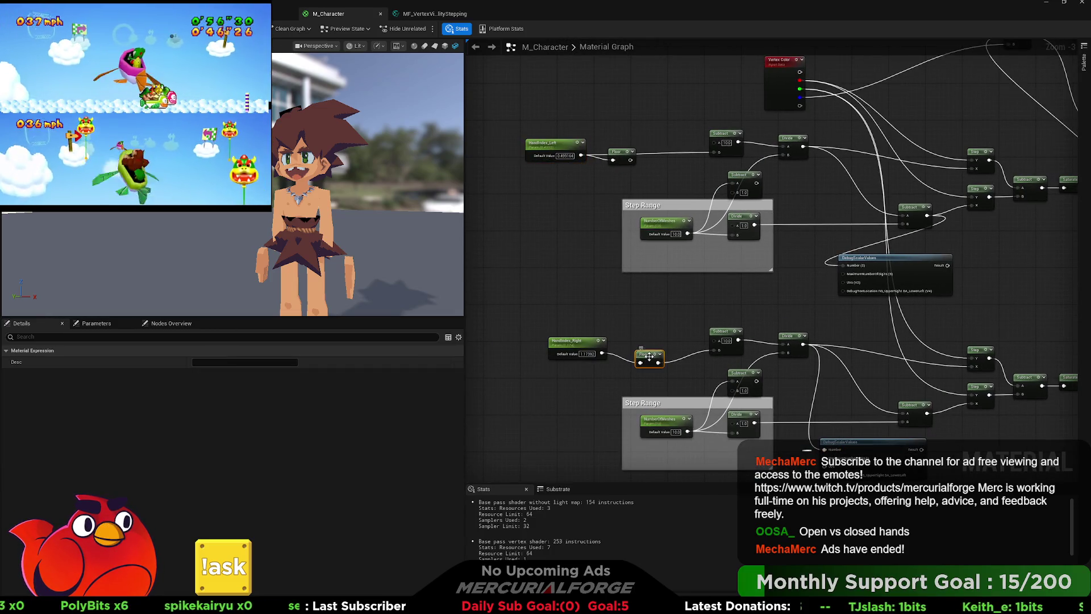
key(Delete)
drag(602, 353, 713, 350)
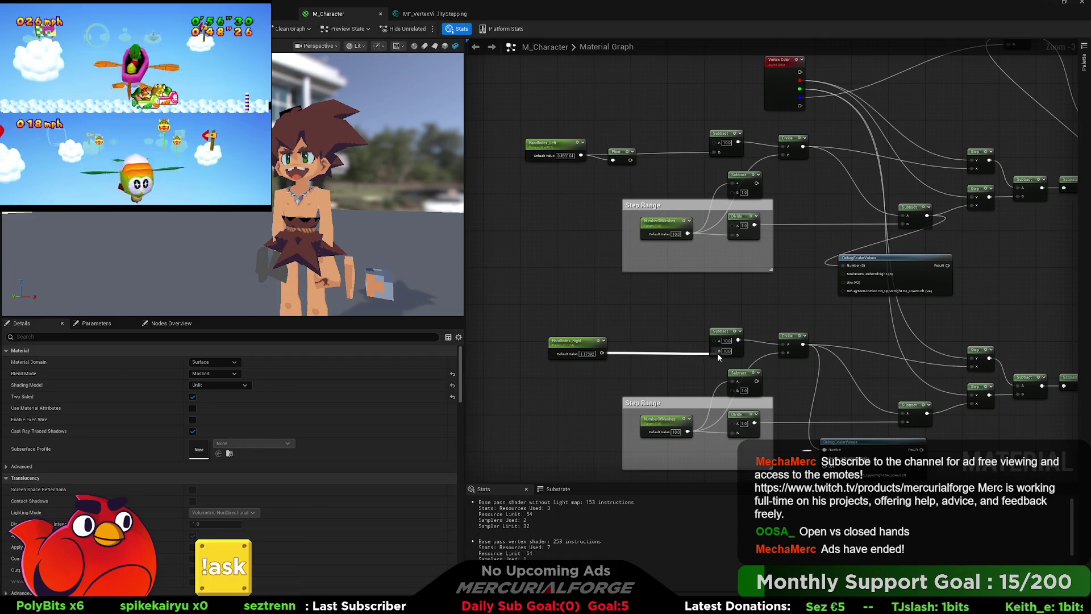
Set HandIndex_Right's default to 0.05 and insert a Round node before Subtract.
click(580, 349)
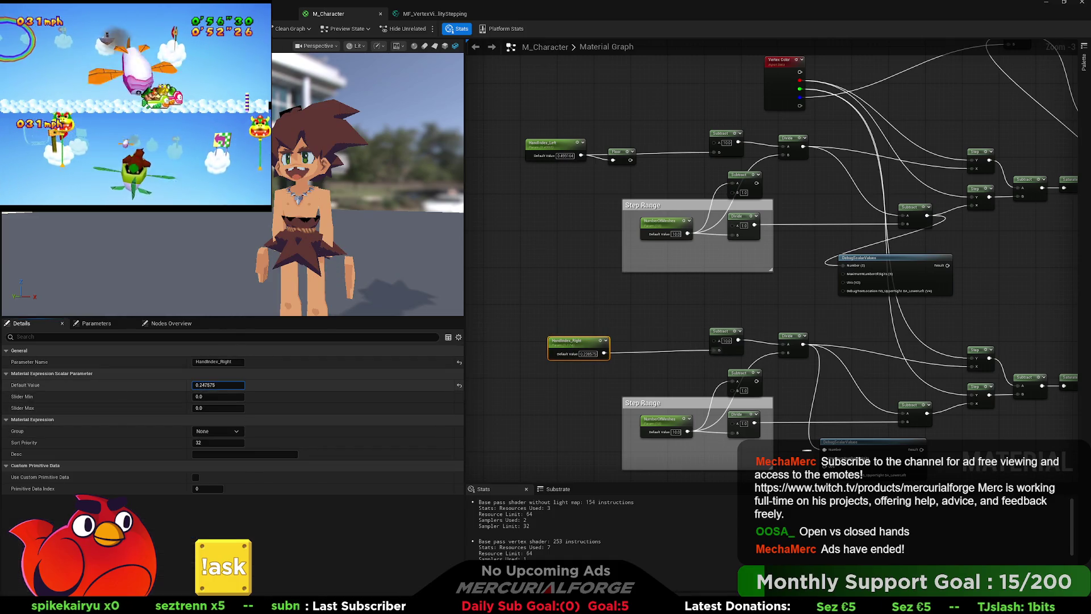
drag(219, 385, 205, 384)
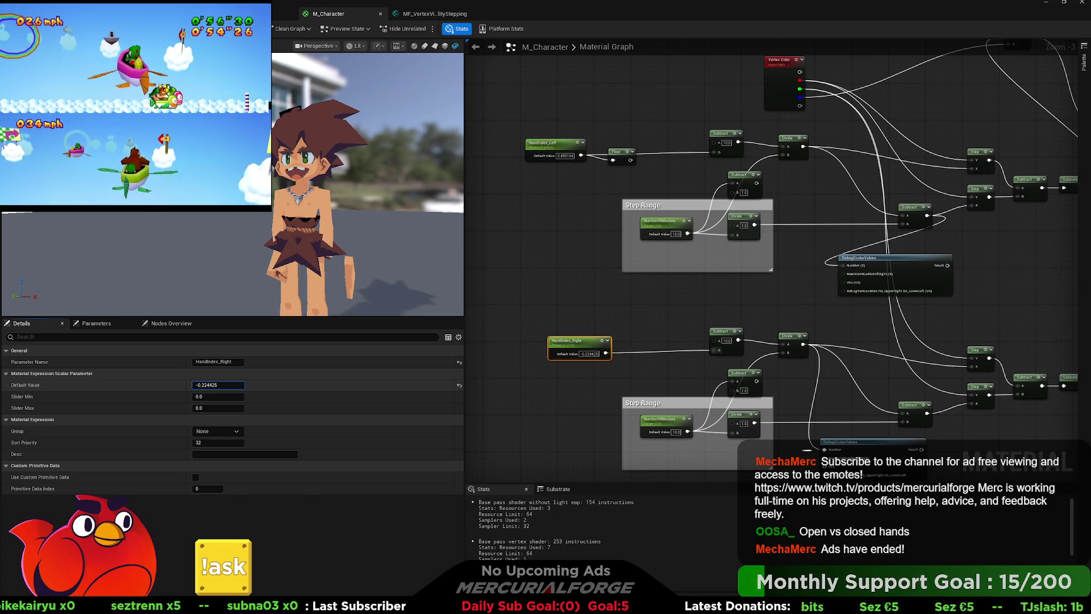
drag(218, 385, 204, 385)
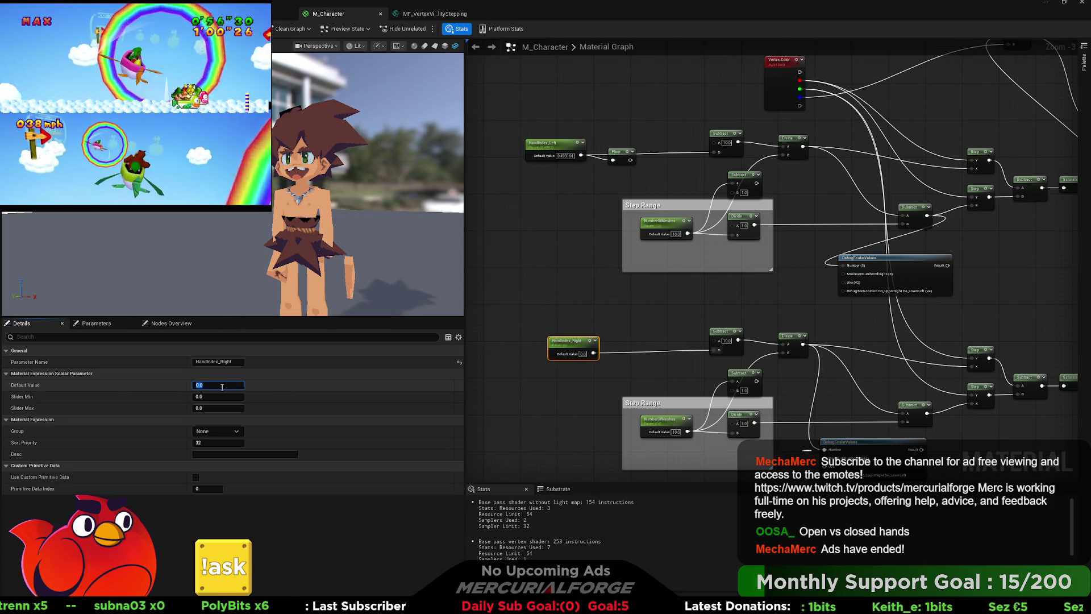
text(.1)
key(Return)
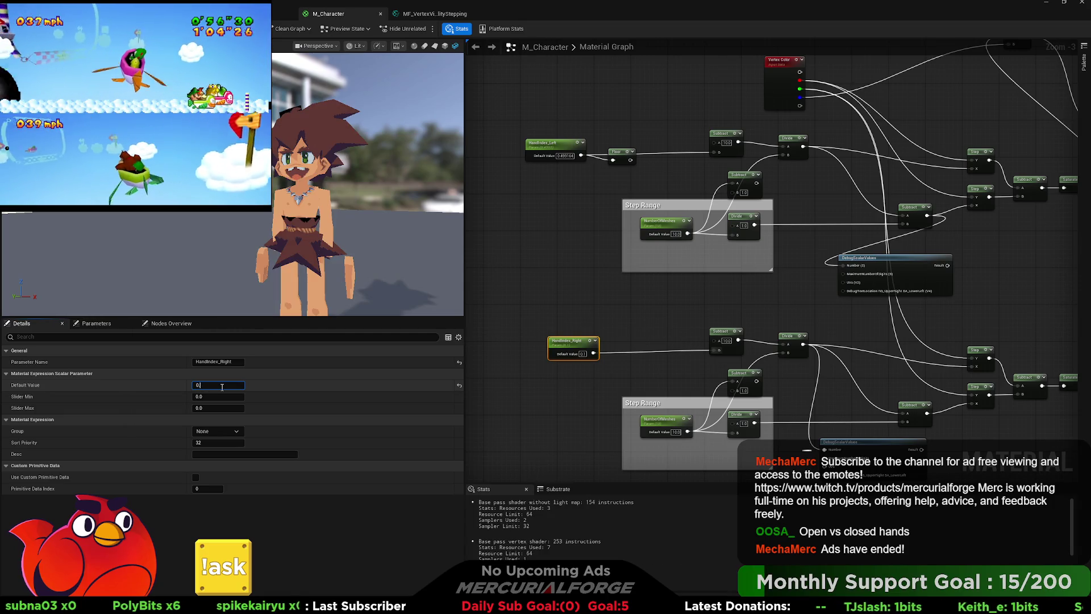
key(Return)
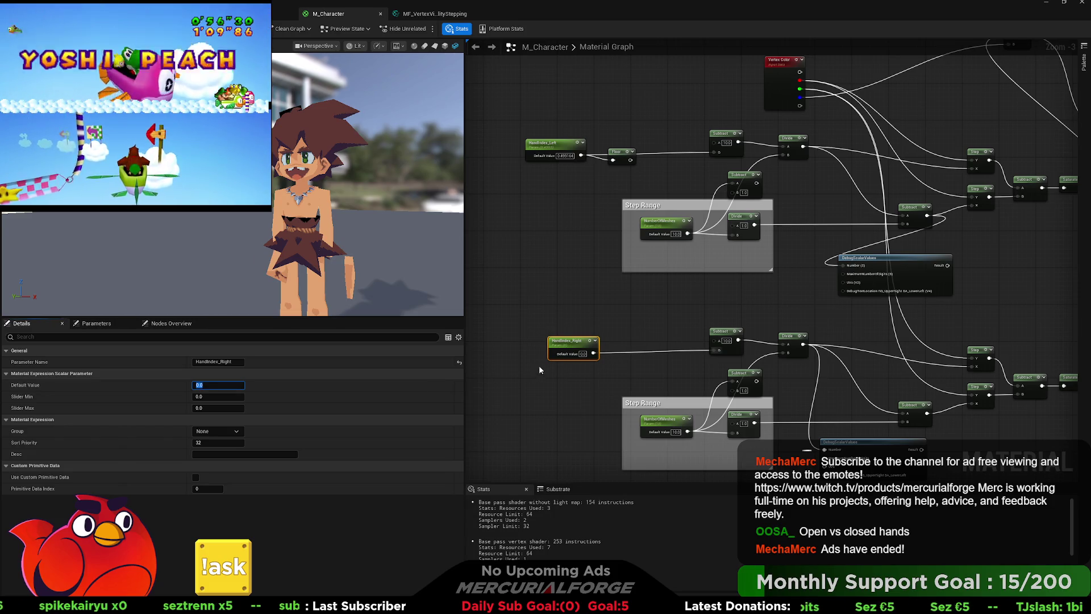
click(595, 356)
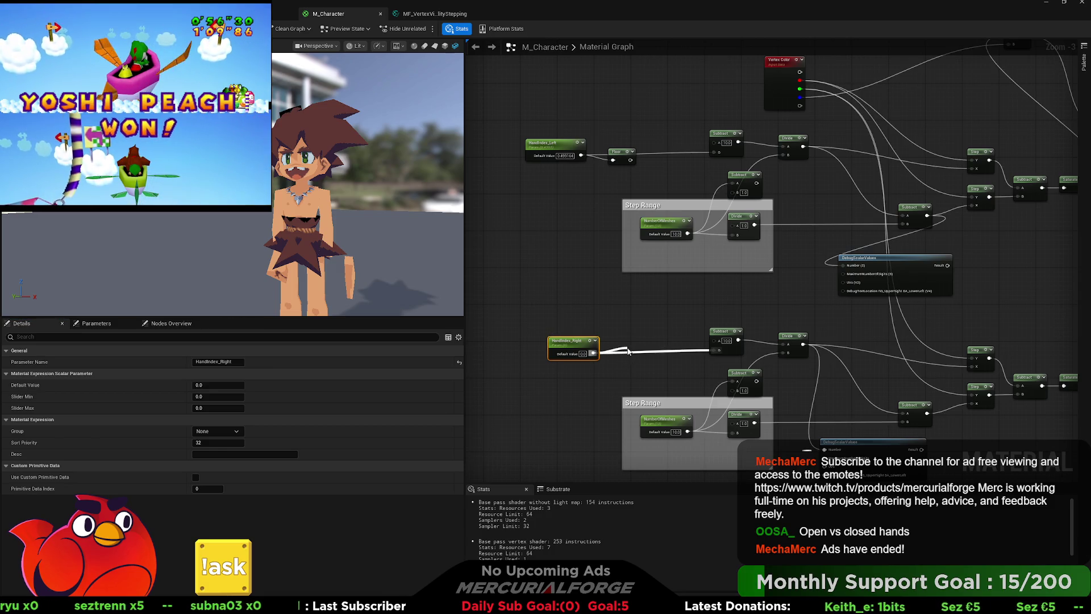
mouse_move(628, 350)
mouse_down()
mouse_move(728, 352)
mouse_move(718, 350)
mouse_up()
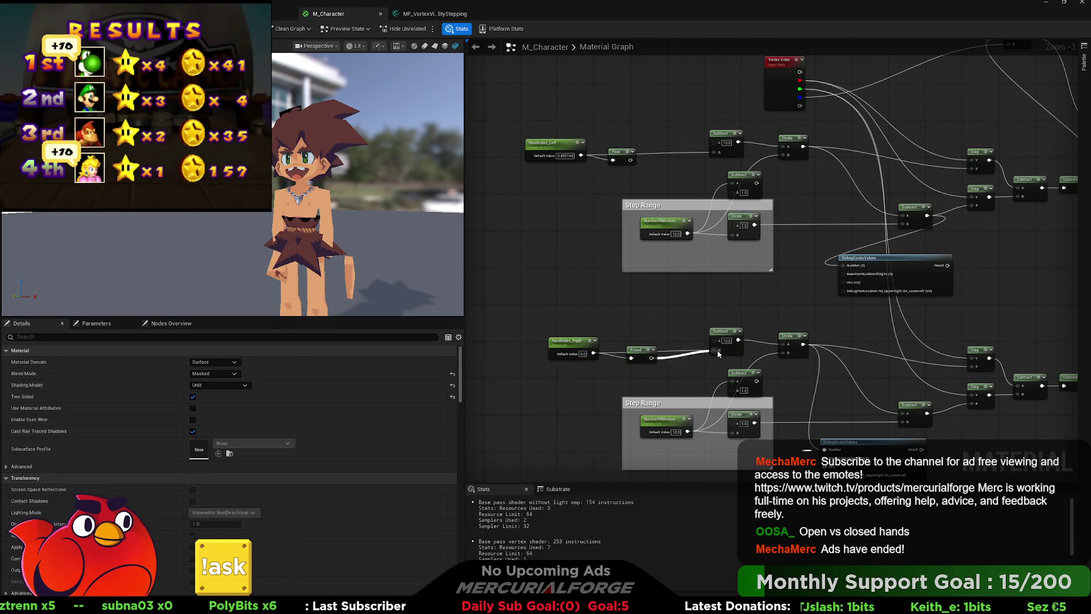
Copy the Round node into HandIndex_Left's chain feeding Subtract, move Floor aside, and set HandIndex_Left near 0.88.
click(644, 355)
key(ctrl+c)
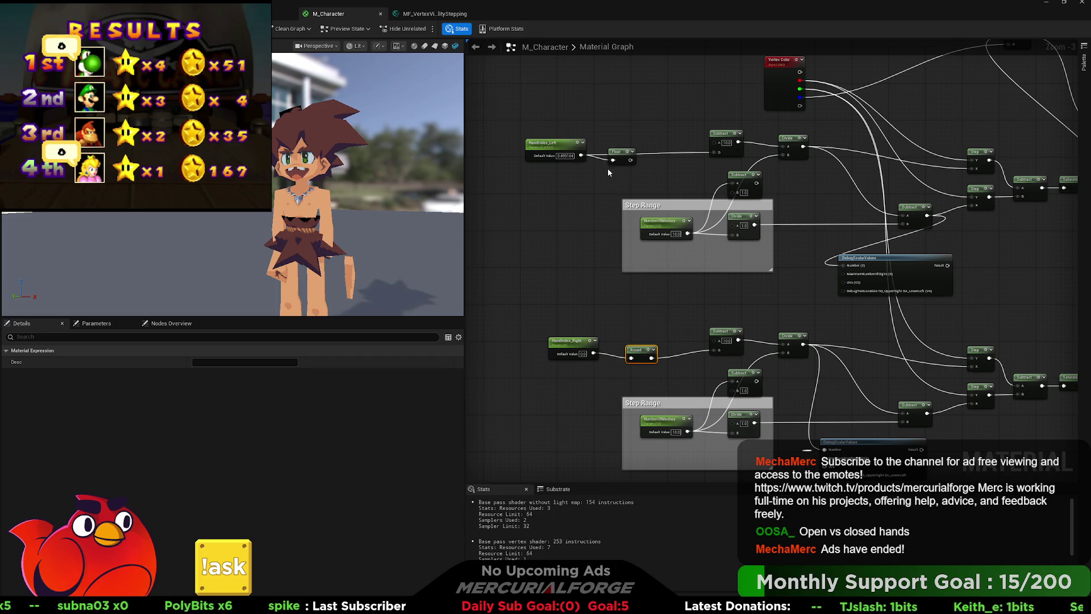
key(ctrl+v)
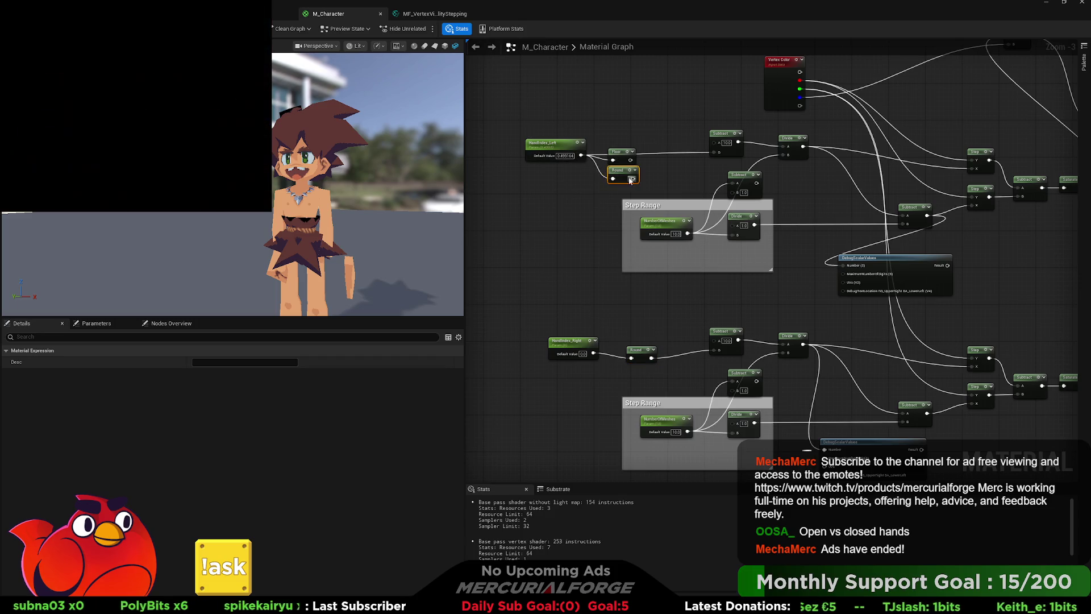
drag(633, 179, 715, 150)
drag(619, 152, 619, 111)
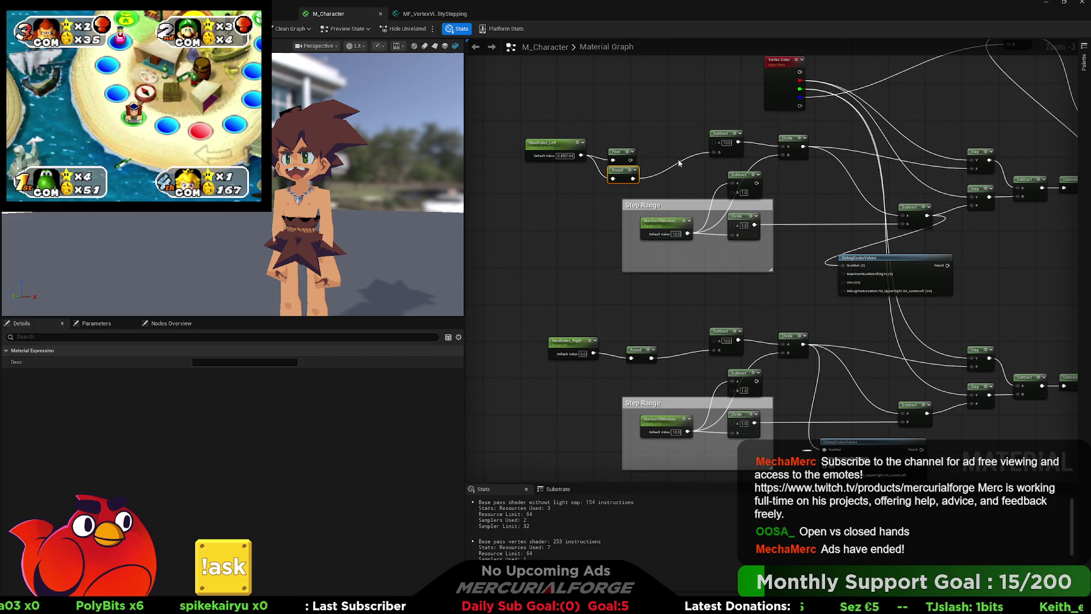
drag(619, 170, 615, 151)
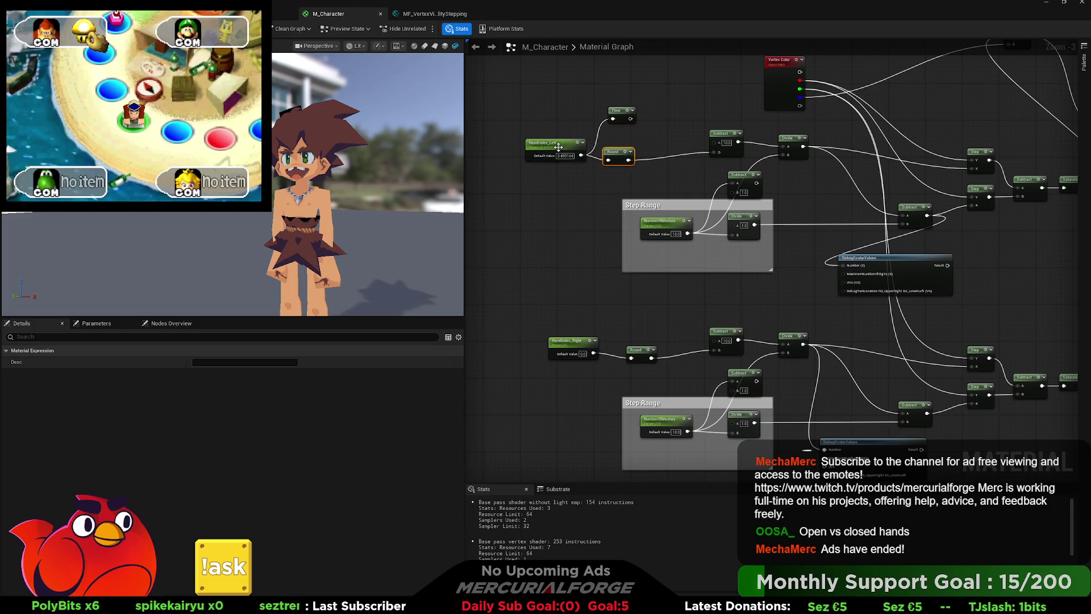
click(556, 146)
drag(215, 385, 214, 385)
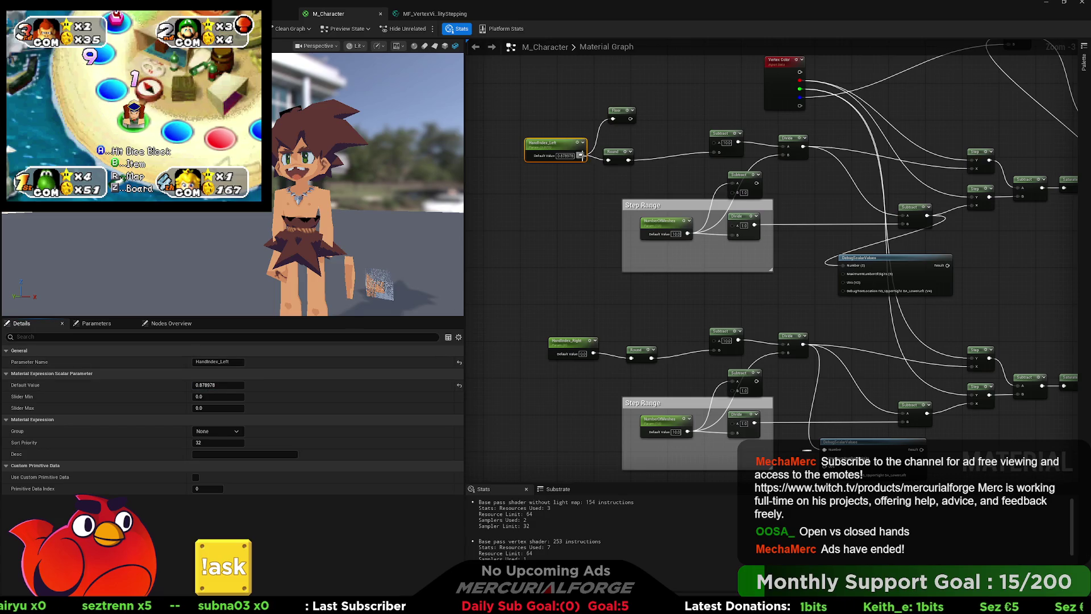
Wire HandIndex_Left and the Floor output into Subtract, testing HandIndex_Left at 0, 1 and 2.
drag(581, 155, 715, 152)
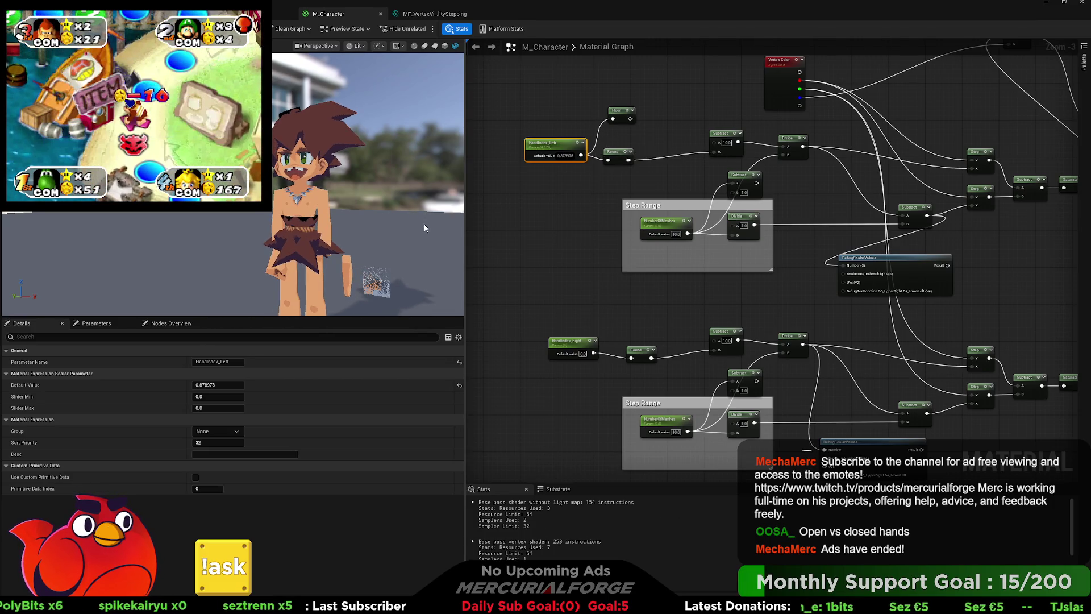
mouse_move(391, 257)
mouse_down()
mouse_move(301, 268)
mouse_move(464, 239)
mouse_up()
drag(629, 119, 717, 152)
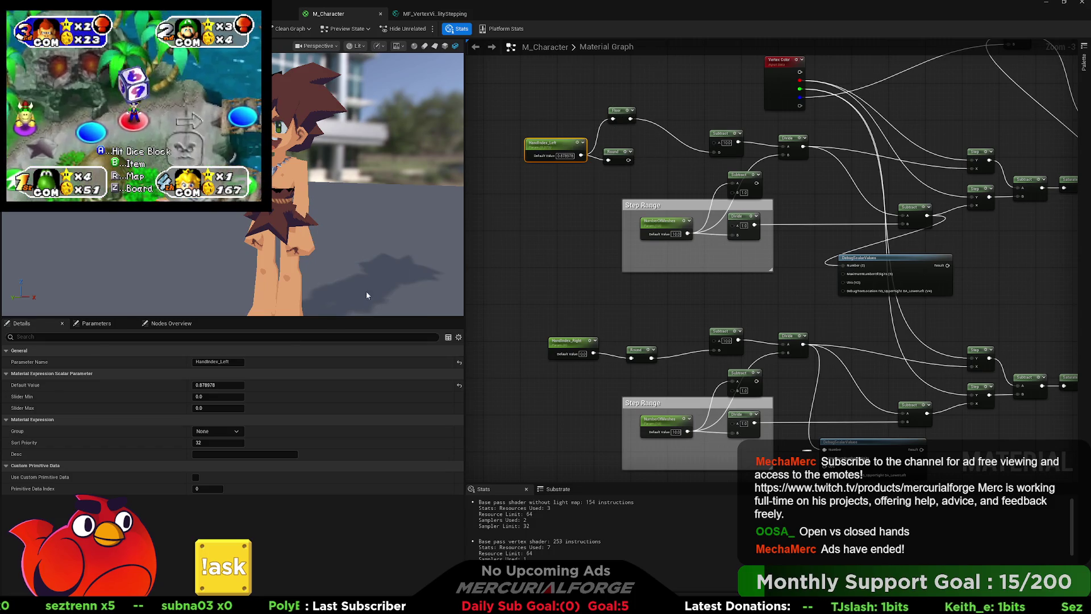
click(218, 384)
text(0)
key(Return)
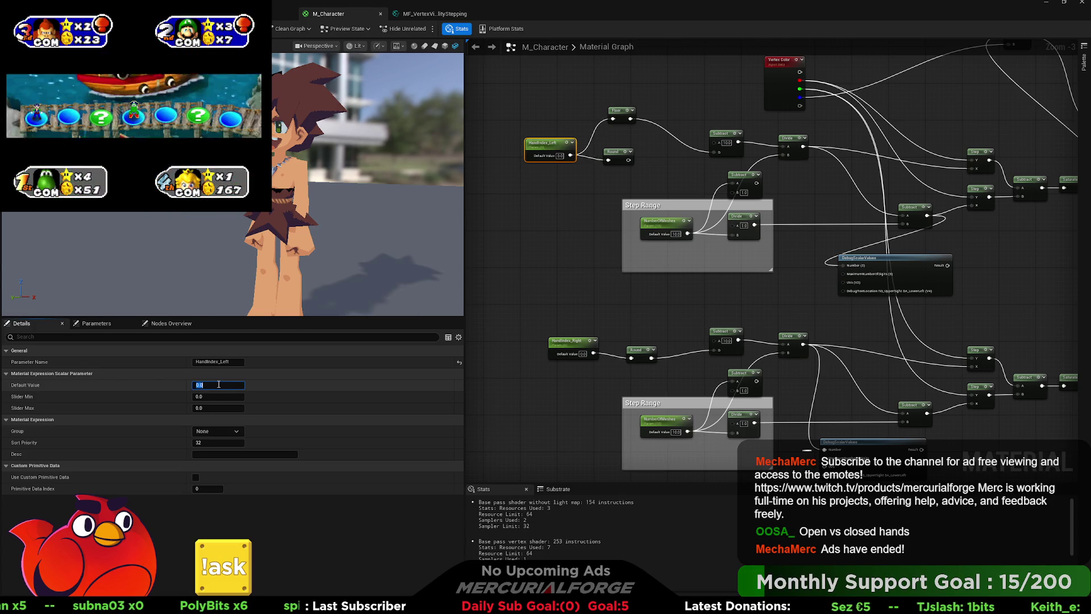
text(1)
key(Return)
text(2)
key(Return)
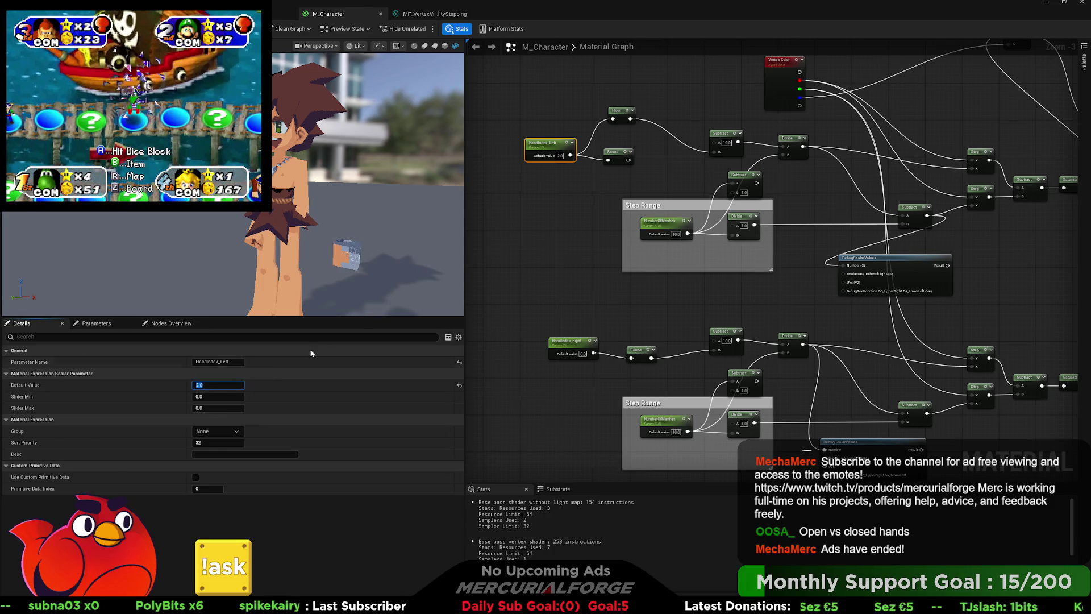
Wire HandIndex_Left straight into Subtract B and set its default to 1.
click(588, 185)
drag(571, 156, 715, 152)
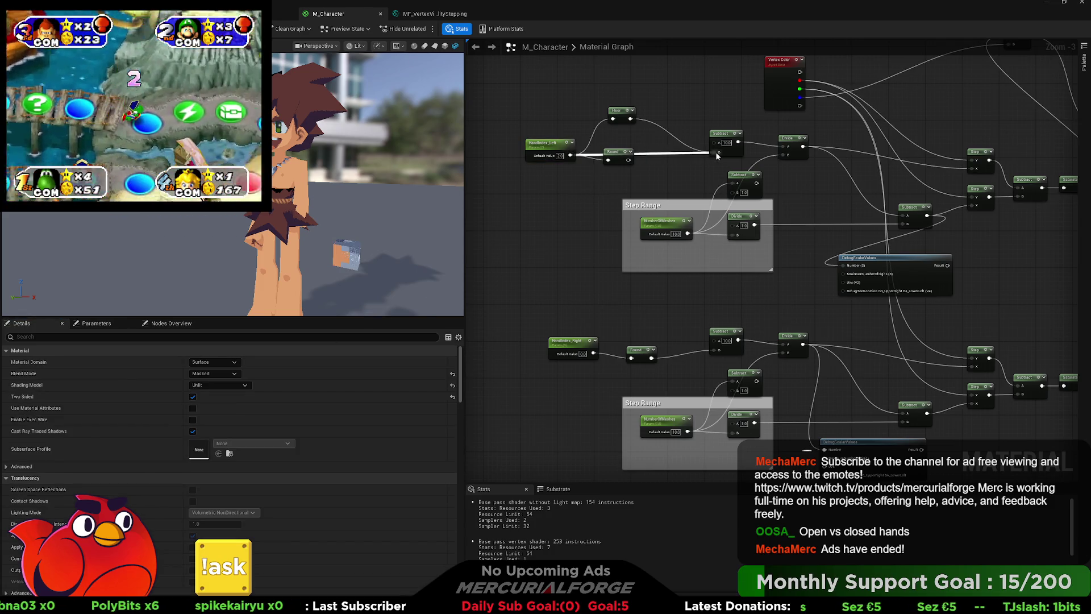
click(560, 155)
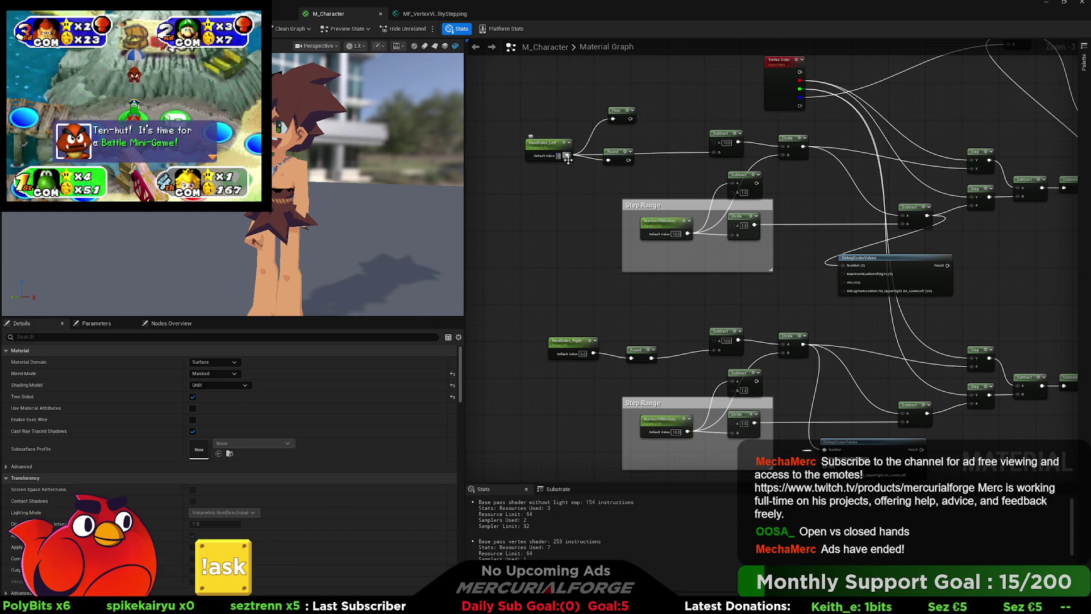
text(1)
key(Return)
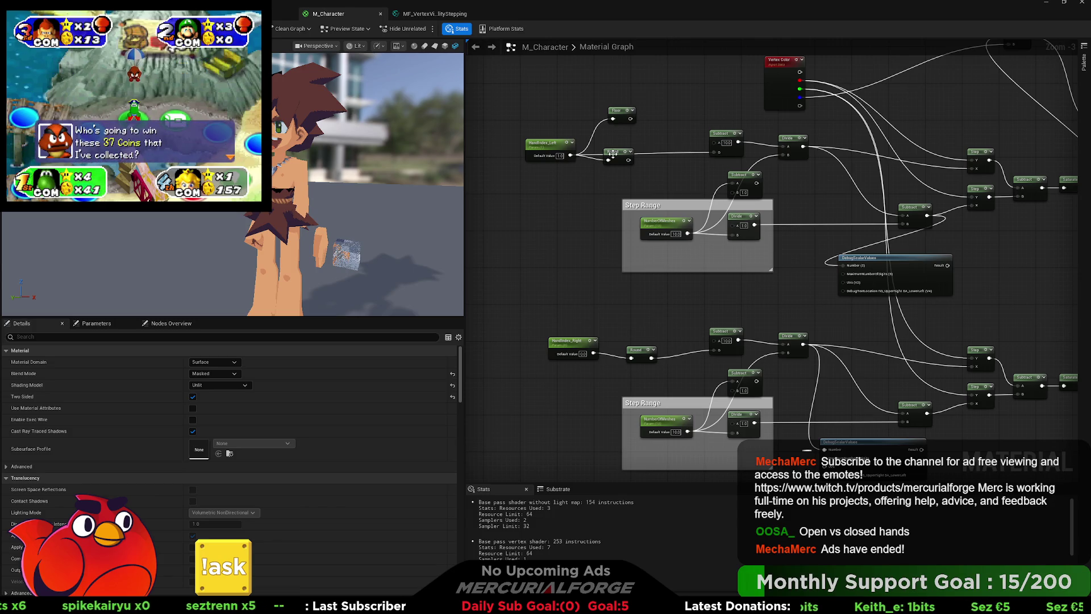
Connect the Subtract result to the Max node and nudge the Floor node down.
mouse_move(832, 137)
mouse_down()
mouse_move(698, 163)
mouse_move(564, 229)
mouse_up()
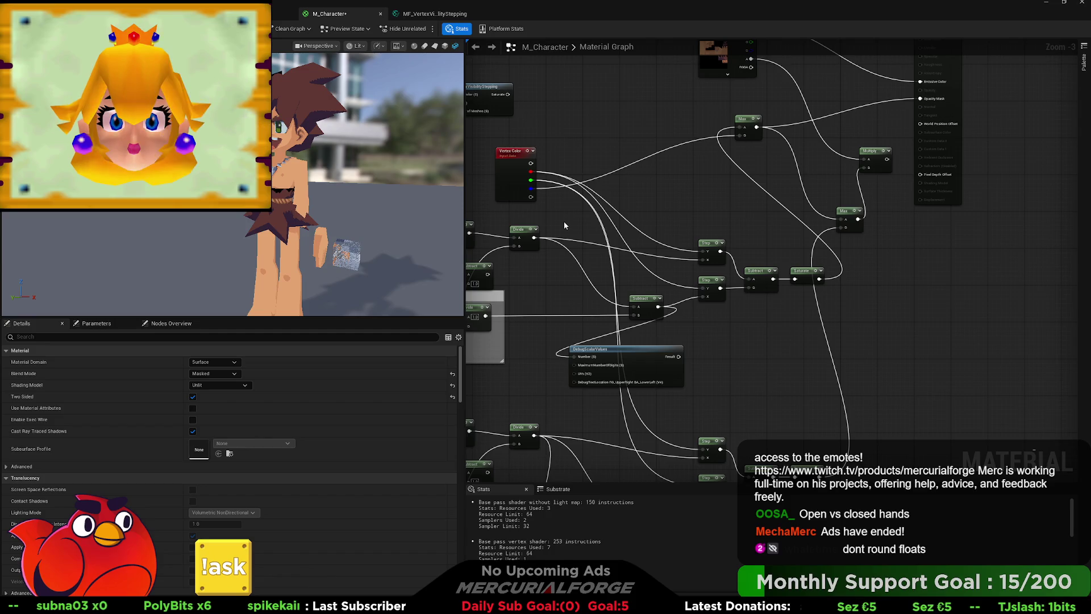
drag(565, 225, 831, 227)
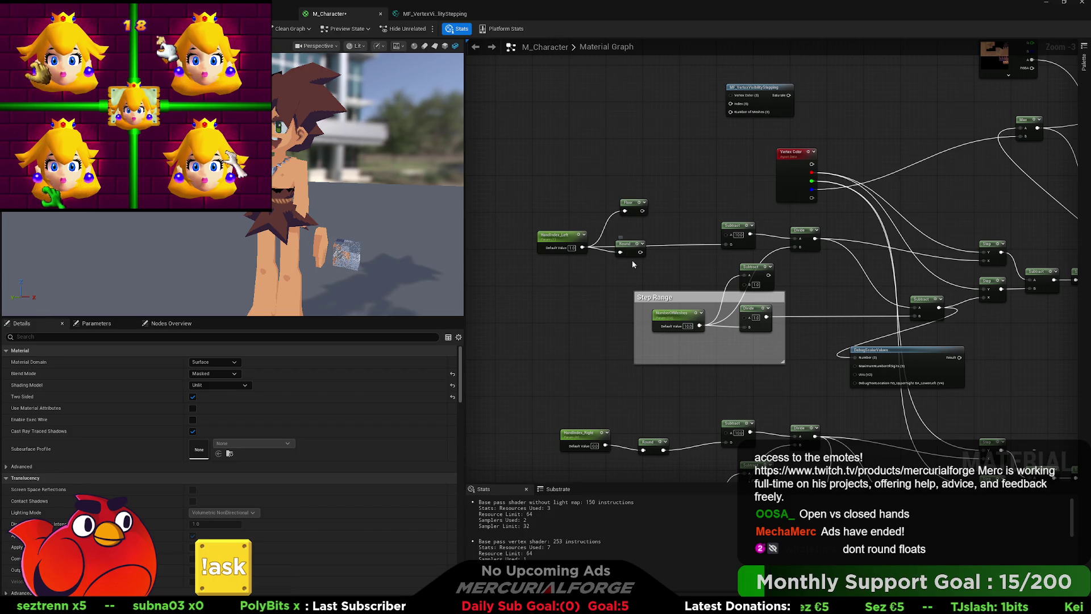
mouse_move(663, 269)
mouse_down()
mouse_move(606, 208)
mouse_move(450, 287)
mouse_up()
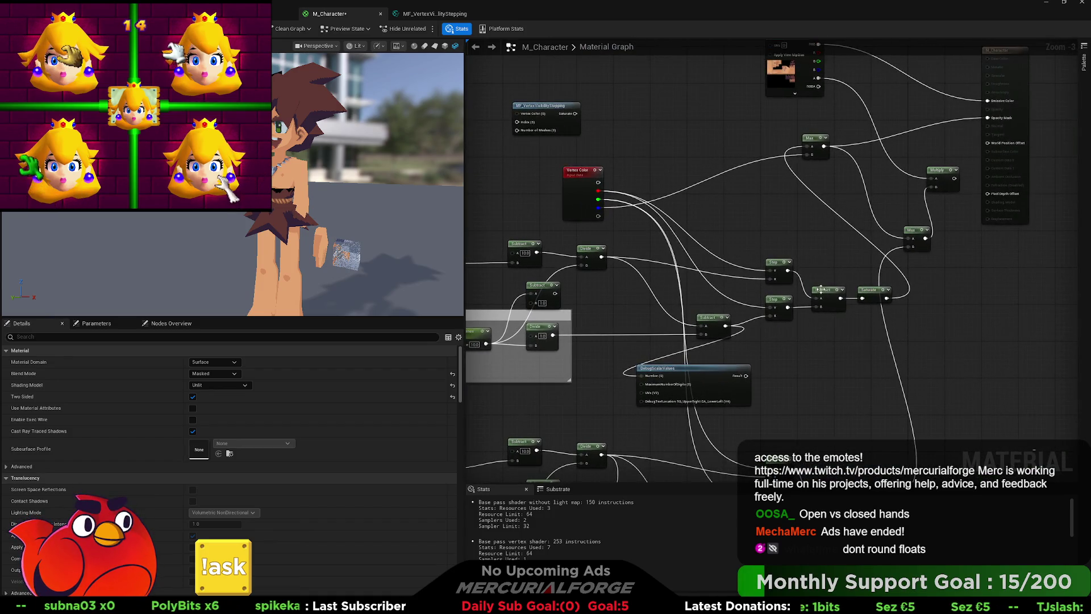
mouse_move(839, 302)
mouse_down()
mouse_move(806, 149)
mouse_move(869, 219)
mouse_move(944, 228)
mouse_up()
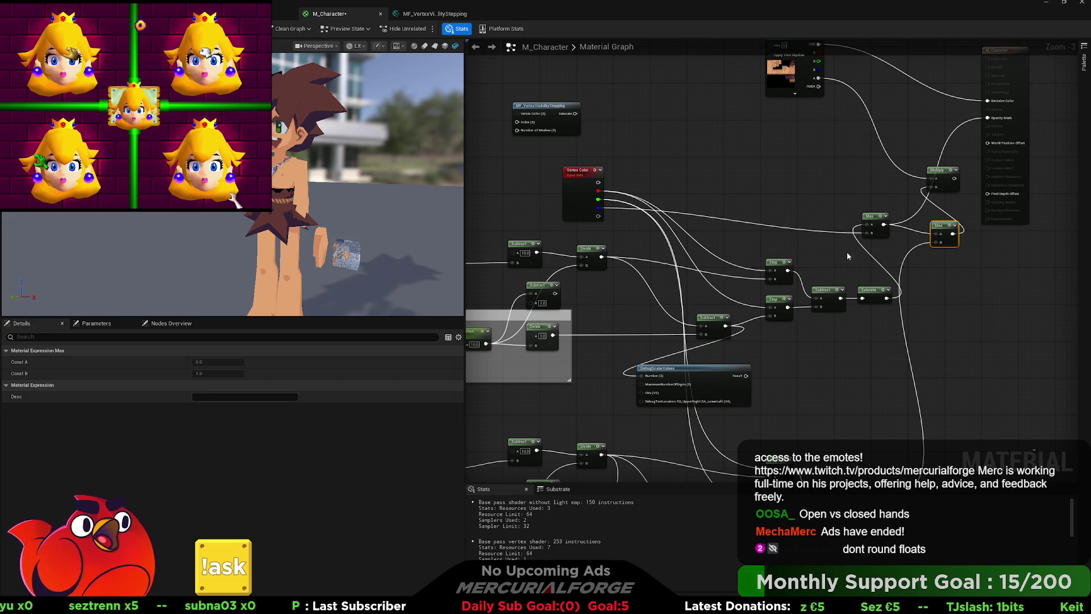
drag(847, 252, 960, 235)
drag(636, 268, 728, 261)
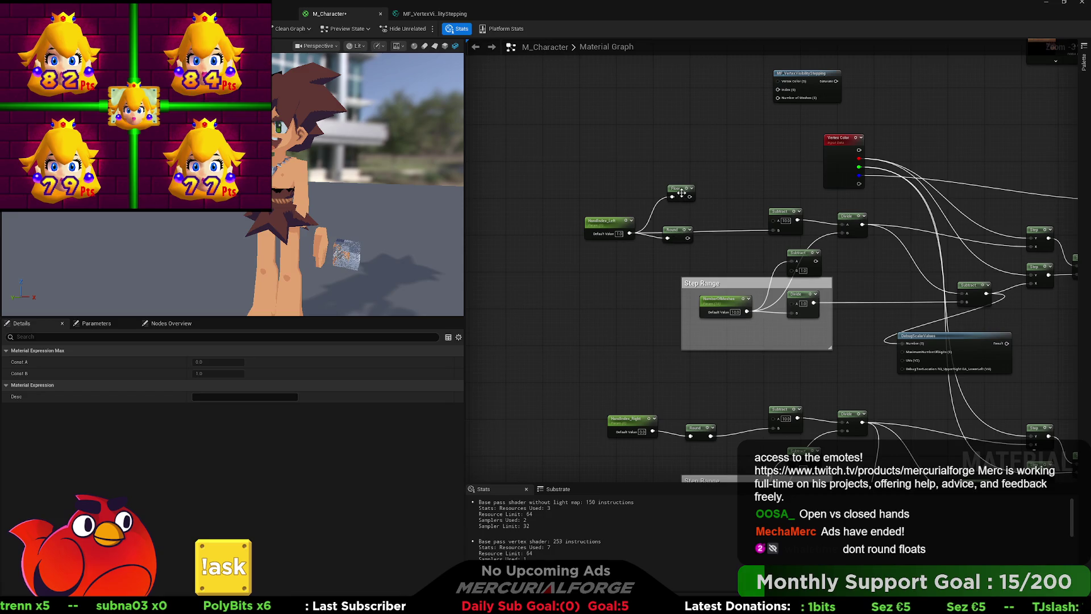
drag(684, 197, 679, 210)
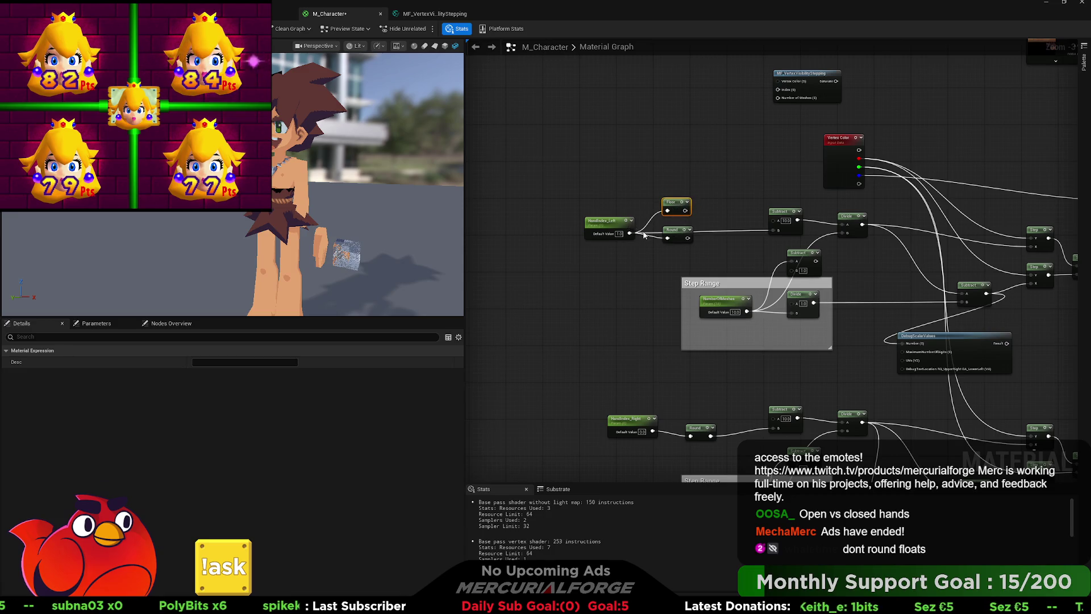
Scrub HandIndex_Left's default to preview the masks, then set it to 1.0.
drag(661, 254, 657, 242)
click(602, 210)
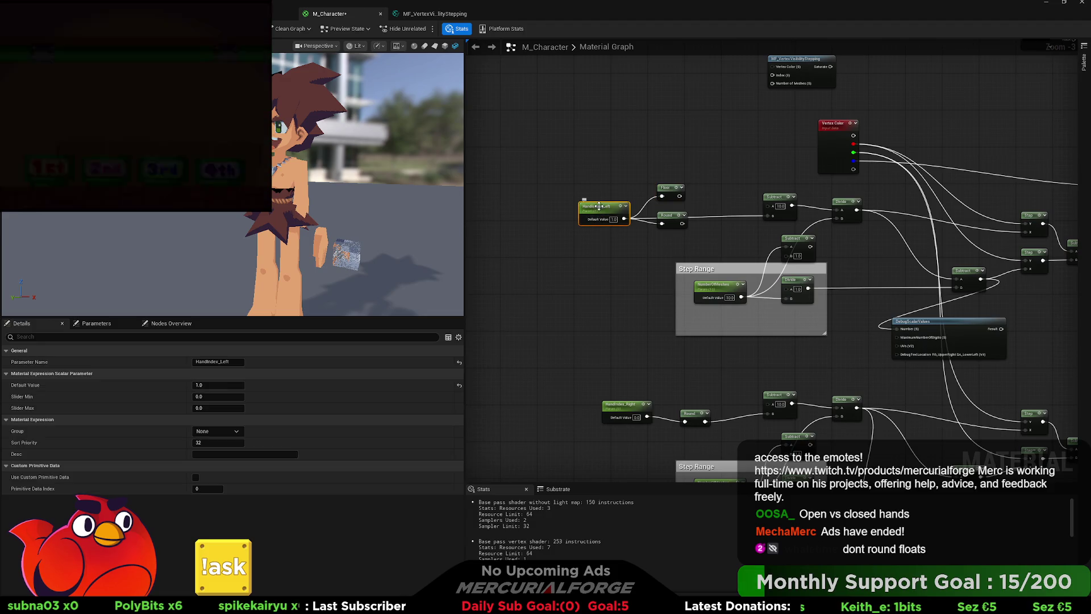
drag(221, 385, 220, 385)
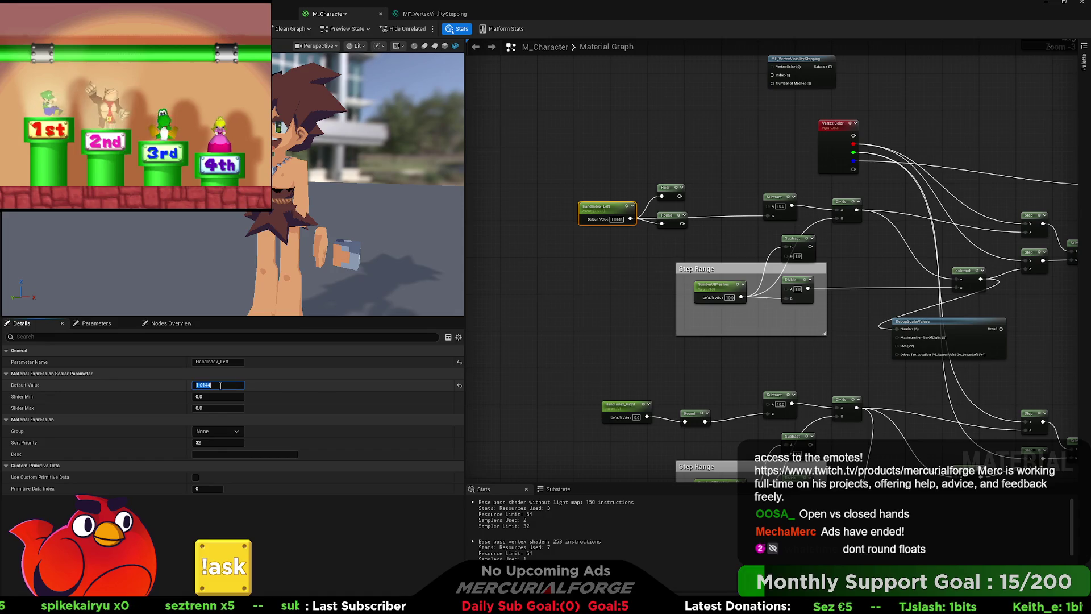
text(1.0)
key(Return)
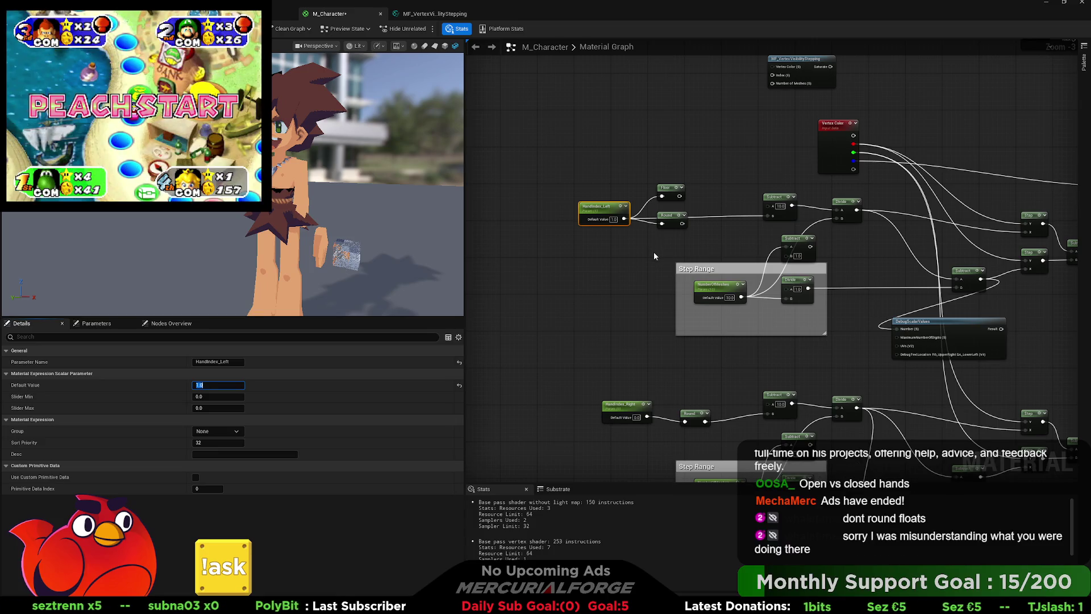
Remove a DebugScalarValues node and return to the HandIndex nodes.
drag(653, 256, 627, 235)
drag(640, 302, 530, 247)
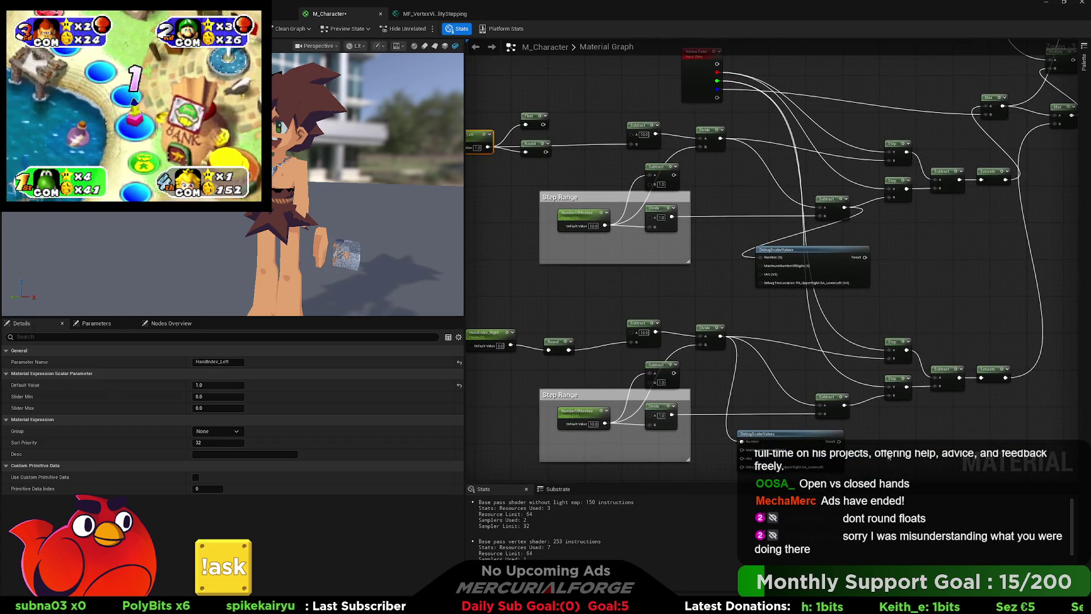
key(ctrl+z)
key(ctrl+z)
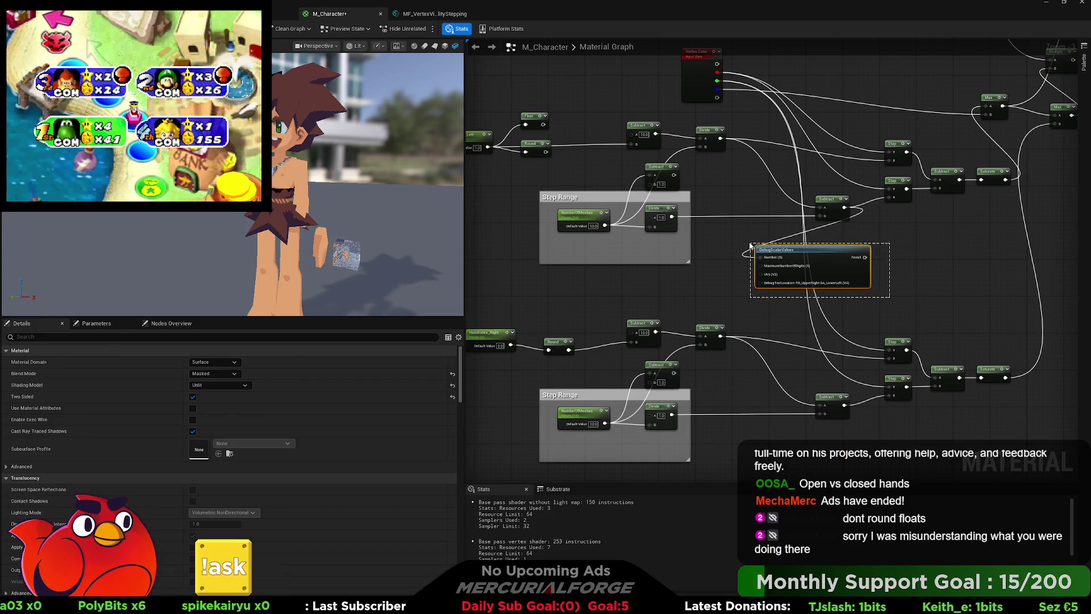
mouse_move(743, 247)
mouse_down()
mouse_move(796, 261)
mouse_move(800, 280)
mouse_up()
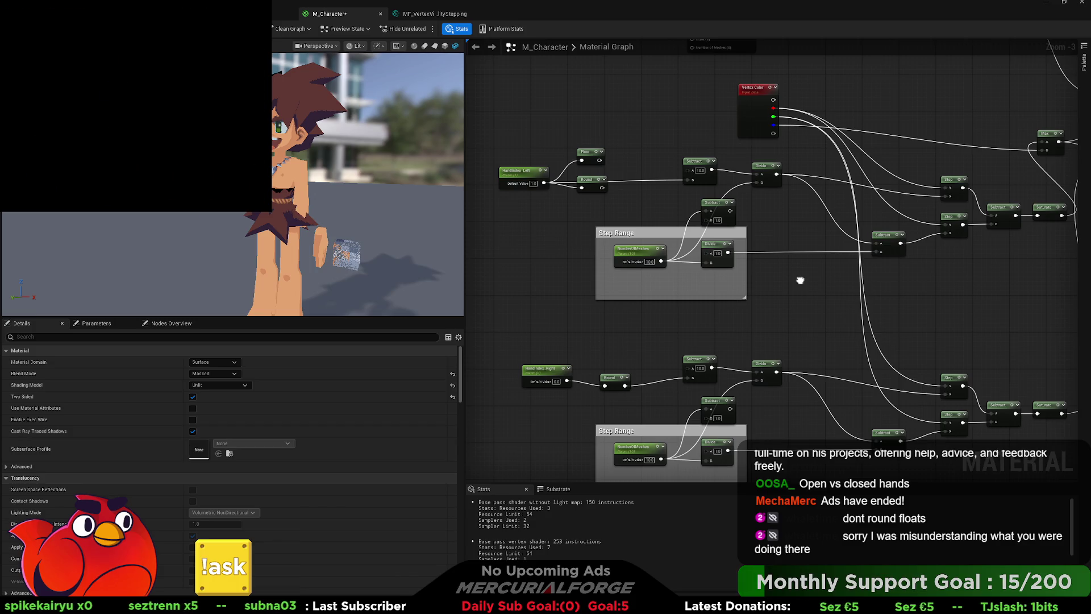
drag(801, 281, 798, 282)
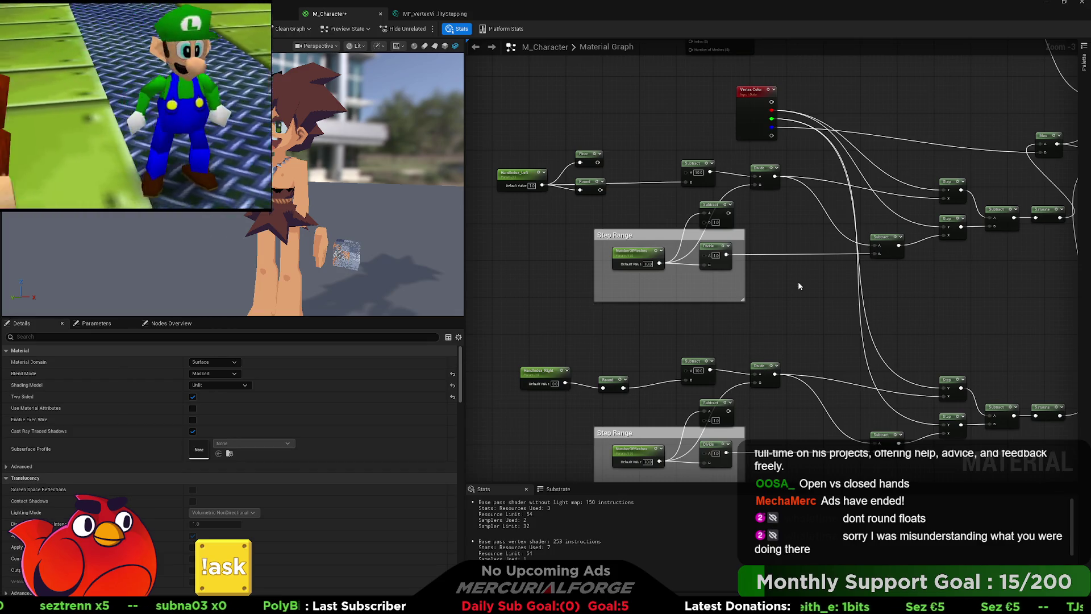
Scrub HandIndex_Left to about 0.66 and box-select the Floor and Round nodes.
click(522, 180)
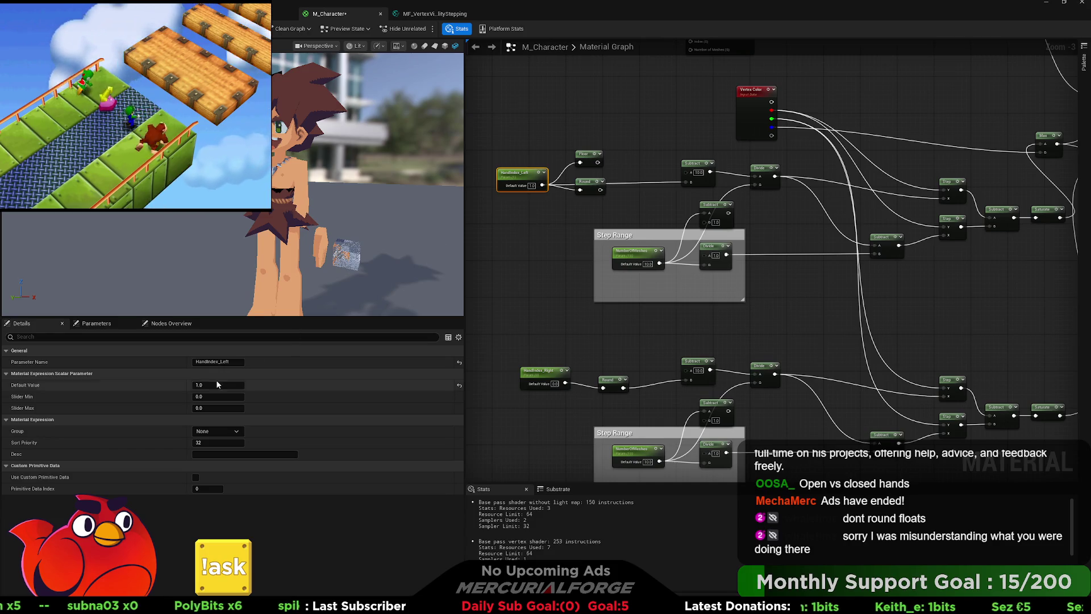
mouse_move(219, 384)
mouse_down()
mouse_move(208, 385)
mouse_move(241, 376)
mouse_up()
drag(553, 211, 564, 217)
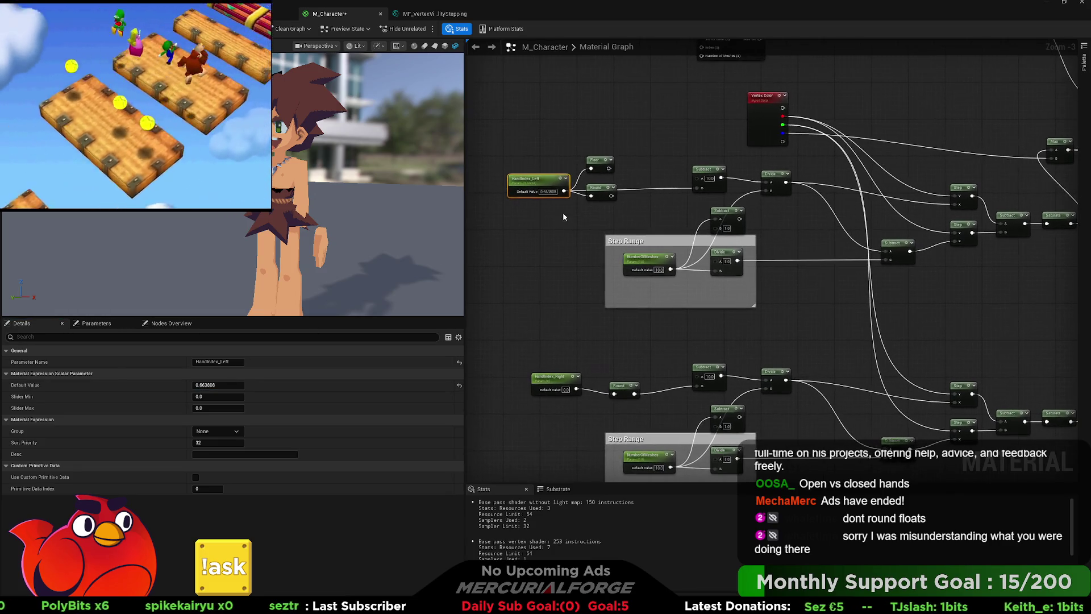
drag(633, 209, 586, 149)
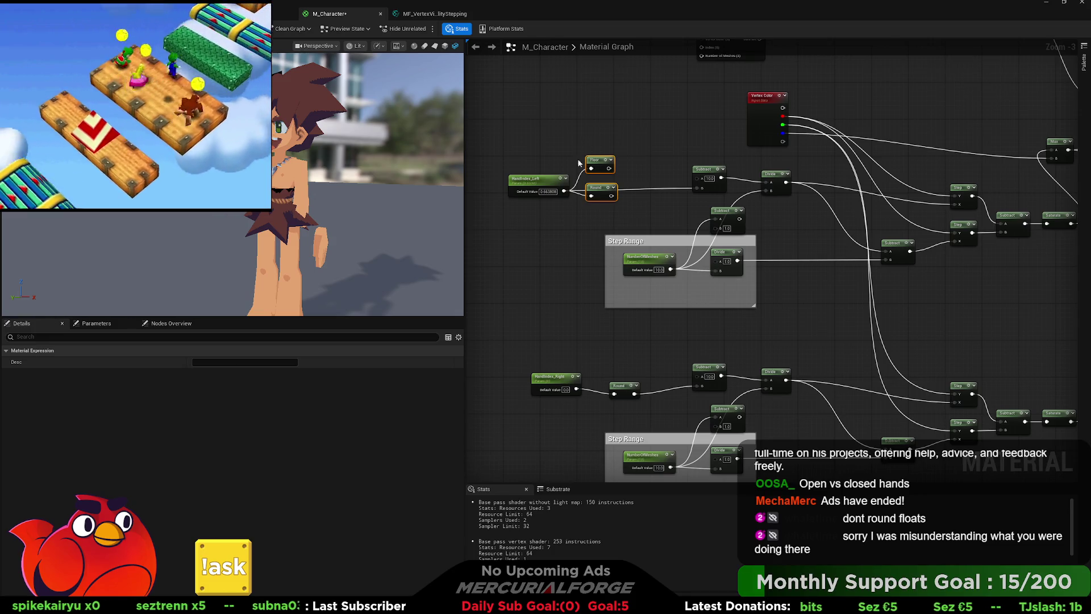
Replace Floor and Round with an Add node (B = 0.1) from HandIndex_Left into Subtract.
key(Delete)
drag(564, 192, 597, 205)
key(a)
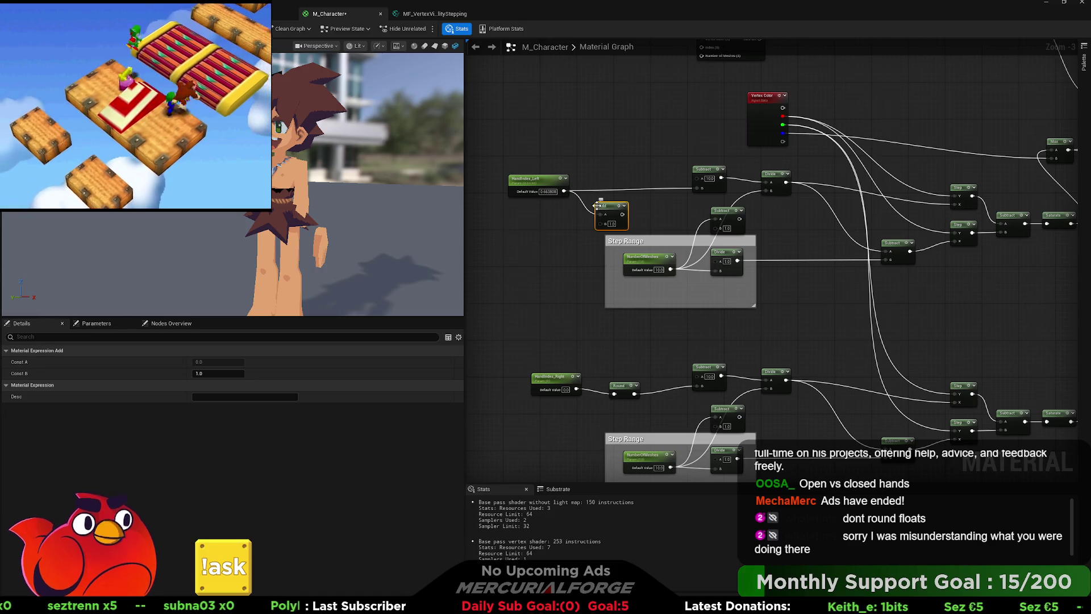
click(612, 224)
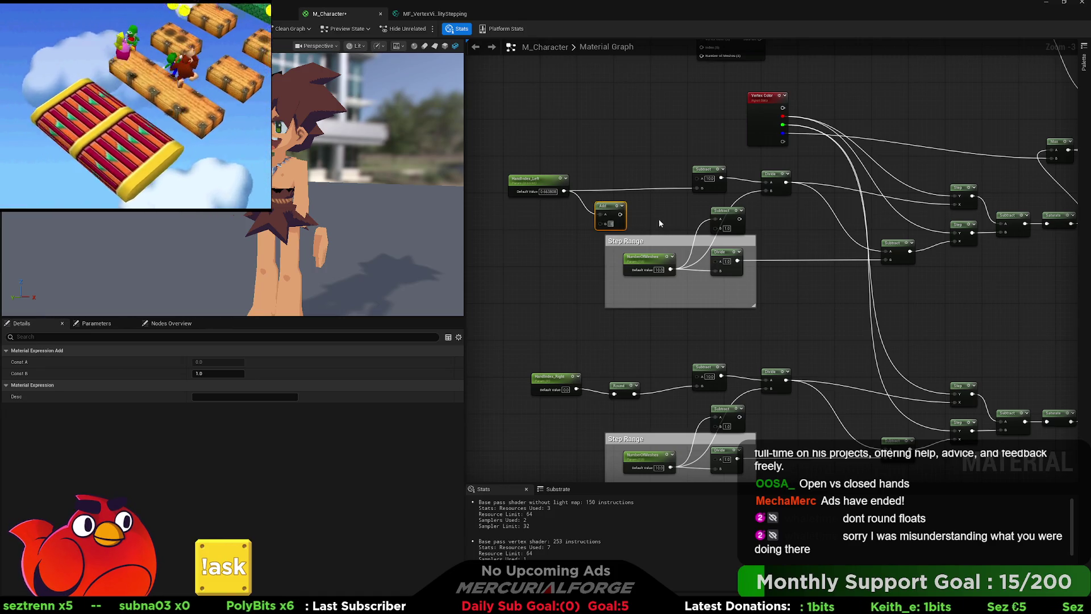
text(0.1)
click(657, 214)
drag(625, 215, 696, 189)
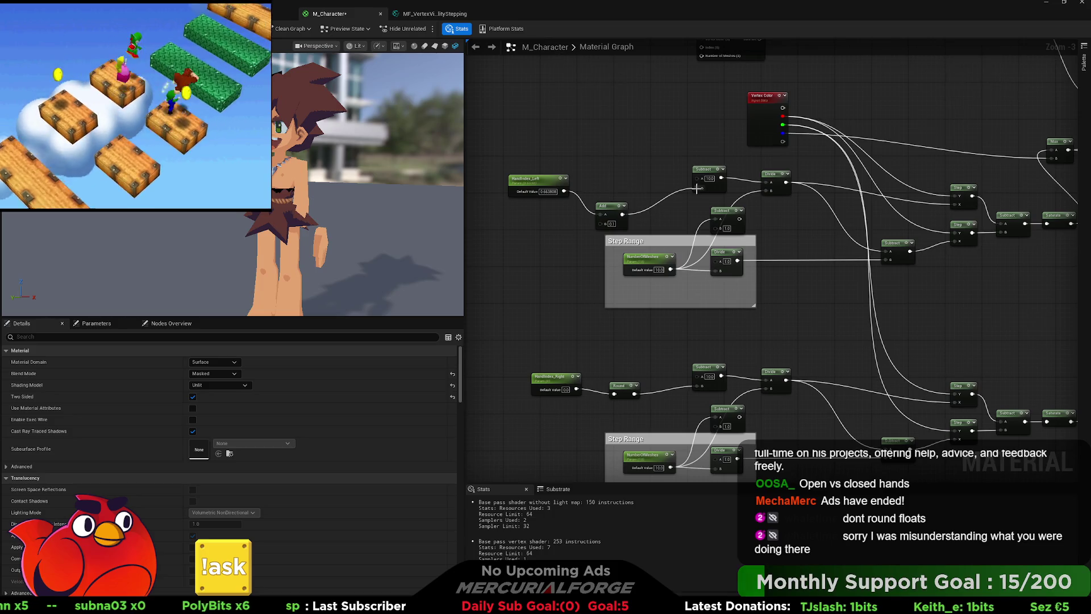
drag(614, 212, 619, 189)
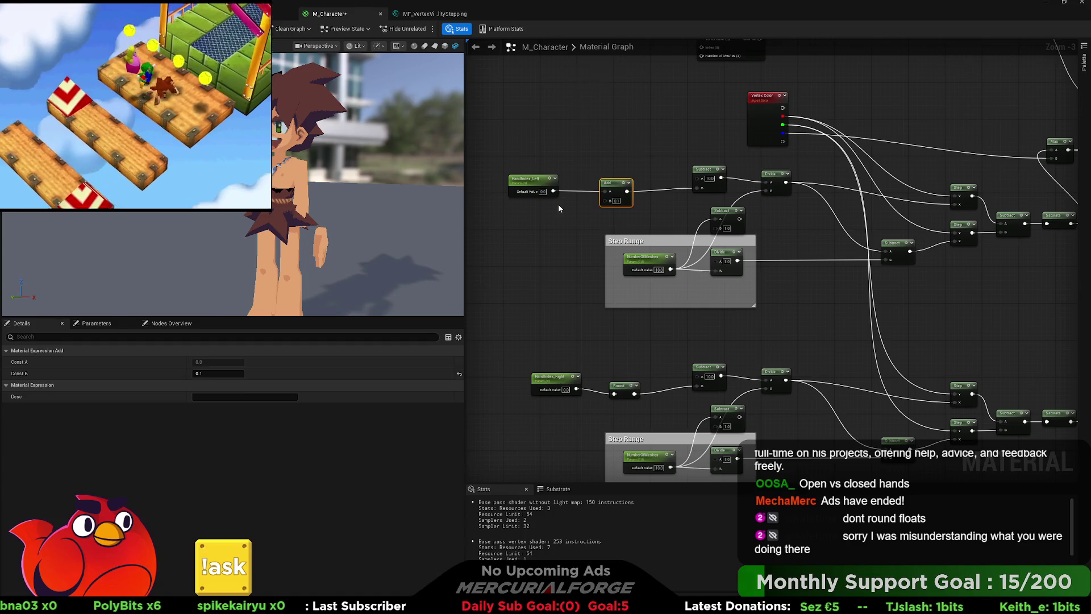
click(558, 204)
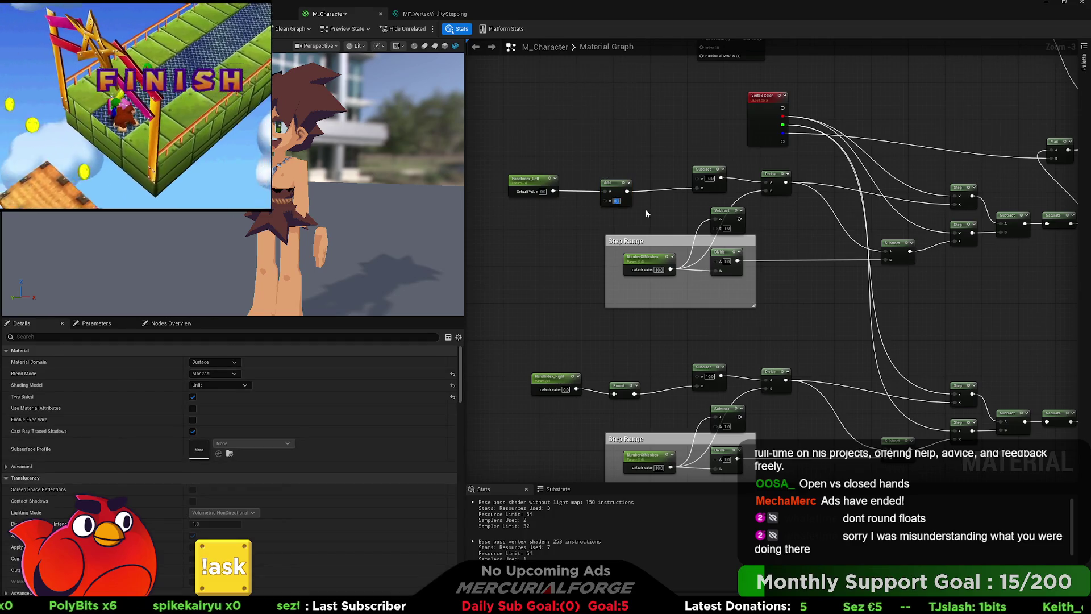
Test HandIndex_Left at 1, set it back to 0, and move it left.
click(543, 191)
text(1)
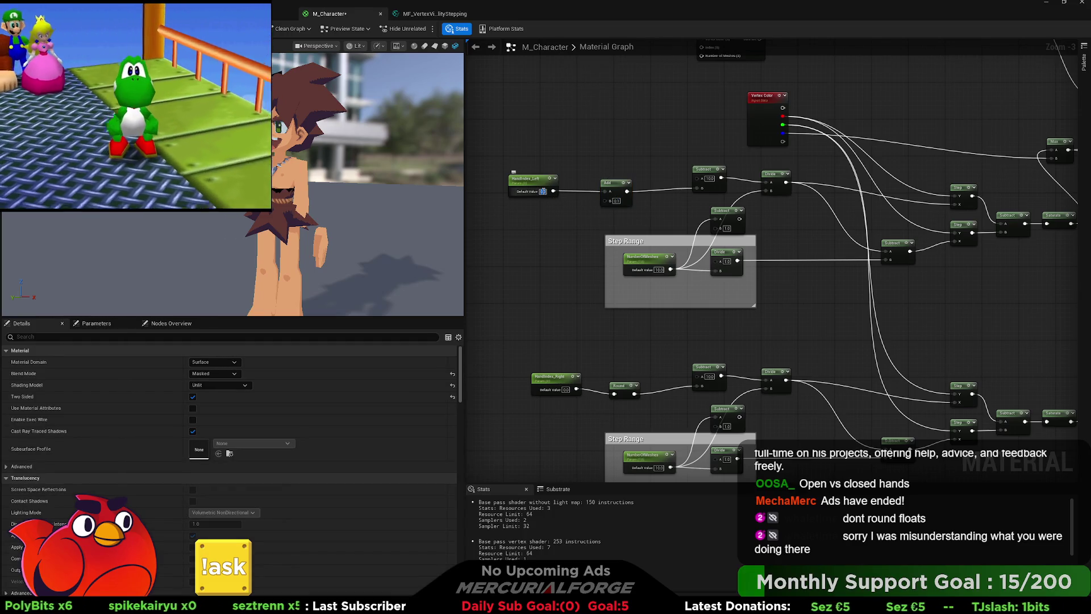
key(Return)
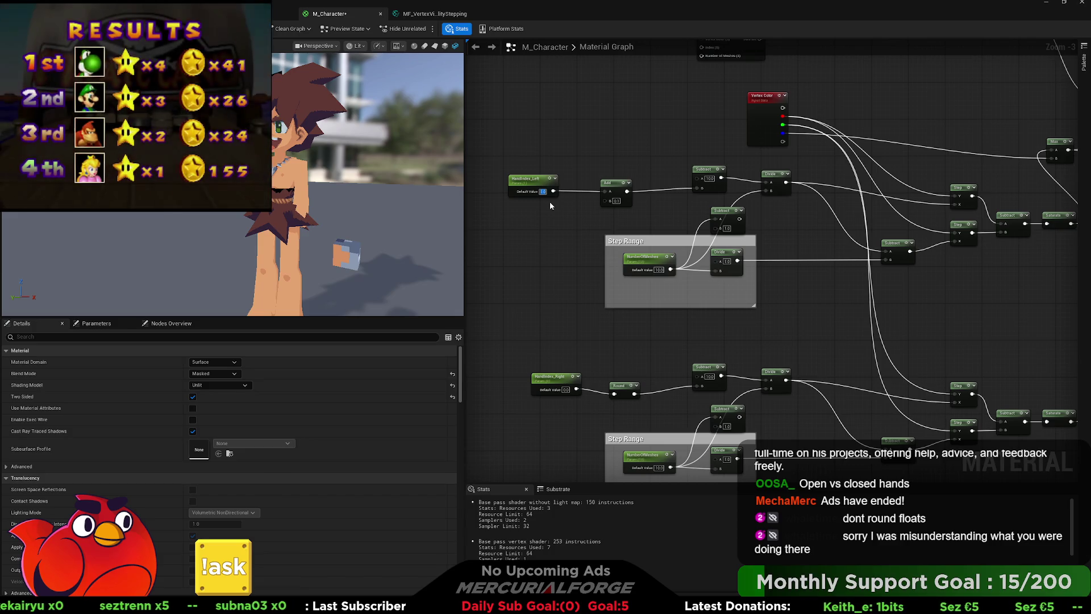
text(0)
key(Return)
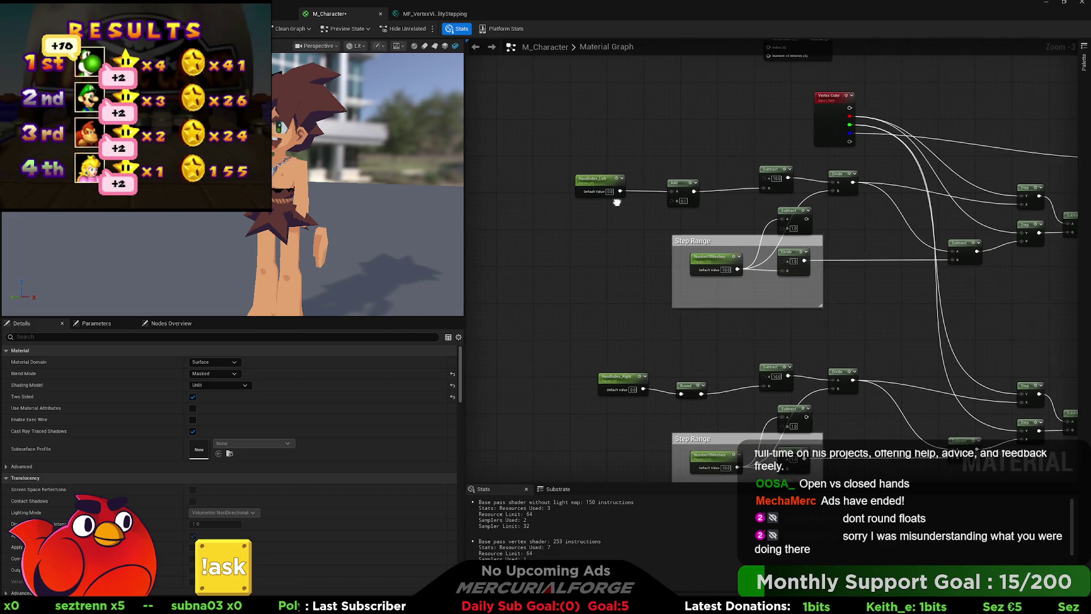
drag(592, 180, 557, 181)
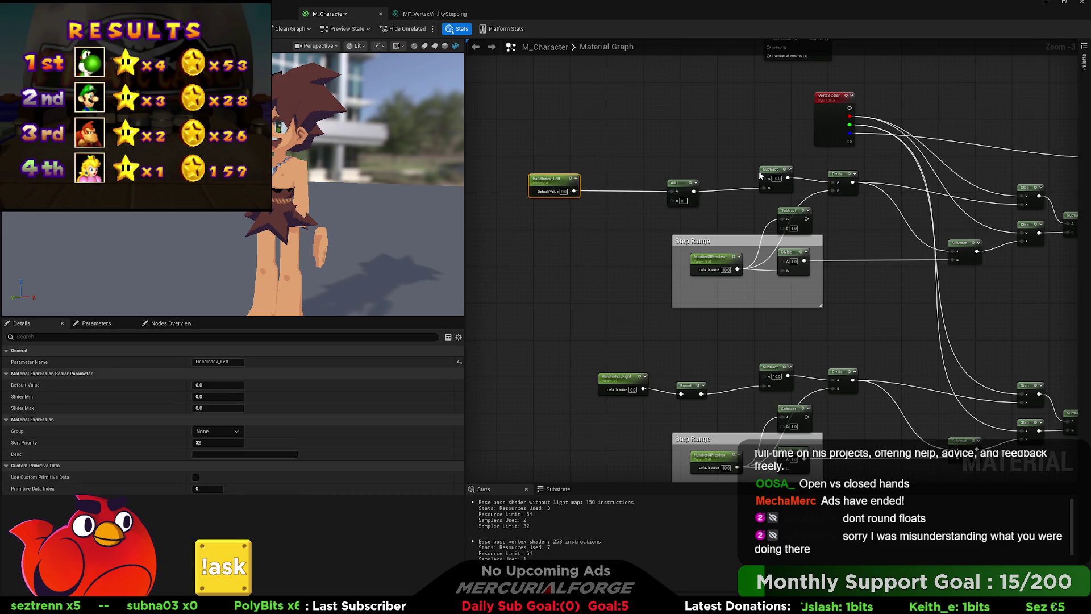
Add a Subtract node with B = 1 between HandIndex_Left and Add, testing value 2.
click(597, 202)
mouse_move(574, 191)
mouse_down()
mouse_move(600, 214)
mouse_move(676, 191)
mouse_up()
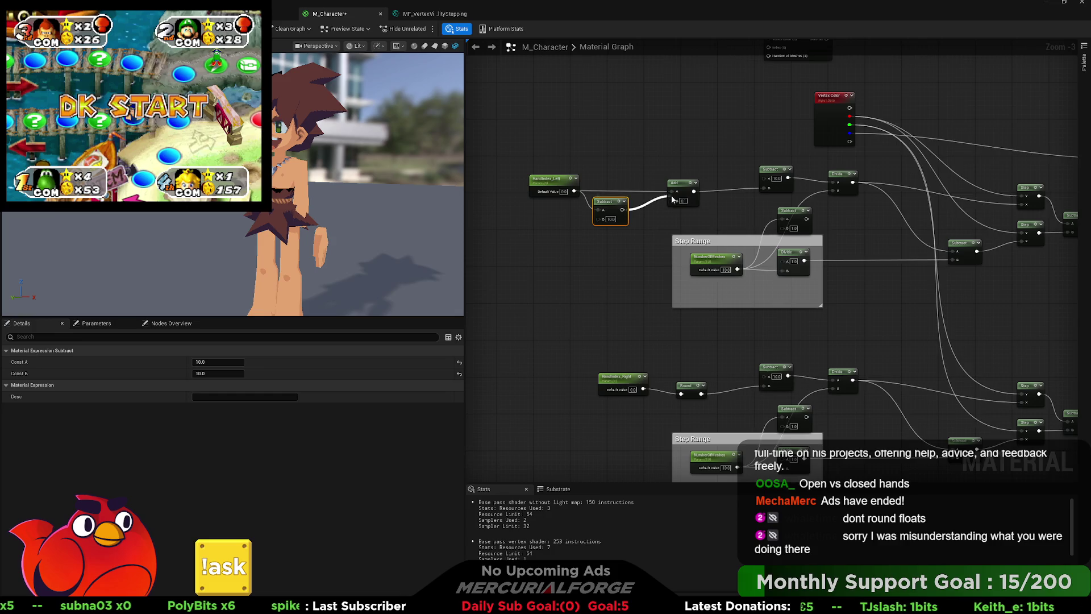
click(610, 219)
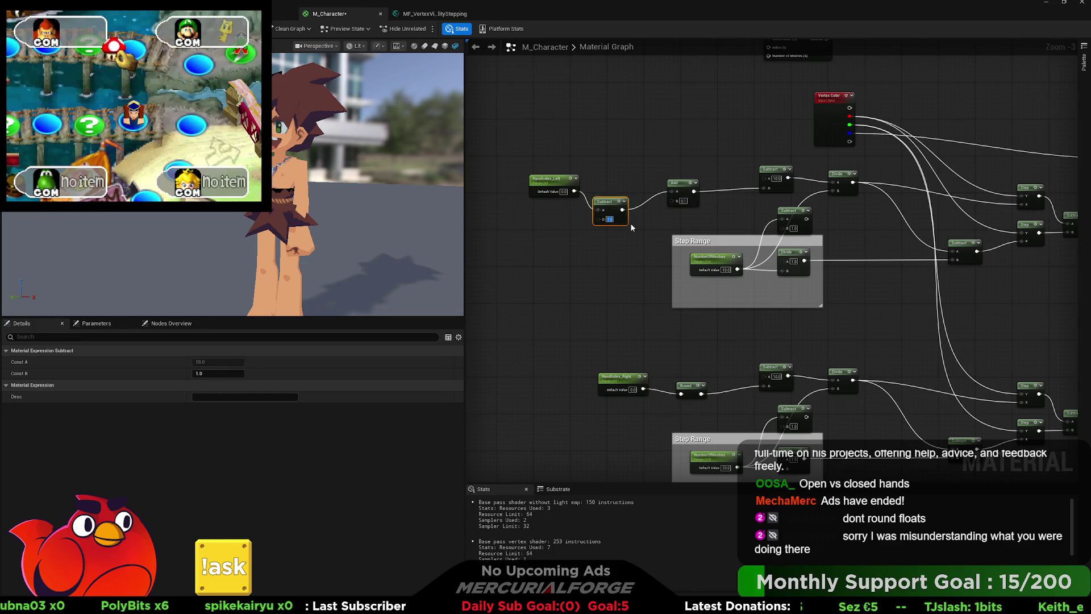
text(1)
key(Return)
drag(614, 208, 623, 189)
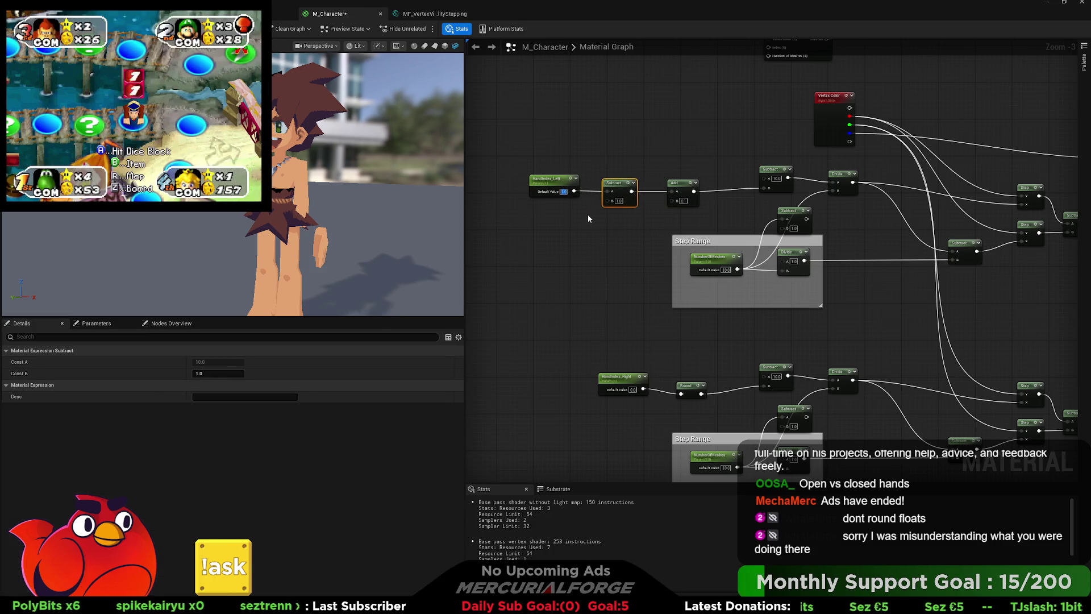
text(2)
key(Return)
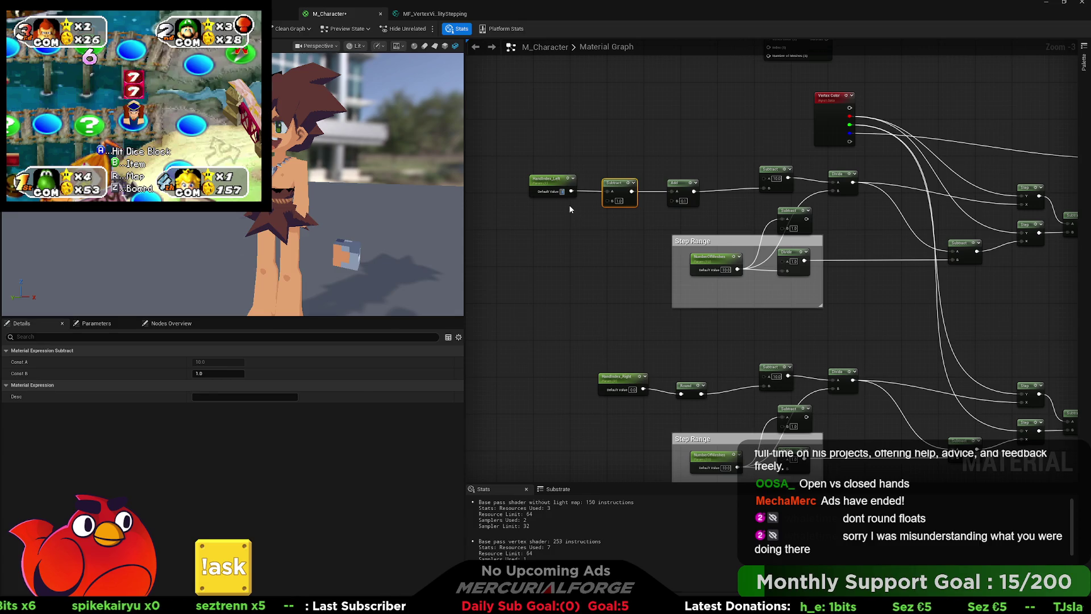
Line up HandIndex_Left, Subtract and Add evenly in a row.
click(597, 212)
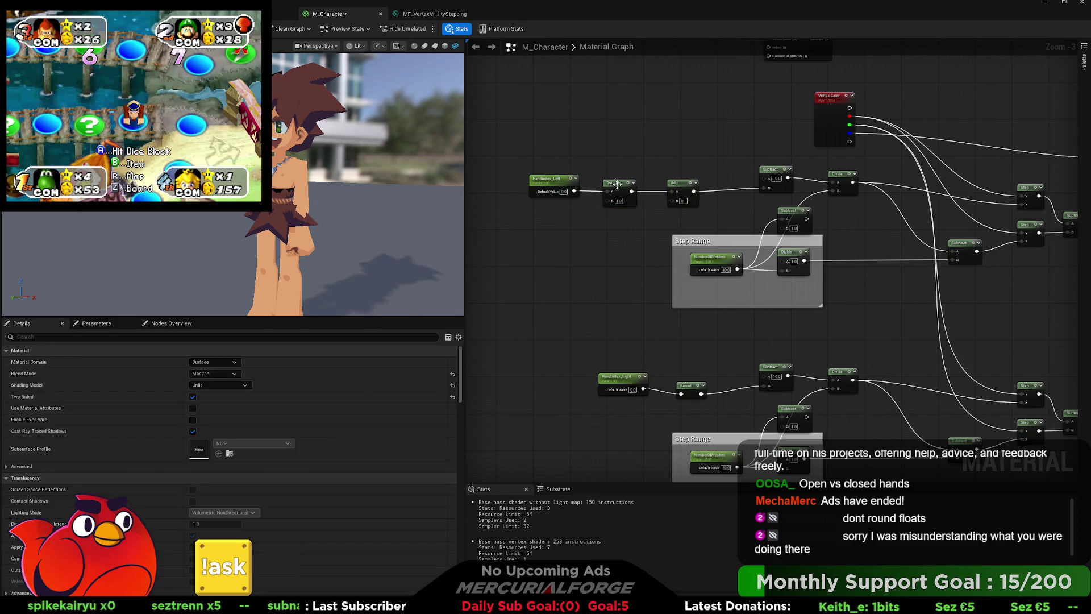
drag(617, 185, 607, 185)
drag(677, 185, 645, 183)
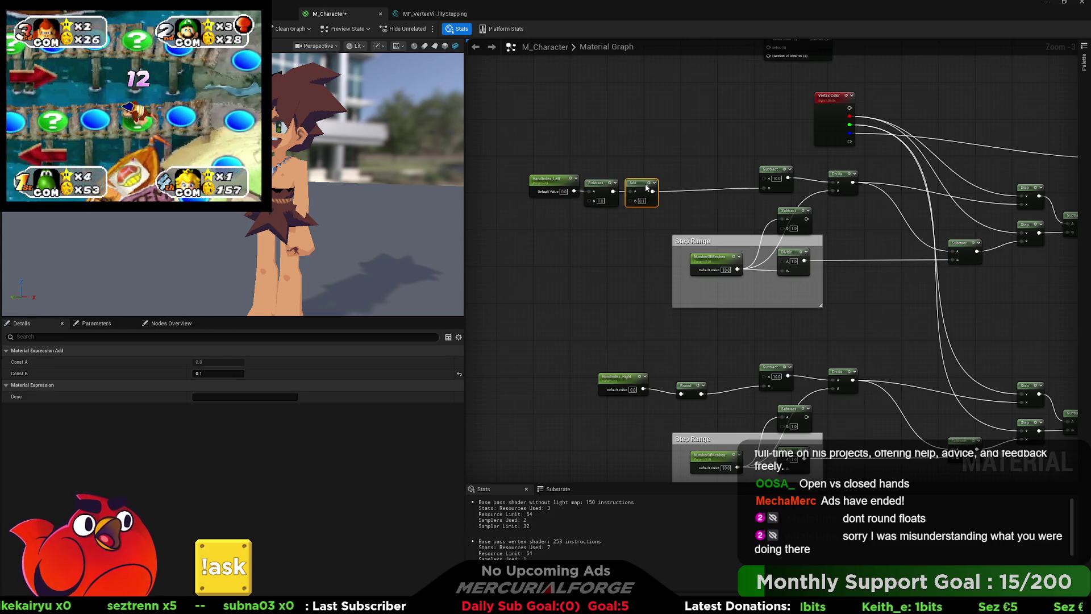
mouse_move(553, 195)
mouse_down()
mouse_move(637, 179)
mouse_move(580, 166)
mouse_up()
click(636, 201)
click(641, 179)
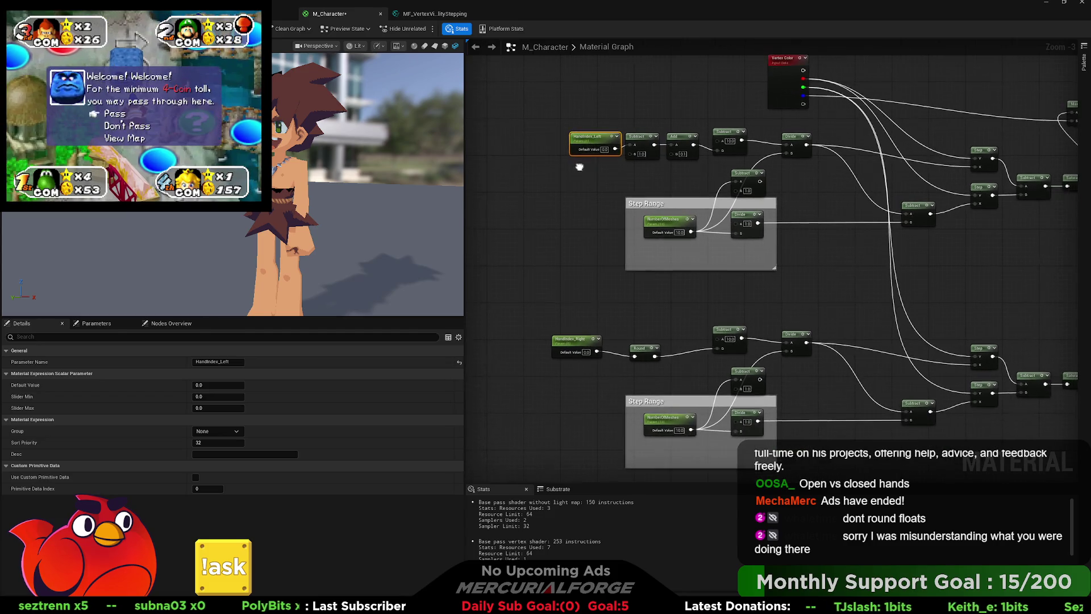
Copy the top Subtract and Add pair into HandIndex_Right's Round slot and wire HandIndex_Right into Subtract A.
drag(696, 165, 624, 129)
key(ctrl+c)
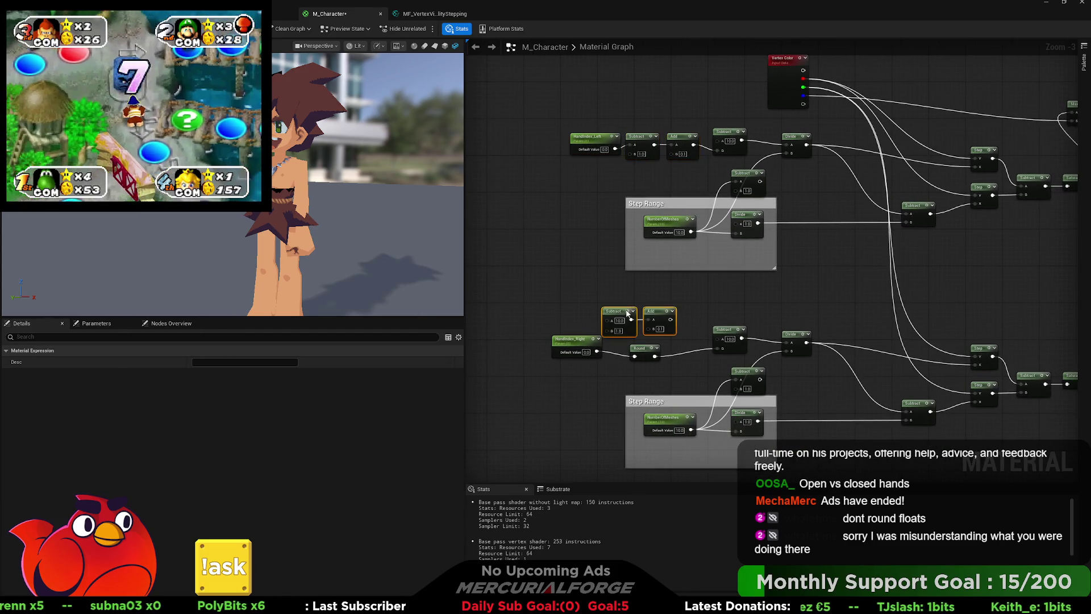
key(ctrl+v)
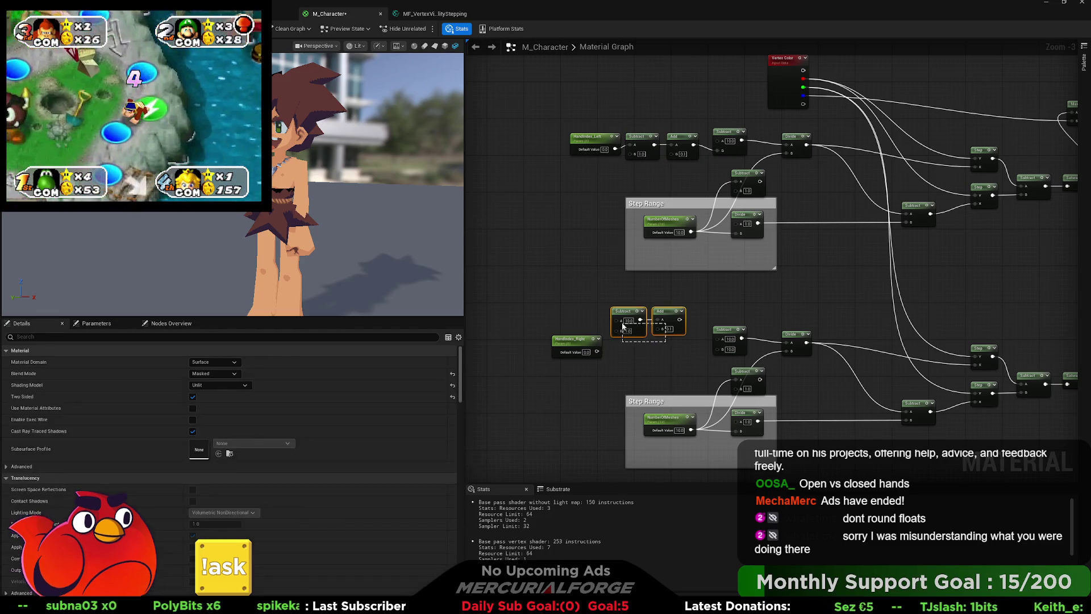
mouse_move(618, 314)
mouse_down()
mouse_move(631, 340)
mouse_move(622, 344)
mouse_up()
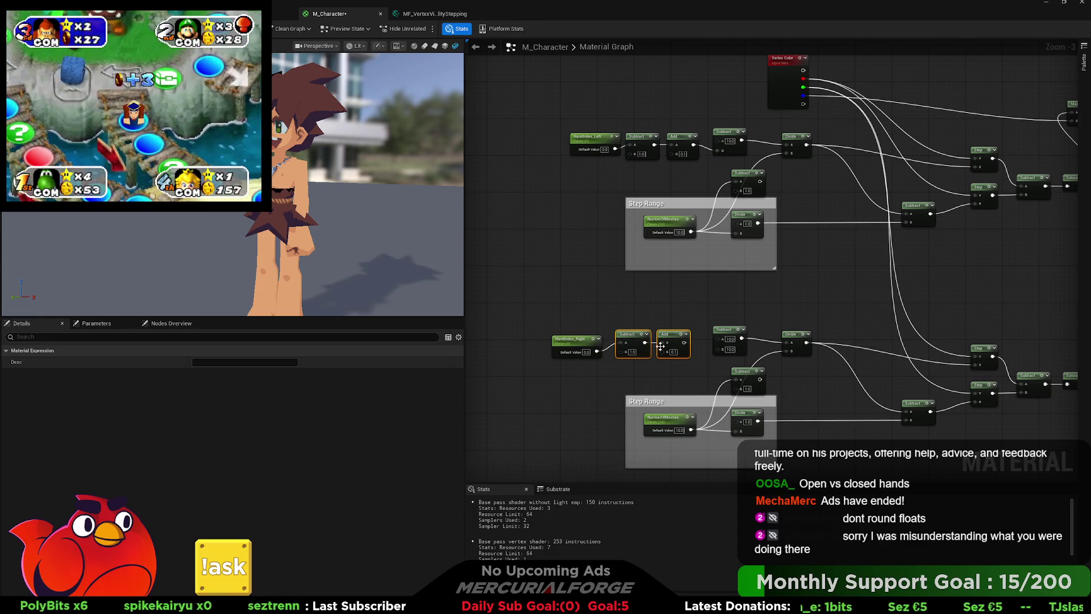
mouse_move(687, 348)
mouse_down()
mouse_move(673, 352)
mouse_move(718, 350)
mouse_move(563, 340)
mouse_move(629, 343)
mouse_up()
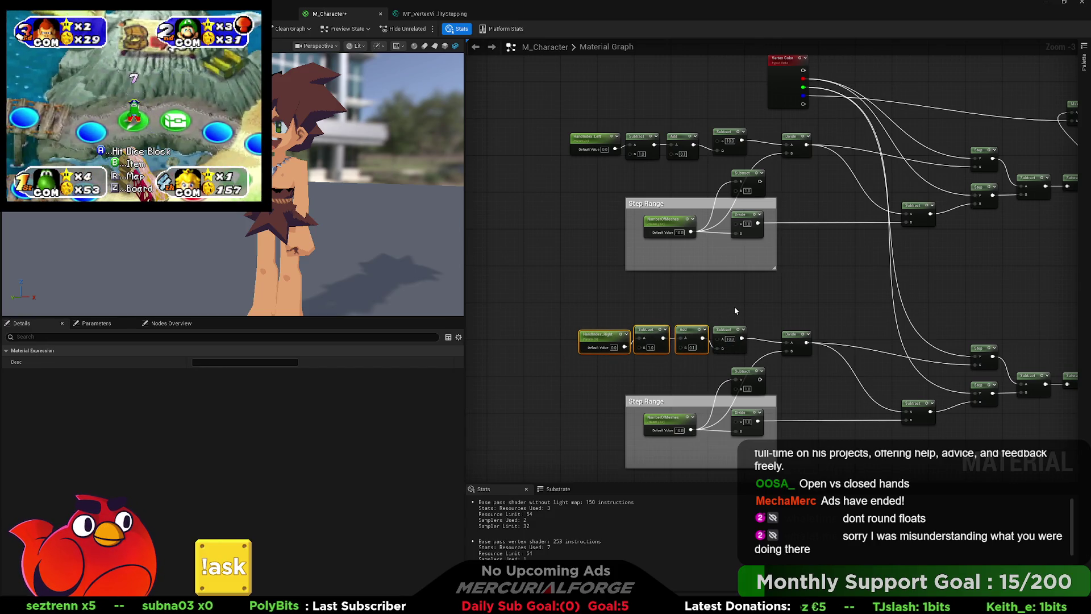
click(735, 307)
drag(781, 288, 735, 313)
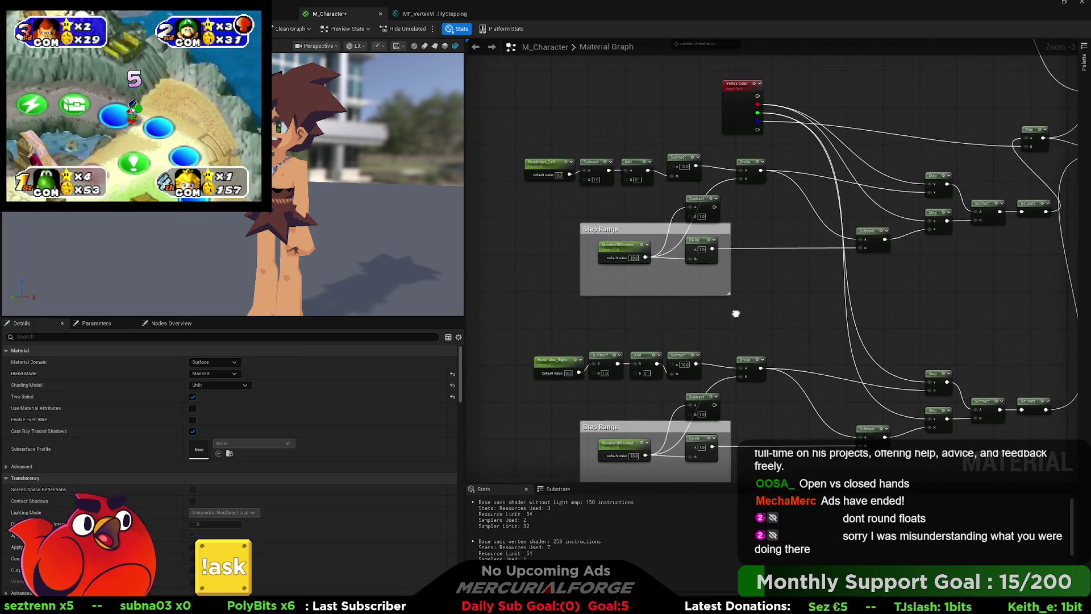
click(557, 175)
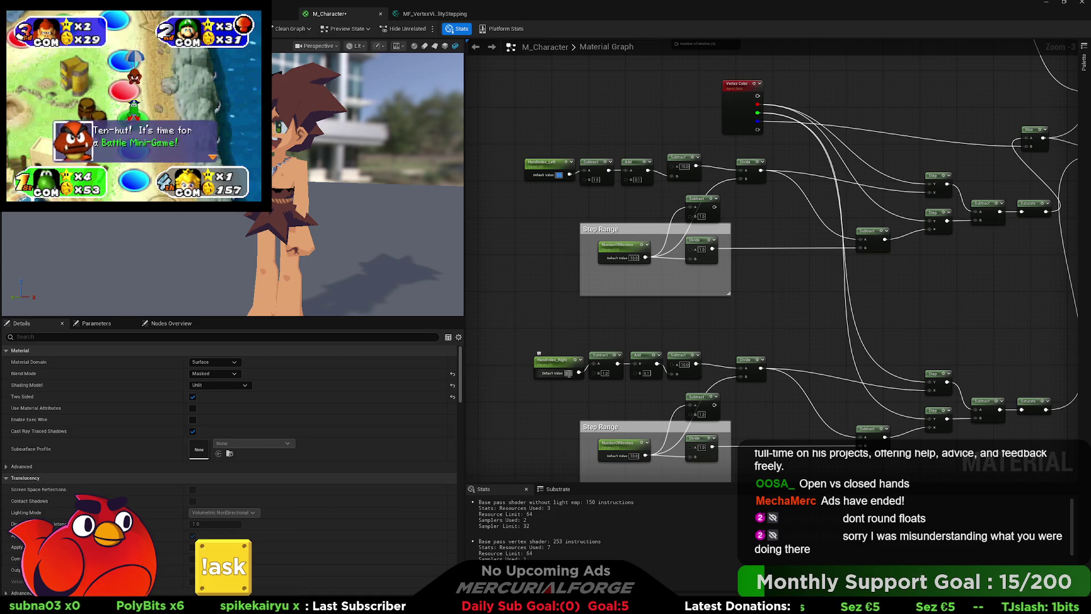
drag(869, 307, 855, 302)
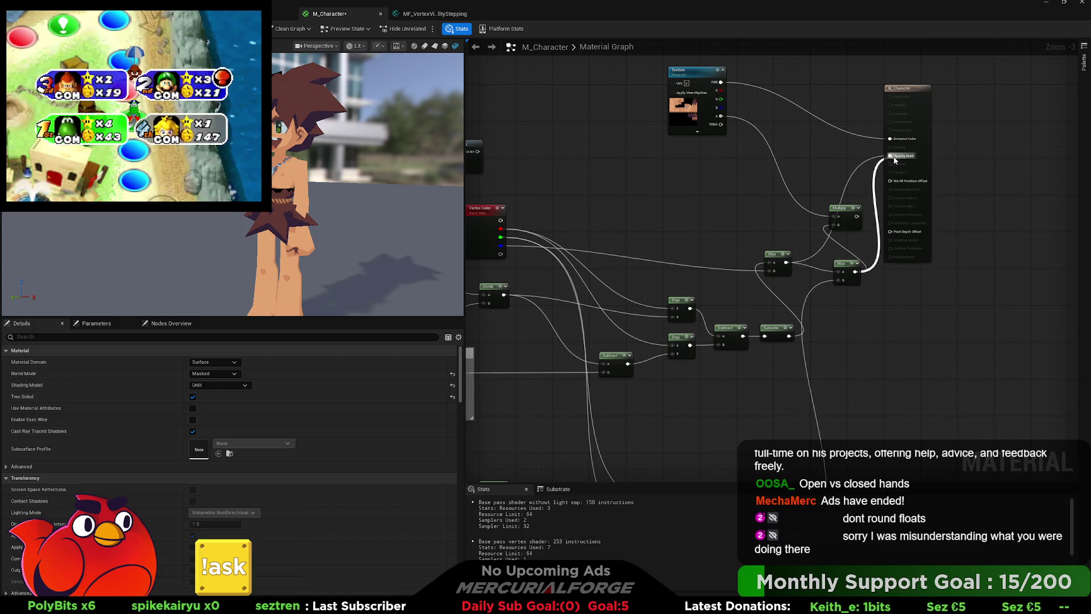
Pan back to both HandIndex chains and select the HandIndex_Left parameter node.
drag(532, 340, 644, 226)
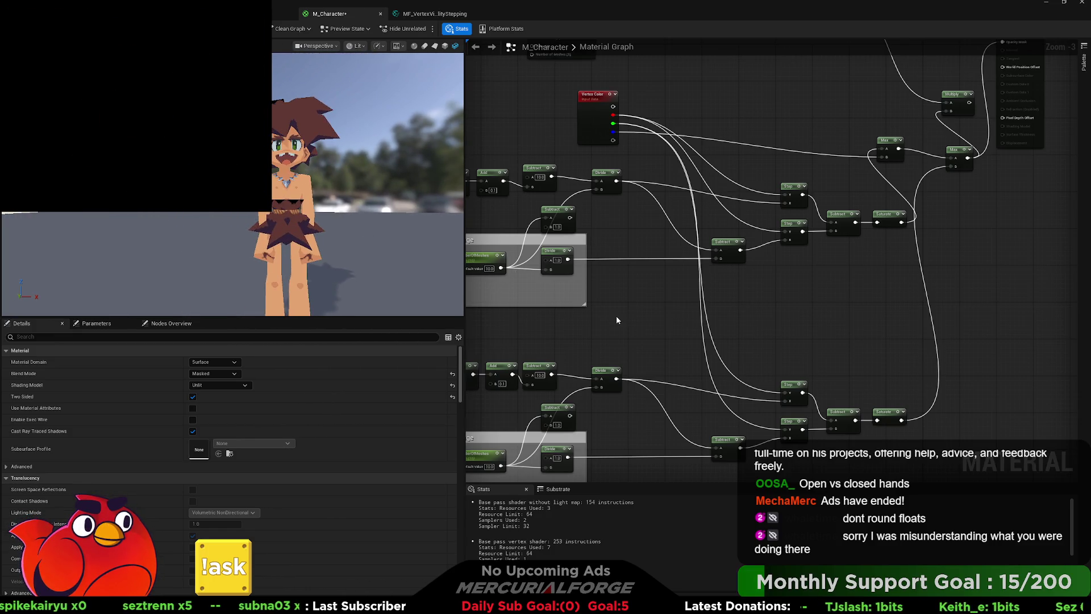
drag(627, 322, 815, 296)
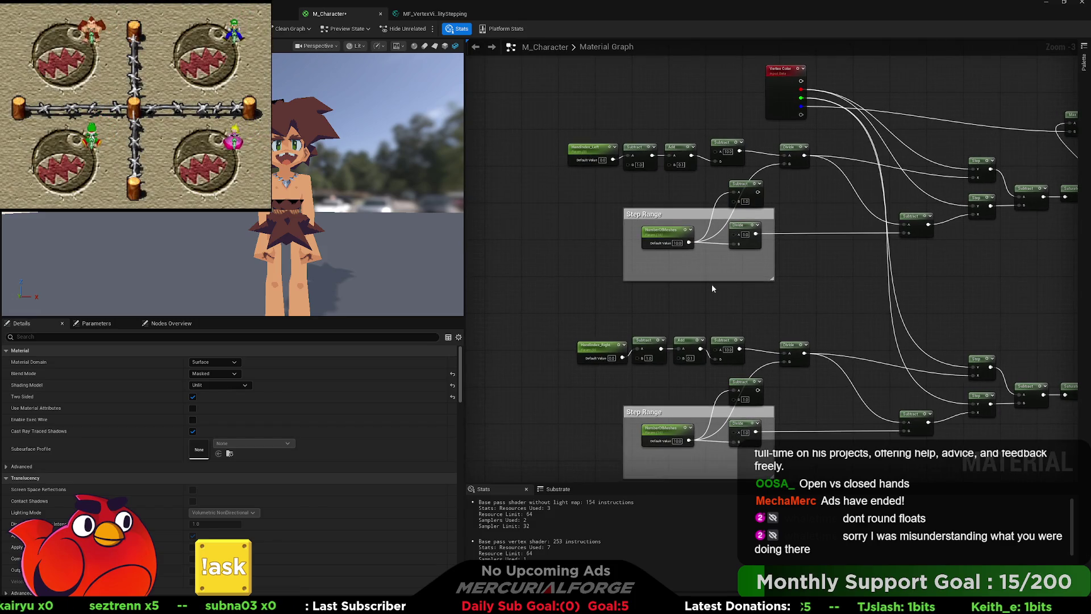
click(589, 161)
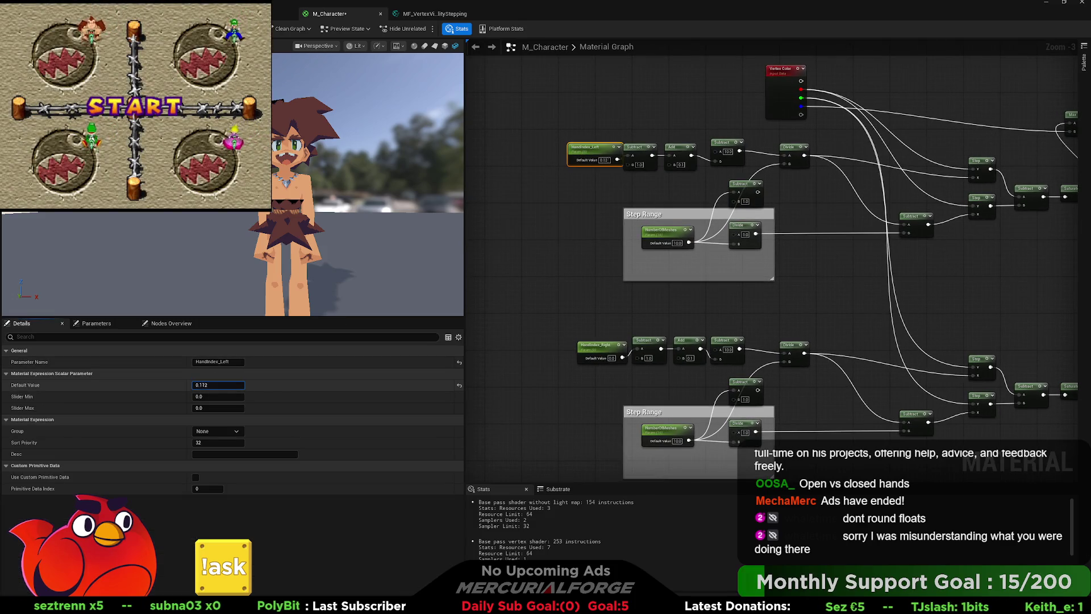
Scrub HandIndex_Left's default value, then set HandIndex_Right's default value to 0.71.
drag(218, 385, 592, 387)
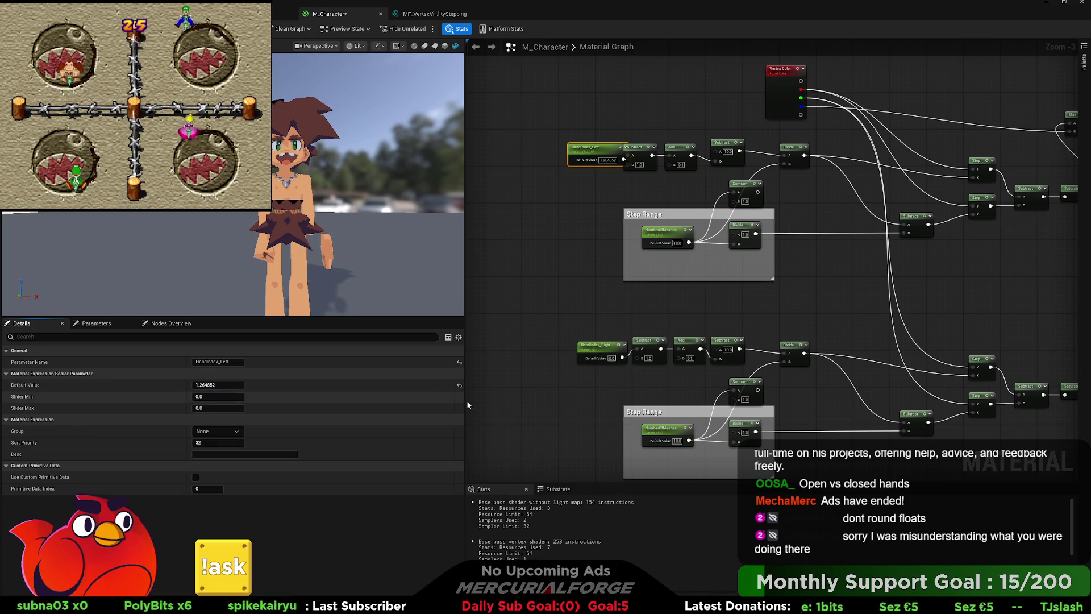
click(604, 352)
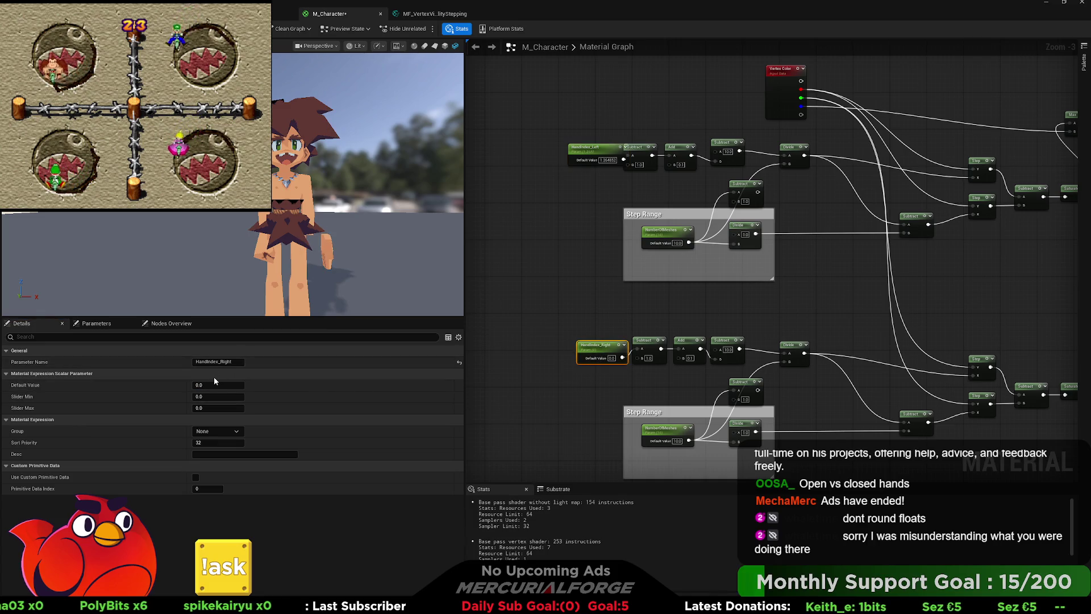
drag(227, 385, 214, 385)
text(0.71)
key(Return)
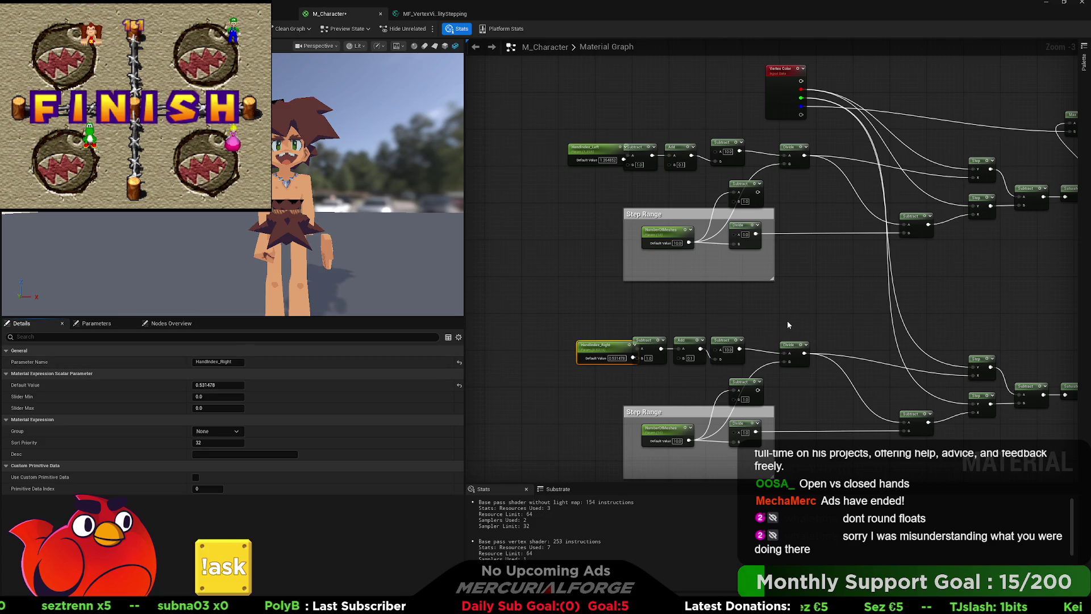
mouse_move(811, 294)
mouse_down()
mouse_move(811, 221)
mouse_move(811, 289)
mouse_up()
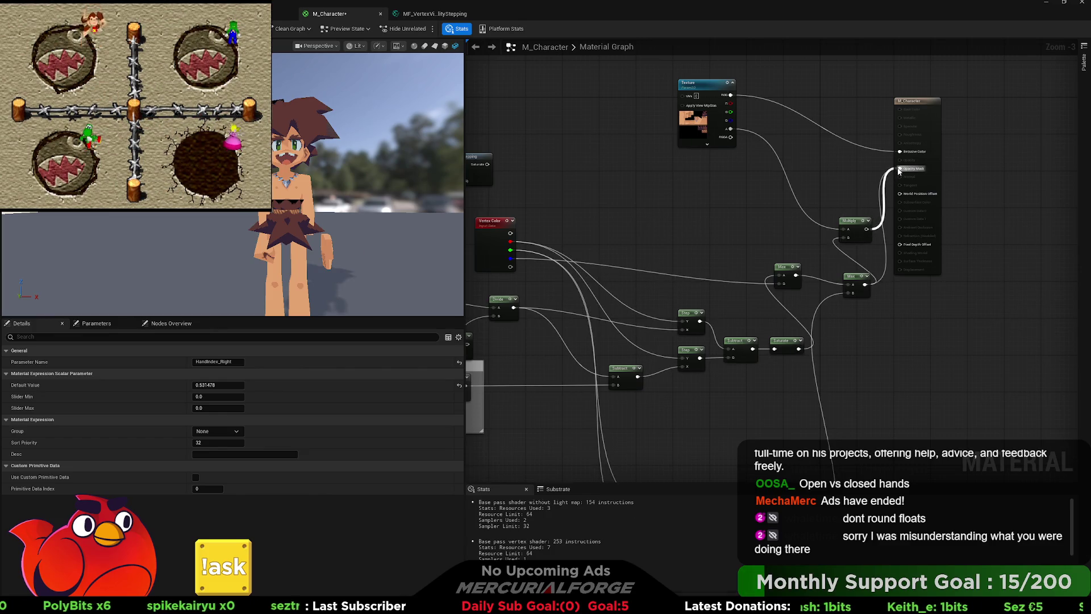
drag(899, 171, 898, 169)
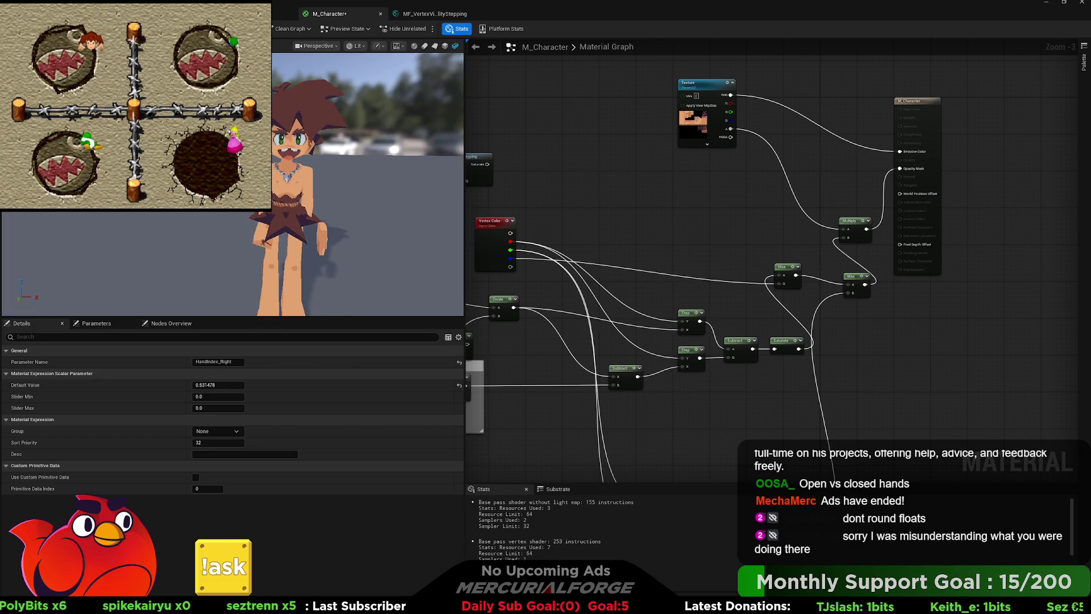
drag(865, 284, 900, 169)
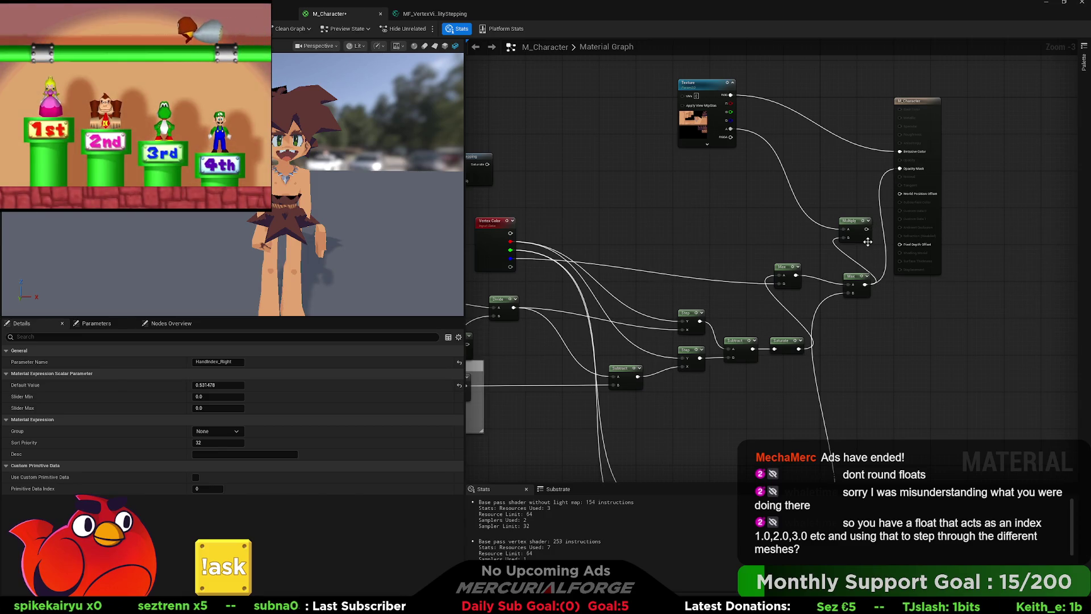
key(ctrl+z)
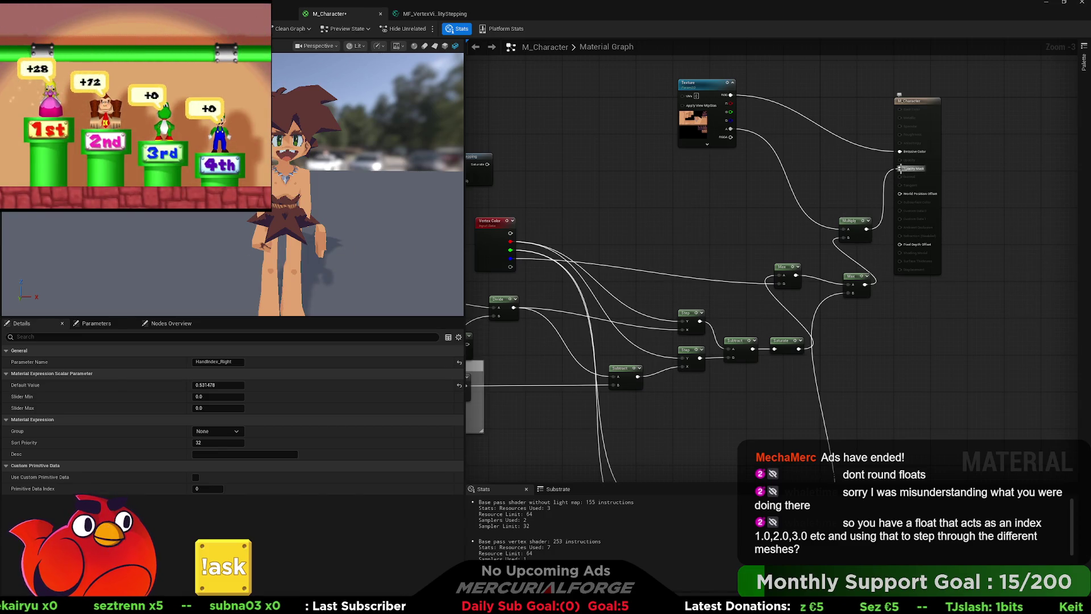
click(851, 221)
mouse_move(487, 177)
mouse_down()
mouse_move(684, 164)
mouse_move(819, 126)
mouse_move(819, 112)
mouse_up()
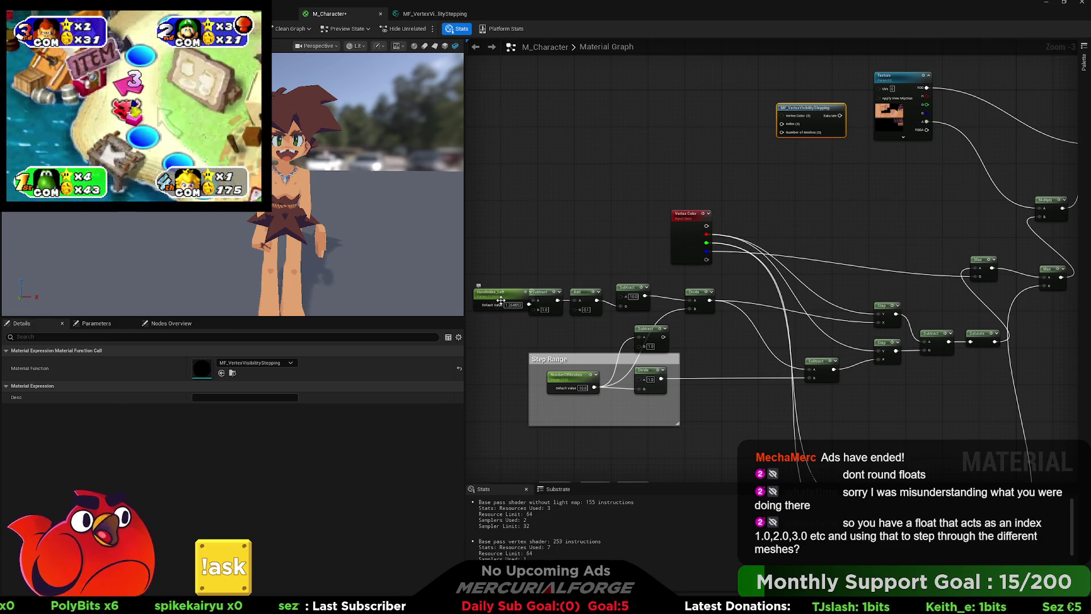
Enter 9 as HandIndex_Left's default value, then deselect and pan to the HandIndex_Left and HandIndex_Right nodes.
click(506, 307)
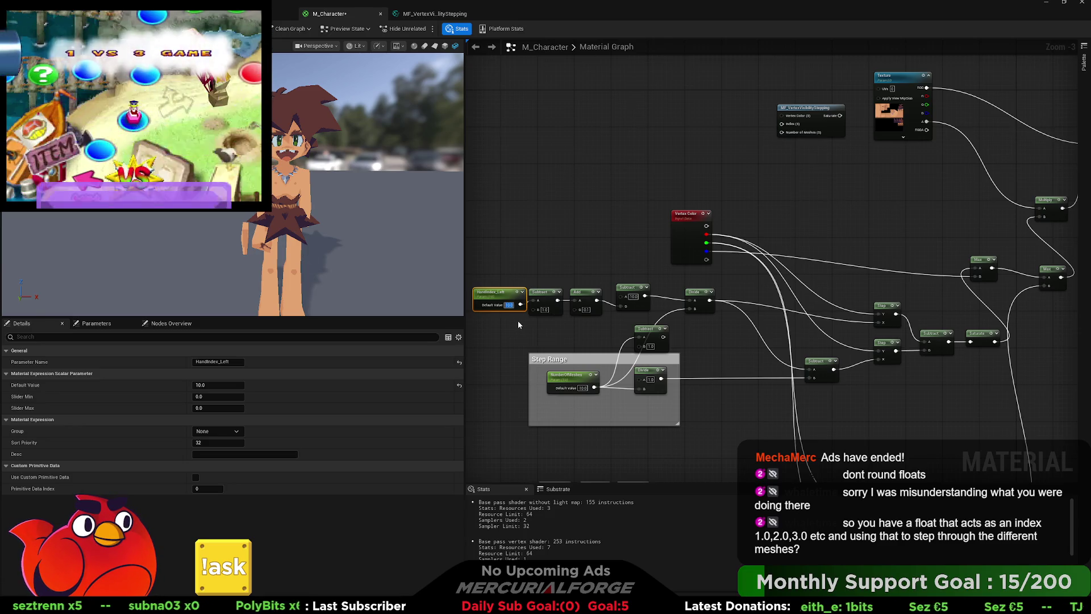
text(9)
key(Return)
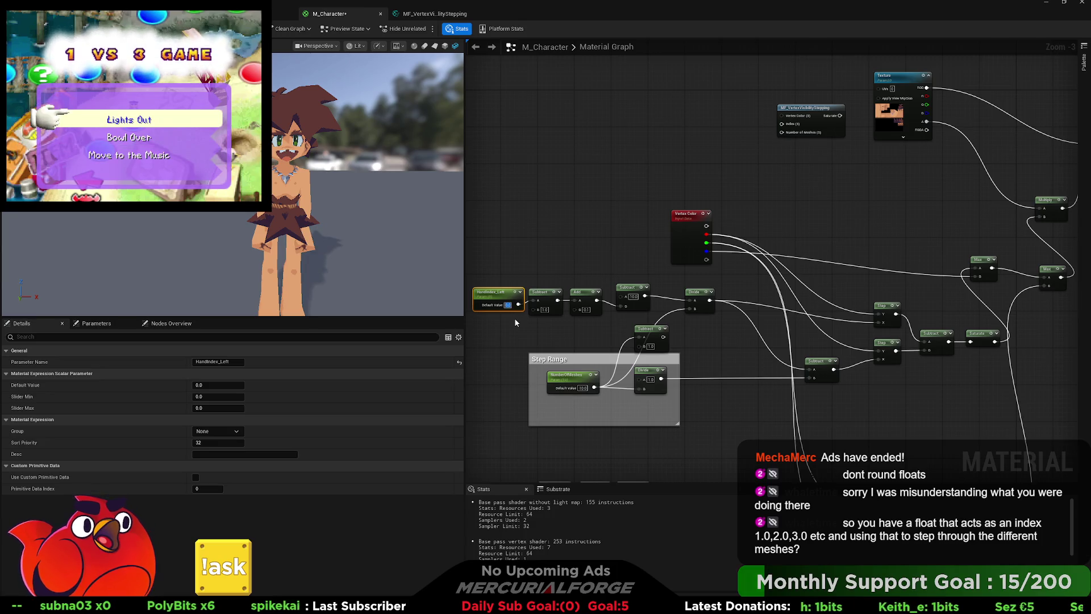
click(517, 326)
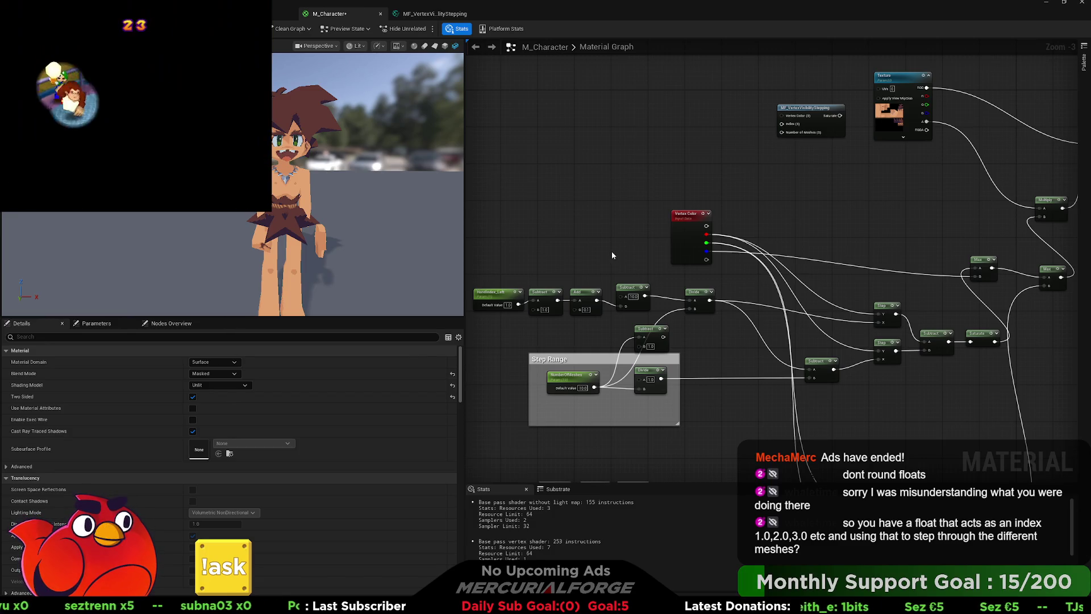
drag(612, 253, 548, 243)
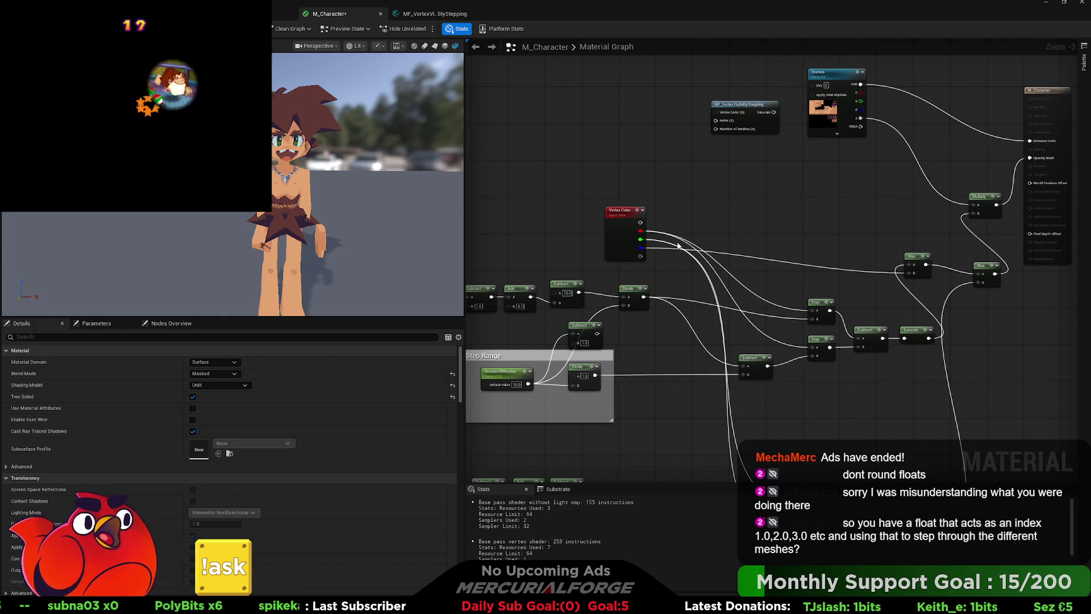
mouse_move(630, 253)
mouse_down()
mouse_move(778, 223)
mouse_move(690, 224)
mouse_up()
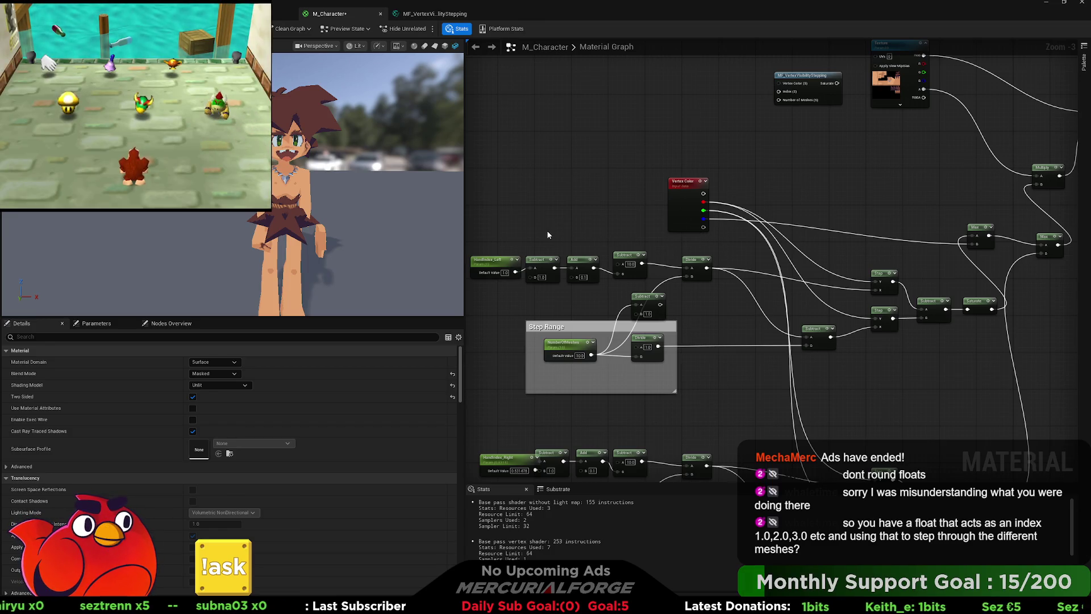
scroll(594, 345, up, 3)
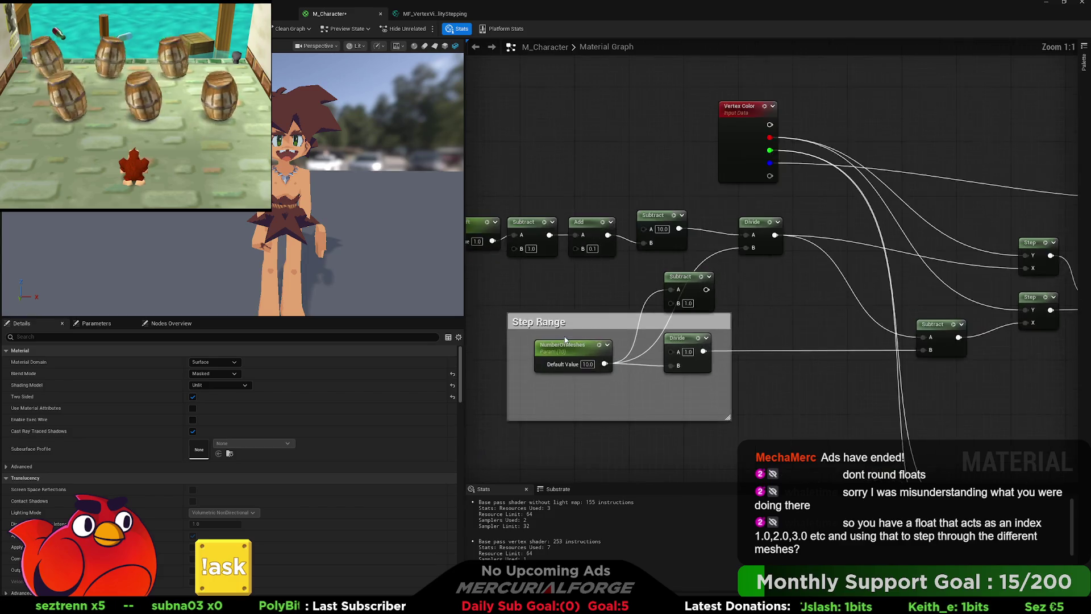
drag(836, 403, 767, 396)
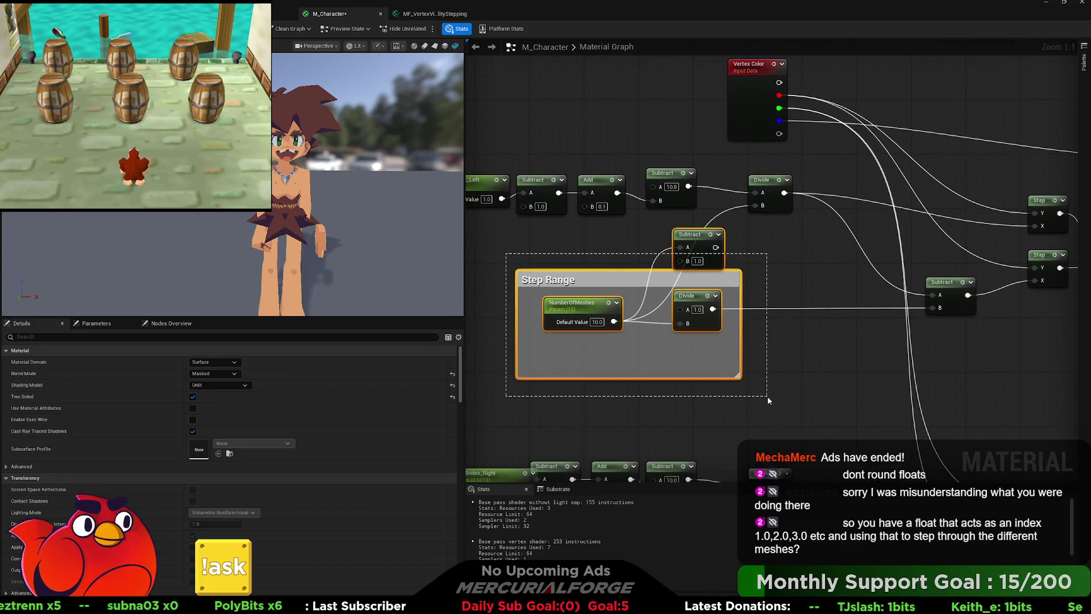
drag(766, 265, 817, 285)
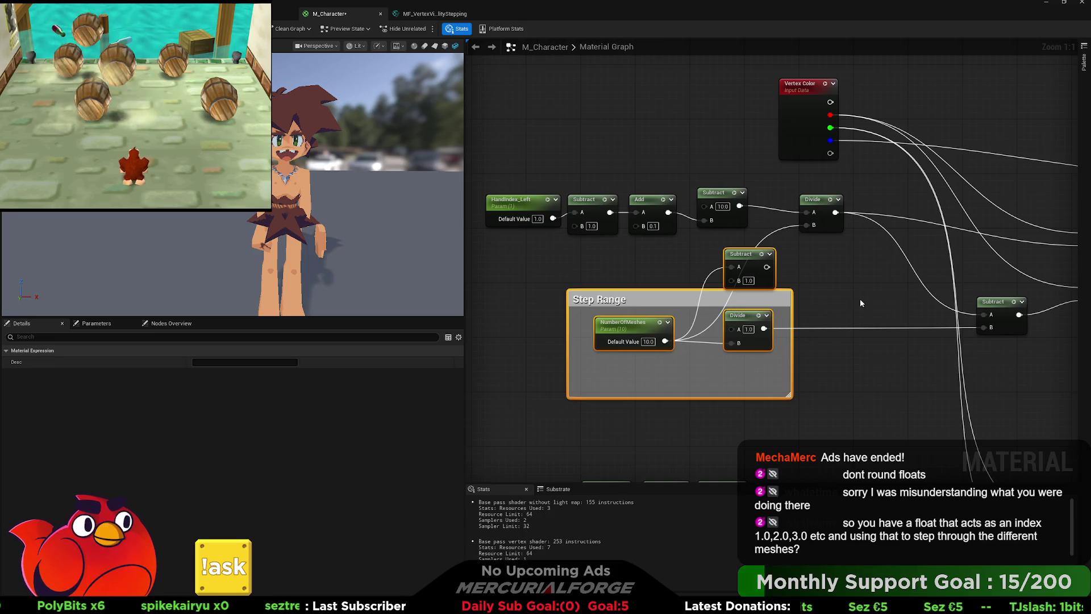
drag(860, 298, 868, 320)
mouse_move(518, 206)
mouse_down()
mouse_move(835, 279)
mouse_move(848, 270)
mouse_move(835, 271)
mouse_up()
click(819, 237)
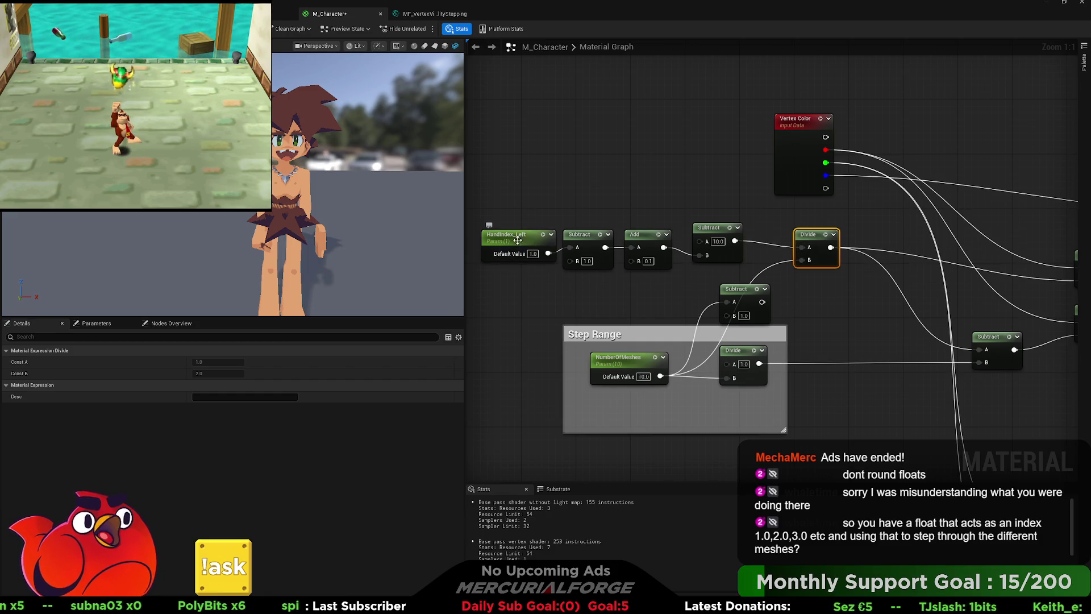
mouse_move(827, 275)
mouse_down()
mouse_move(546, 262)
mouse_move(652, 264)
mouse_up()
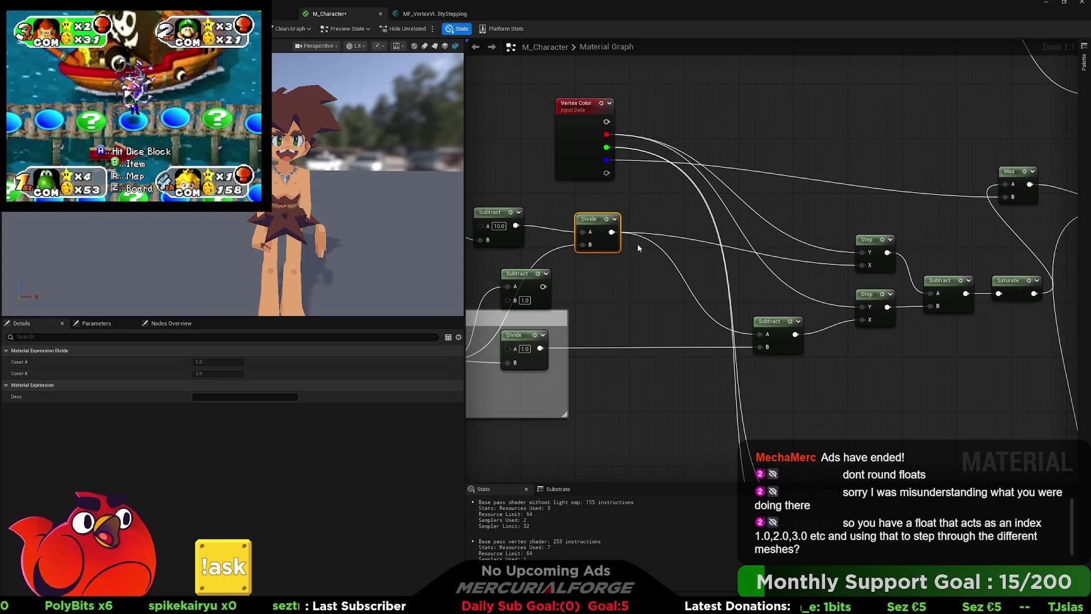
click(735, 252)
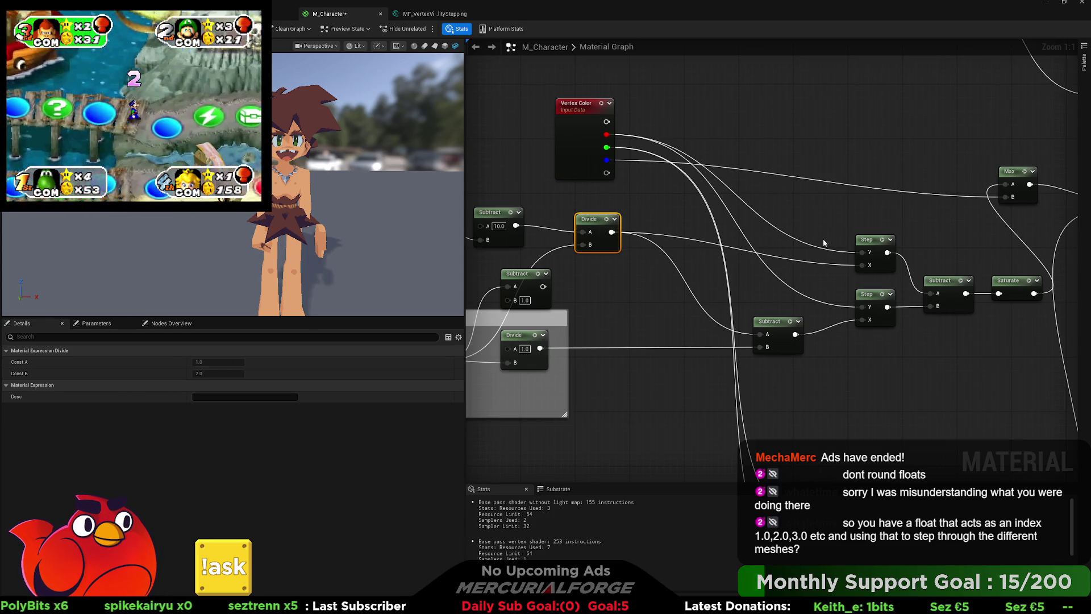
drag(879, 228, 858, 335)
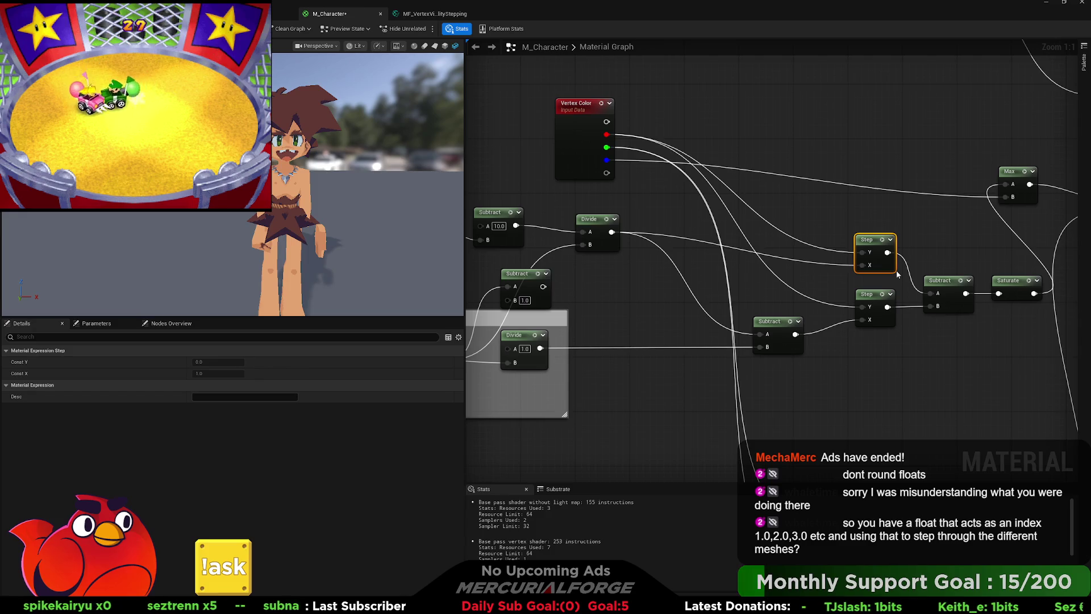
Preview the lower Step node's mask on the character, orbit to inspect it, then stop the preview.
key(space)
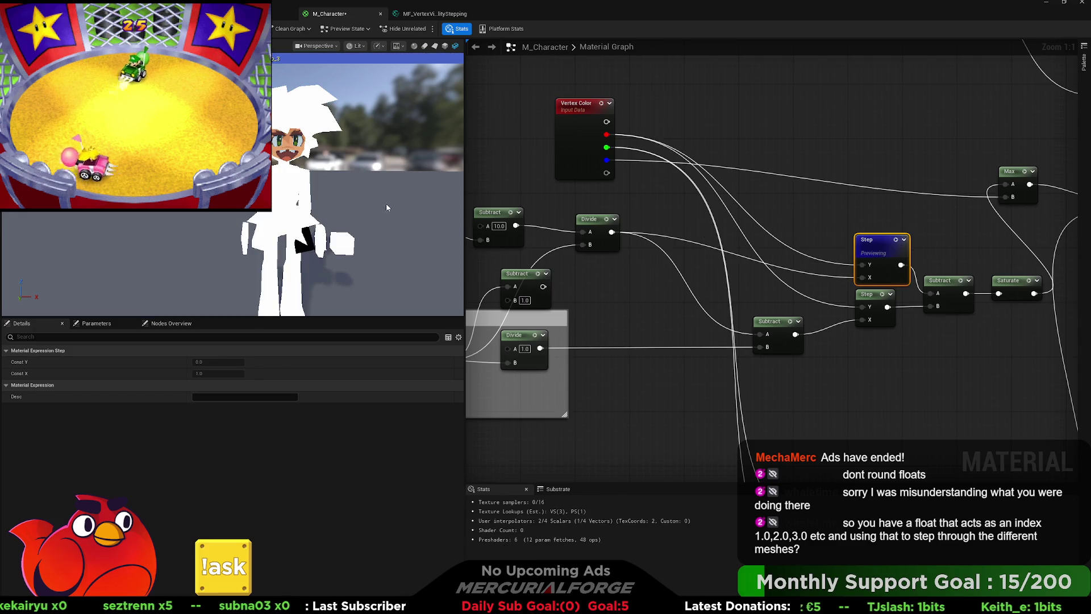
drag(387, 208, 406, 226)
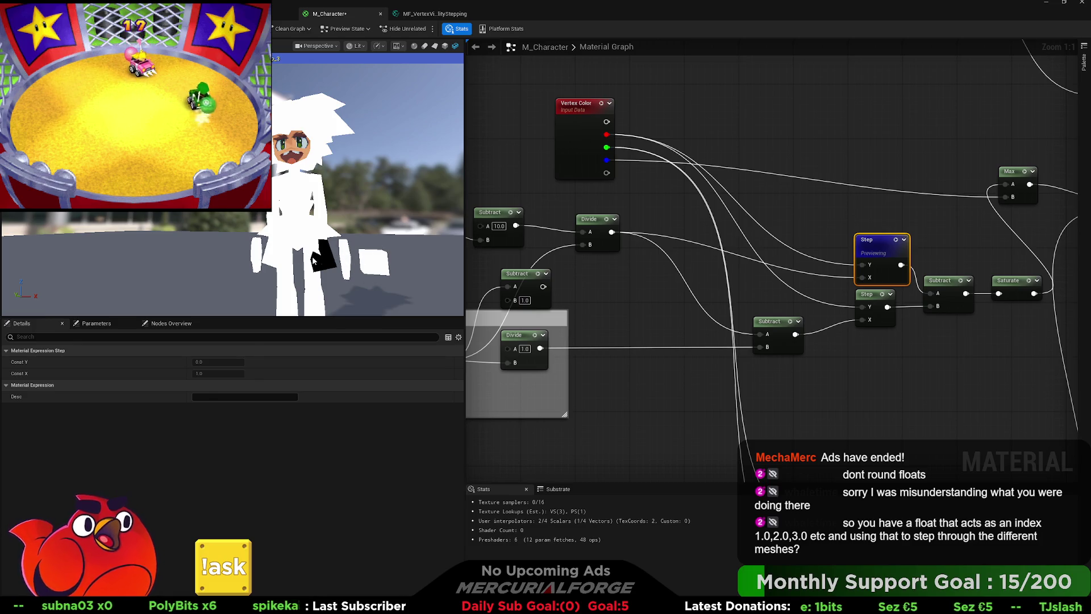
click(889, 317)
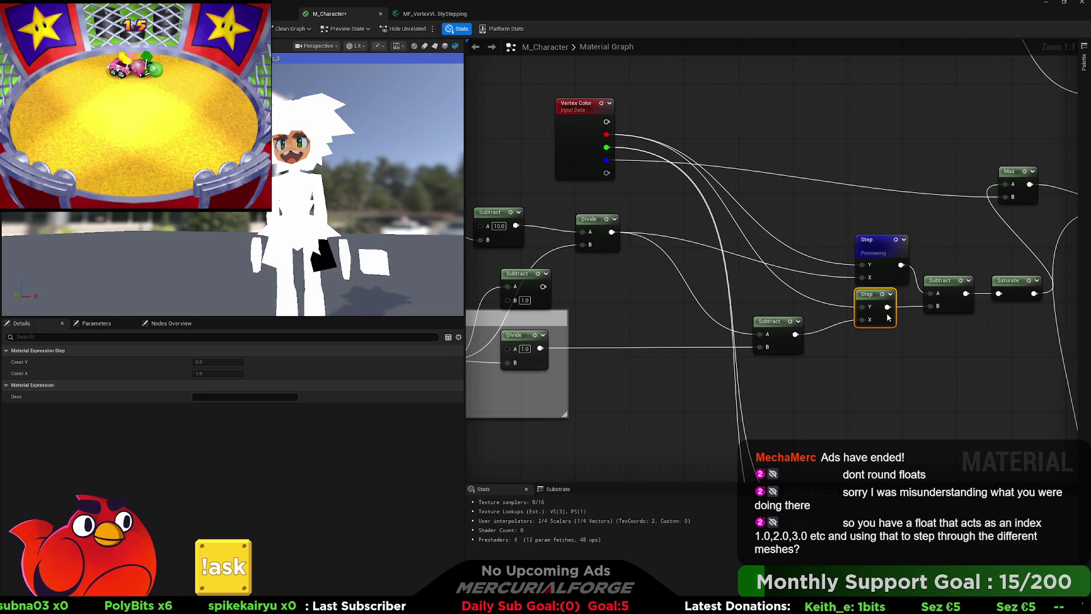
key(space)
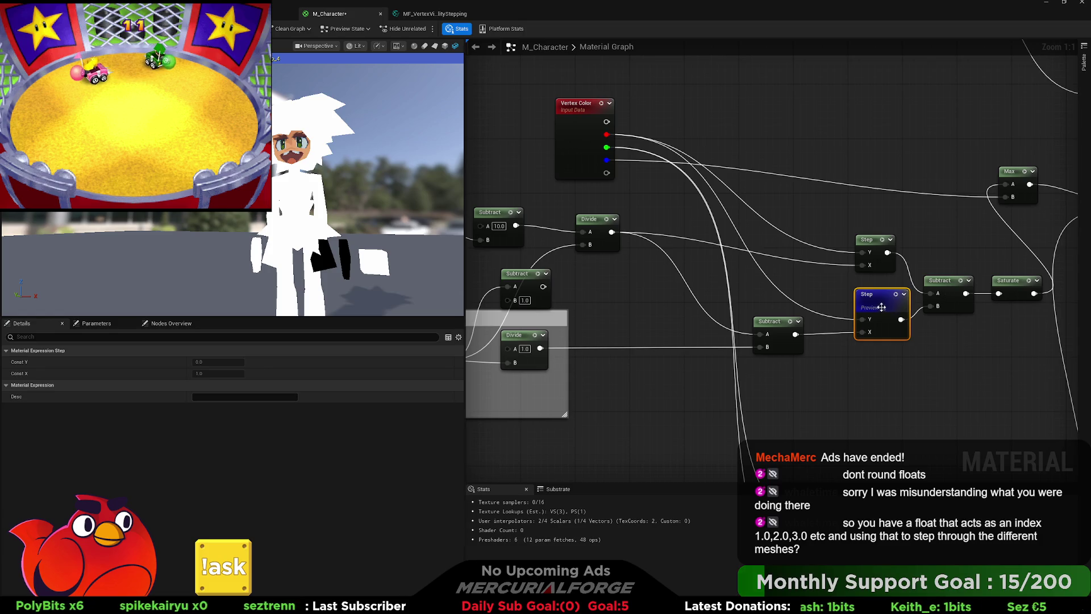
click(832, 302)
drag(828, 293, 763, 287)
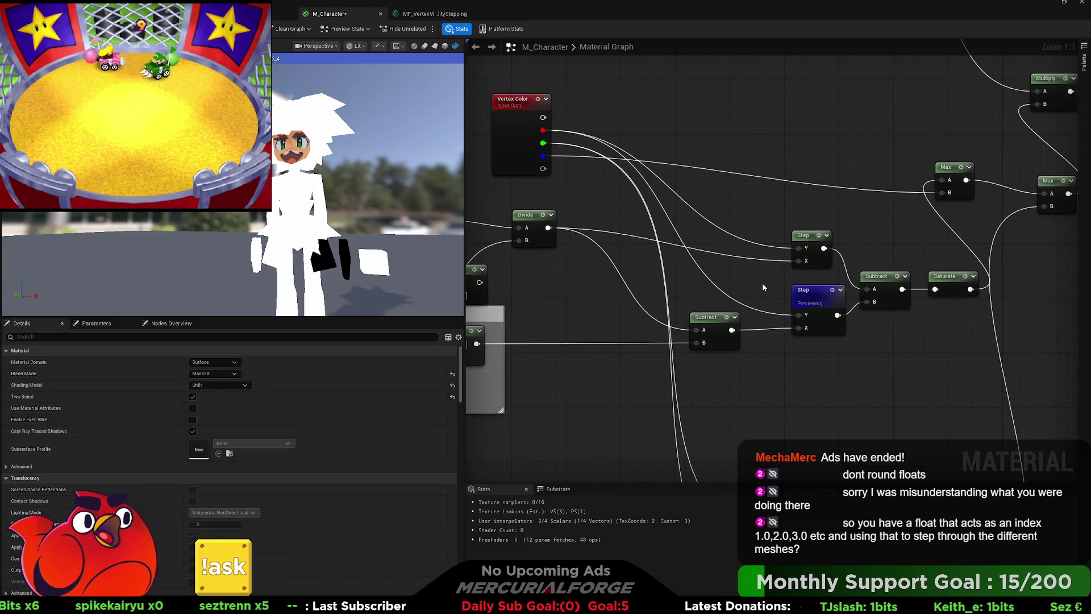
click(844, 323)
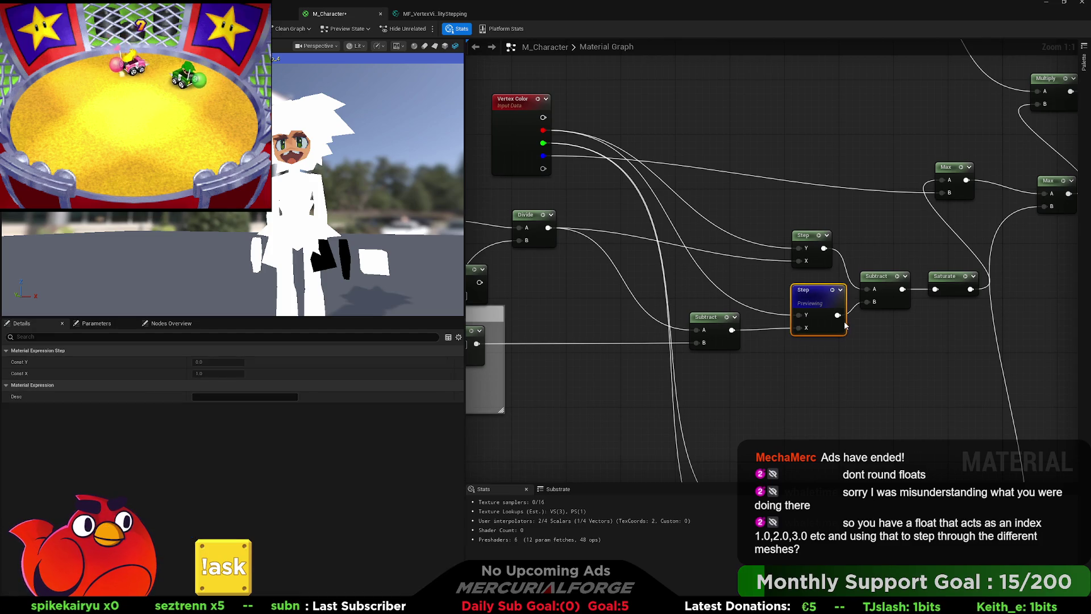
key(space)
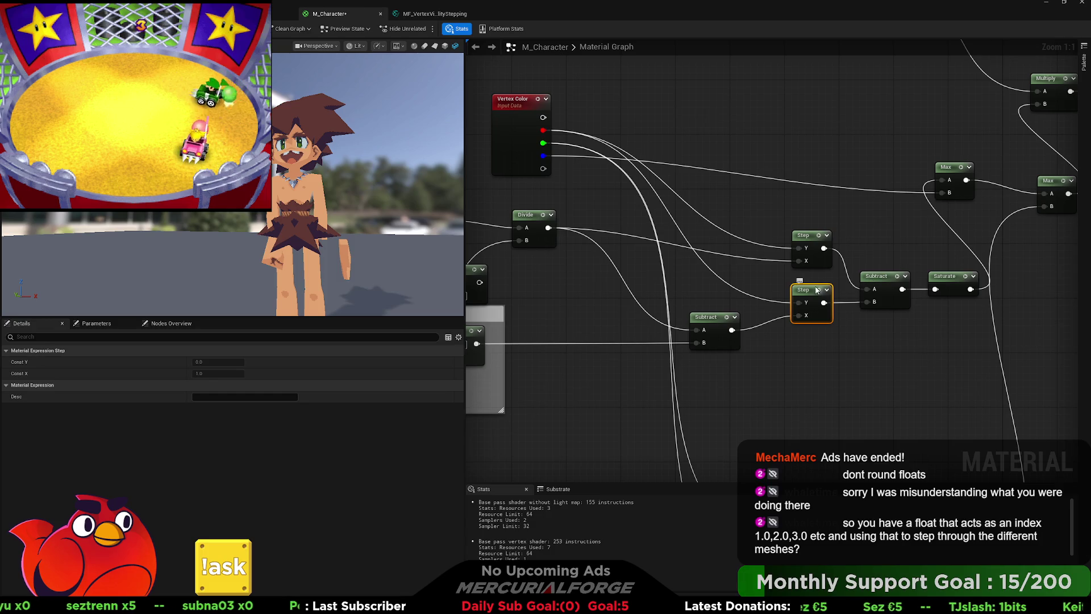
Preview the Subtract node that combines the two Step masks.
click(900, 308)
key(space)
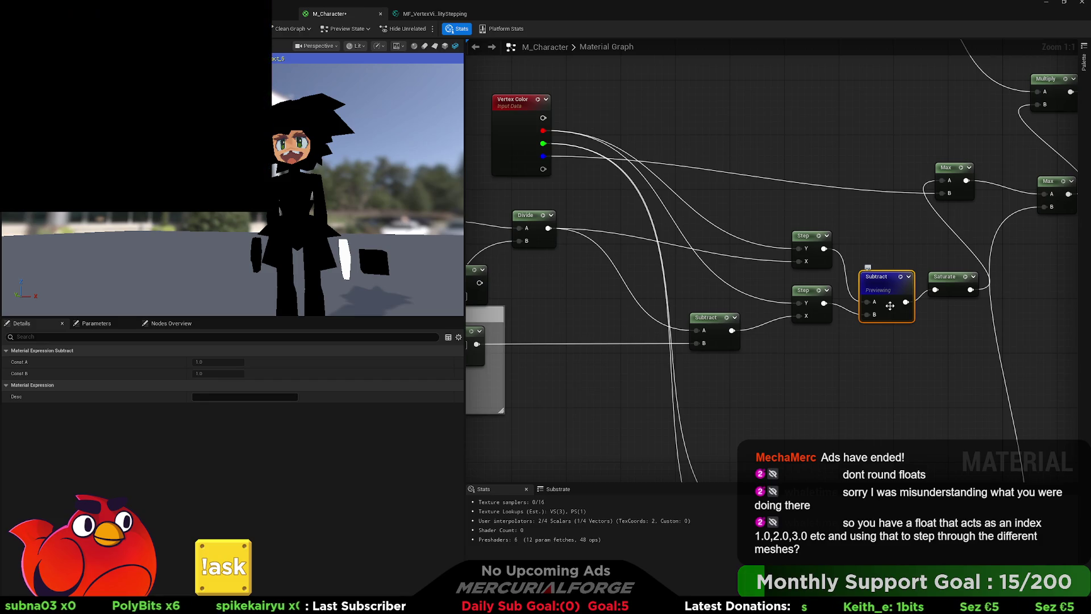
drag(605, 214, 899, 216)
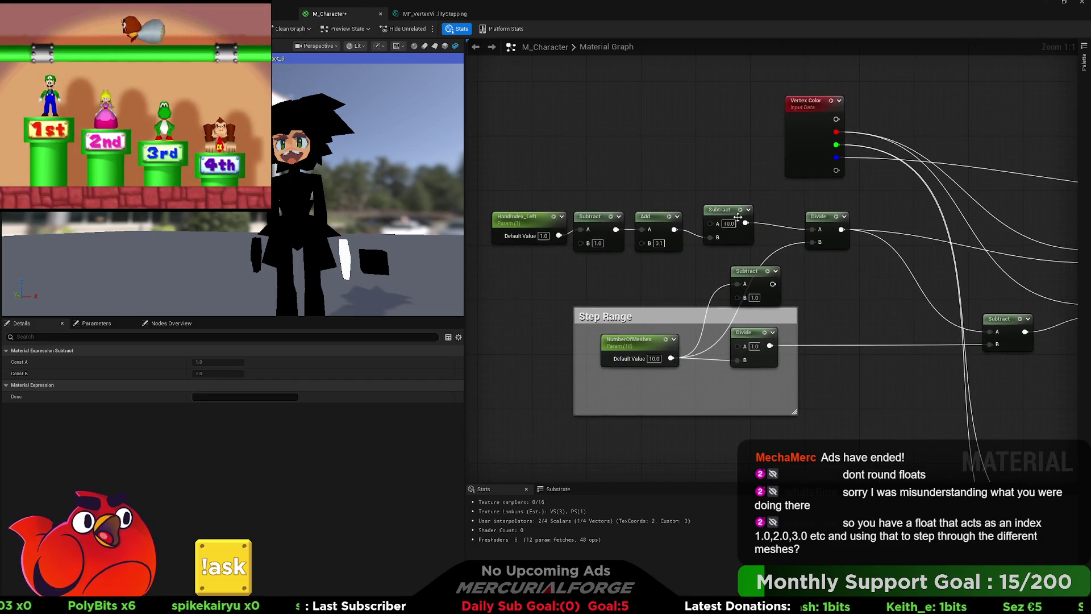
Scrub HandIndex_Left's default value, then set it to 1.
click(535, 243)
mouse_move(535, 243)
mouse_down()
mouse_move(521, 242)
mouse_move(532, 243)
mouse_up()
drag(221, 384, 218, 386)
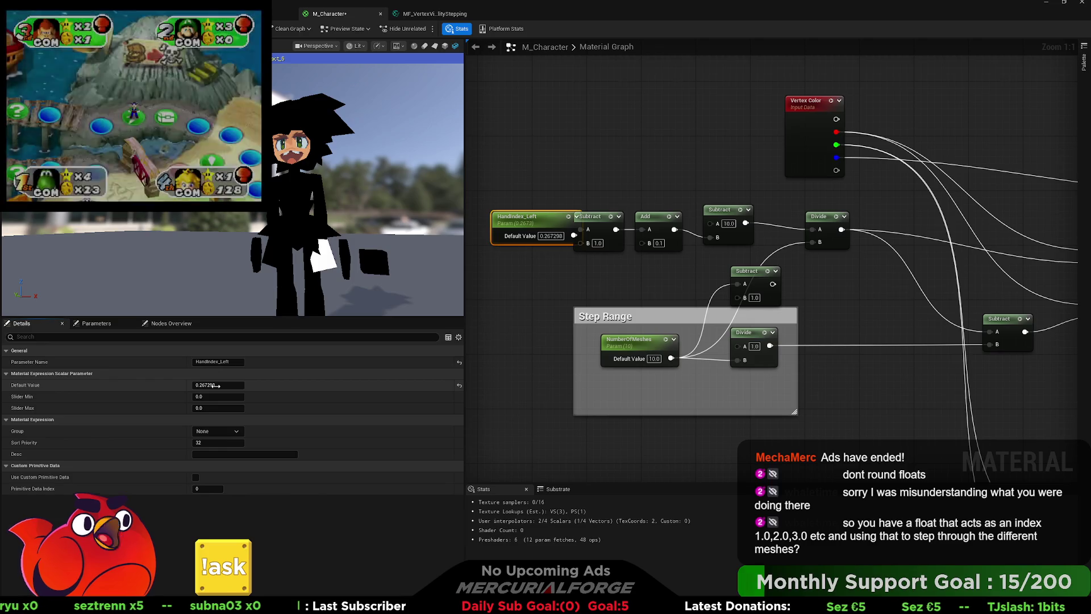
drag(218, 386, 218, 385)
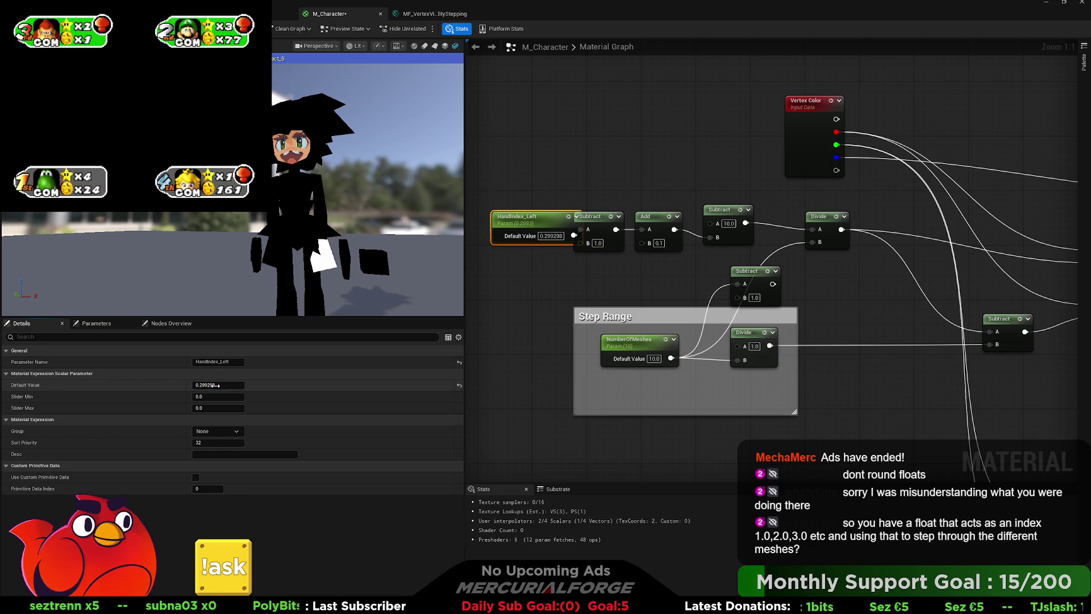
text(1)
key(Return)
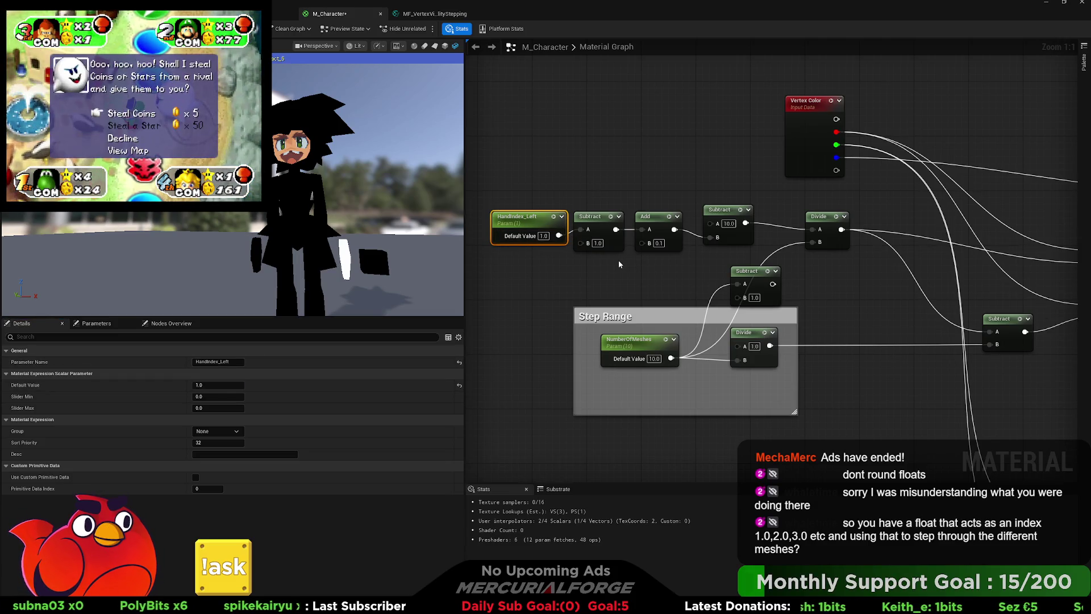
Check the Step and Subtract nodes, then enter 0 on the HandIndex_Left chain.
drag(616, 262, 597, 267)
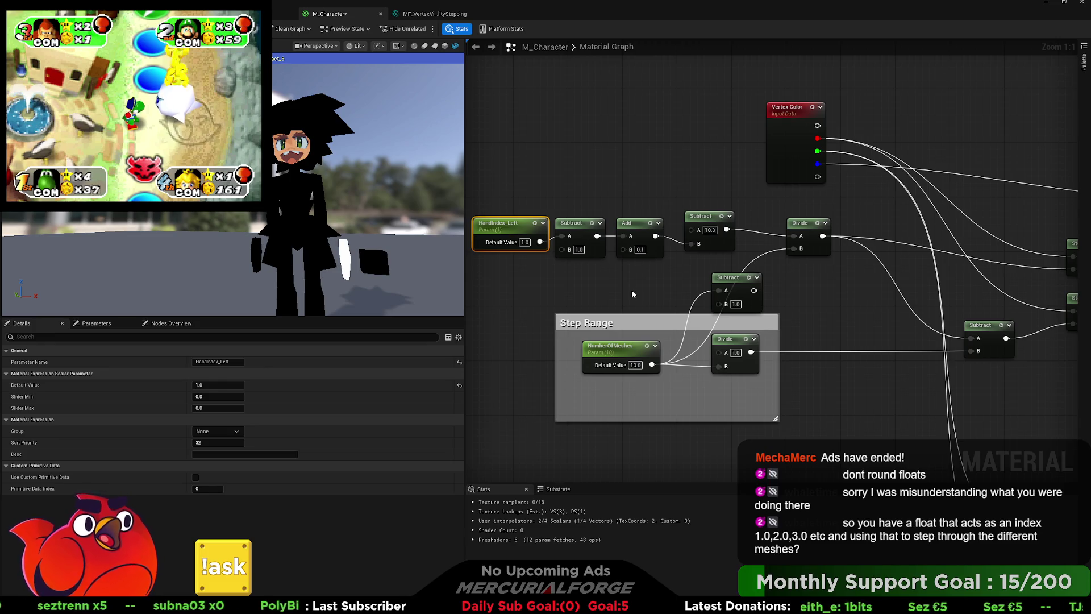
drag(797, 297, 680, 296)
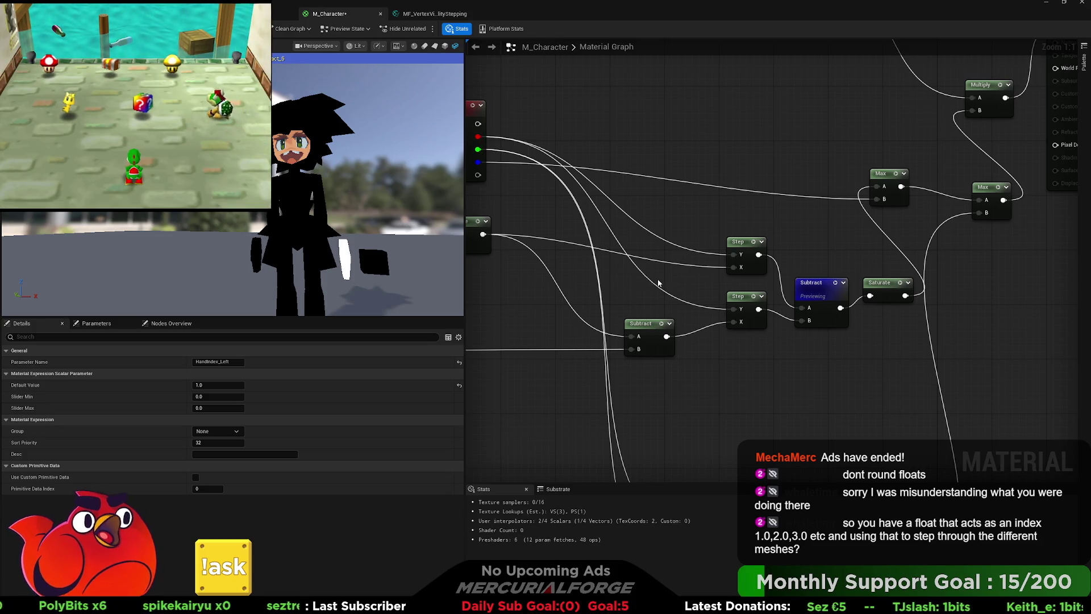
mouse_move(637, 282)
mouse_down()
mouse_move(733, 263)
mouse_move(875, 261)
mouse_move(751, 252)
mouse_move(756, 275)
mouse_up()
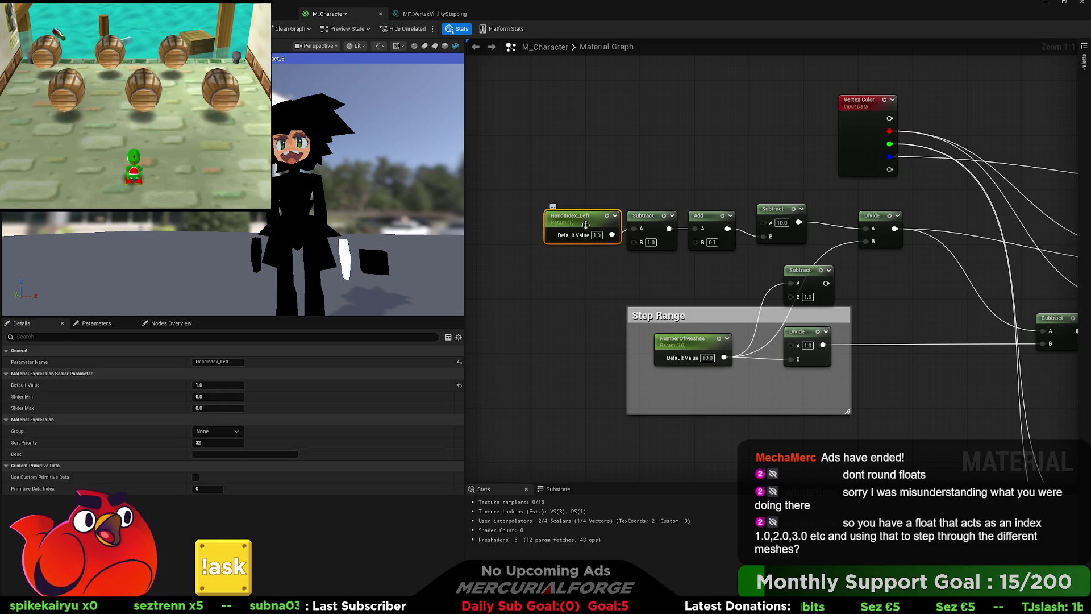
click(642, 222)
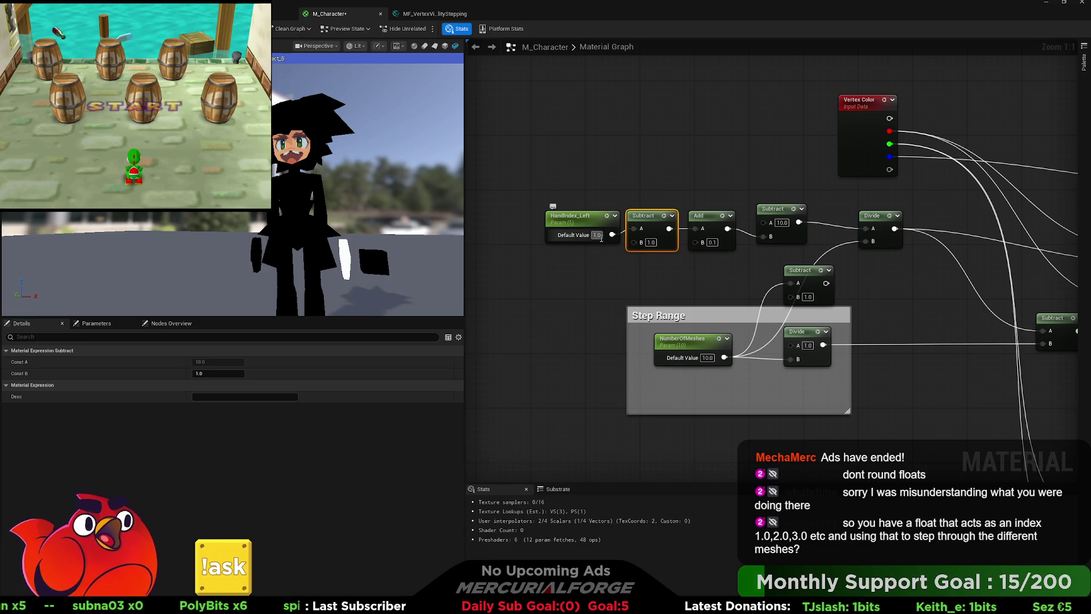
text(0)
key(Return)
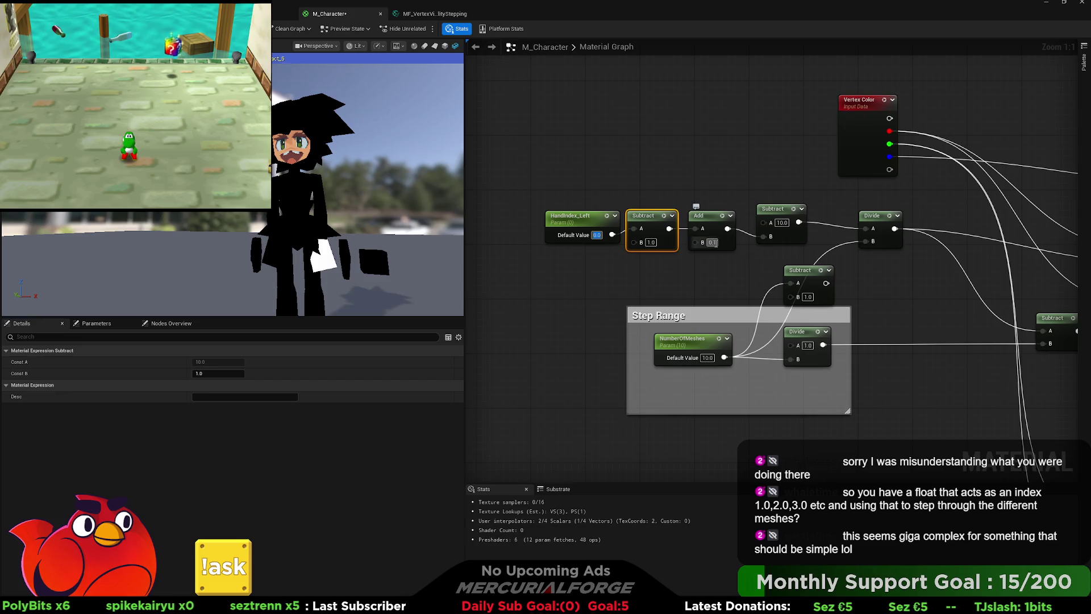
Set both Add nodes' offset to 0.5 on the HandIndex_Left and HandIndex_Right chains.
text(0.5)
key(Return)
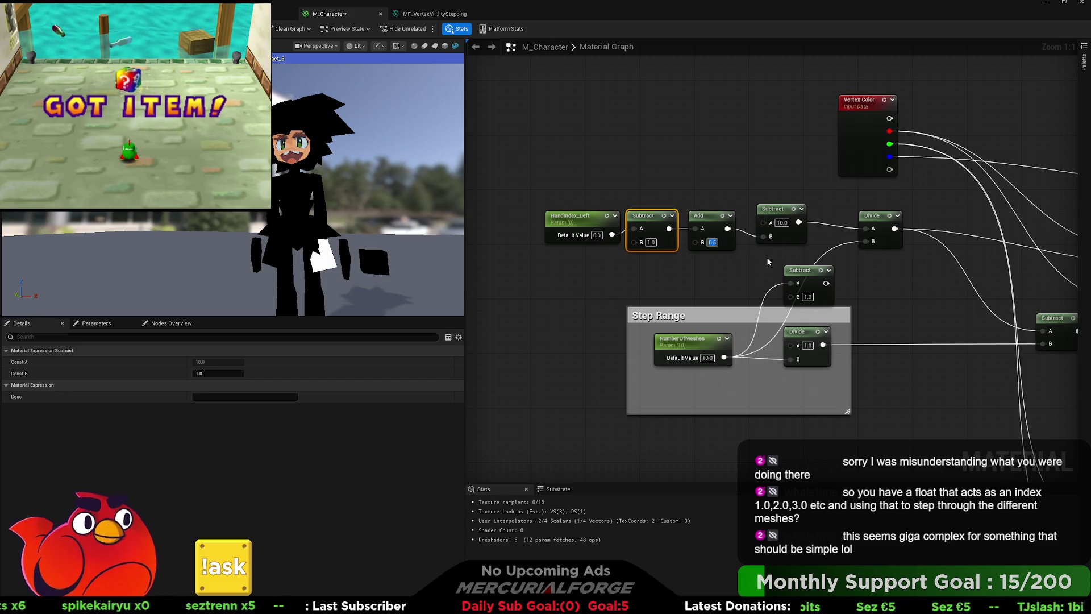
drag(721, 279, 697, 185)
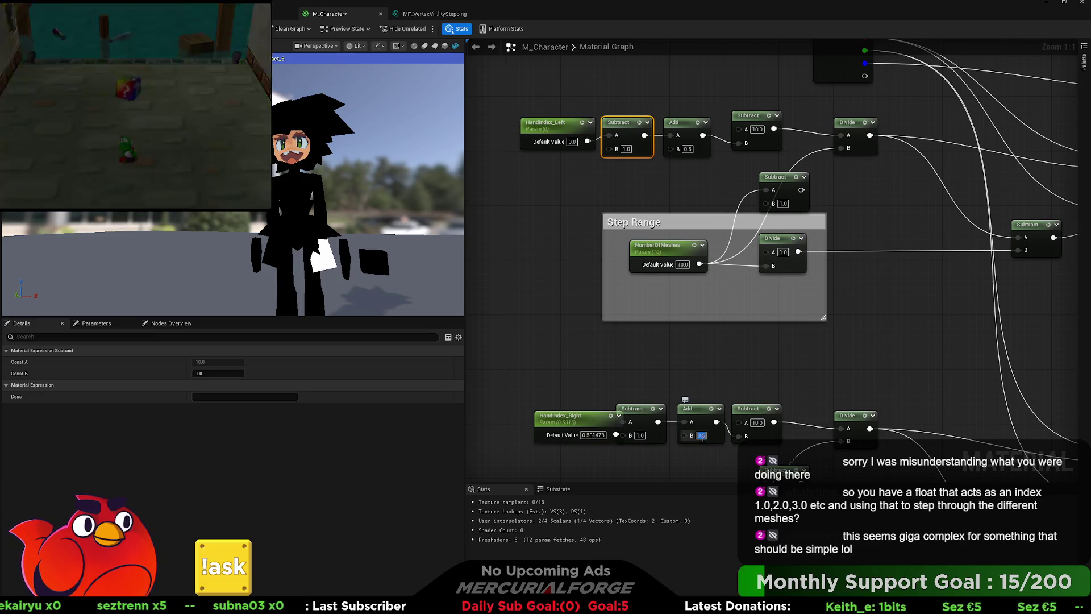
text(0.5)
key(Return)
Set HandIndex_Left to 0.48, then scrub it up to about 2.23.
drag(682, 188, 671, 257)
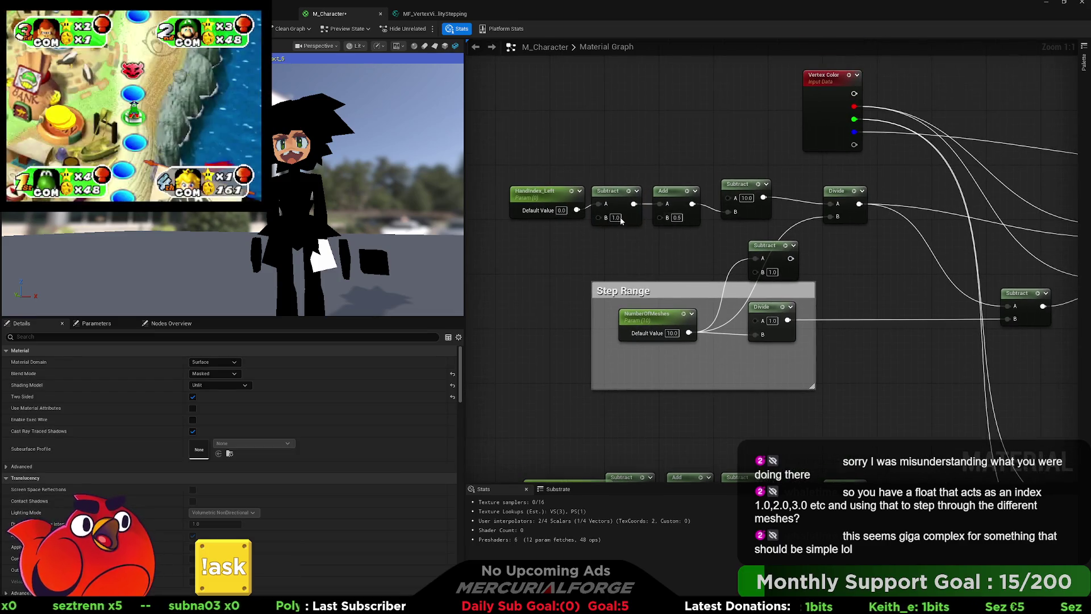
click(535, 193)
click(218, 385)
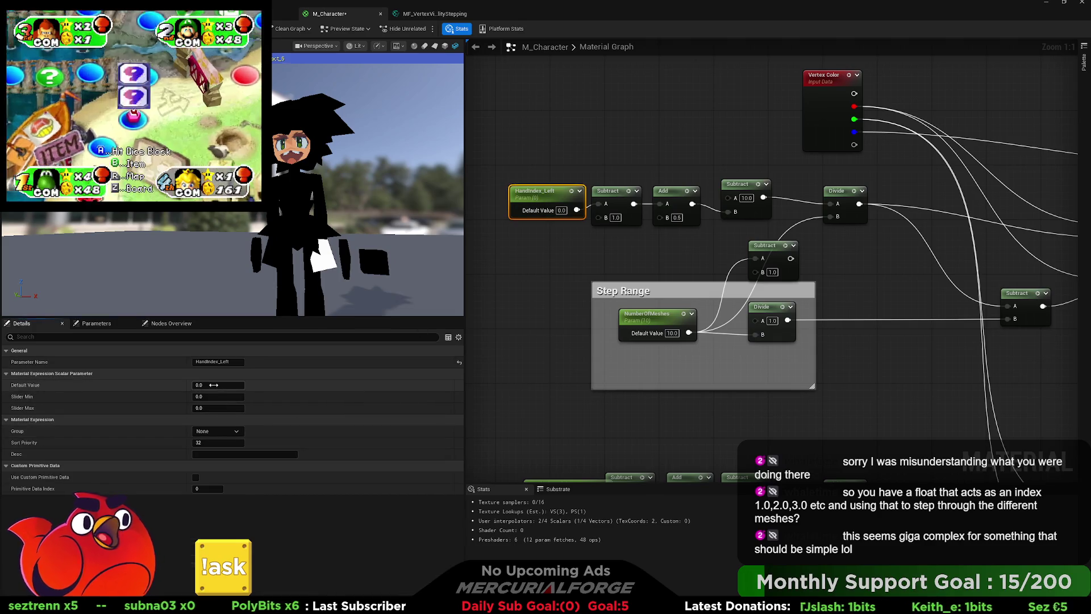
text(0.48)
key(Return)
drag(219, 385, 277, 376)
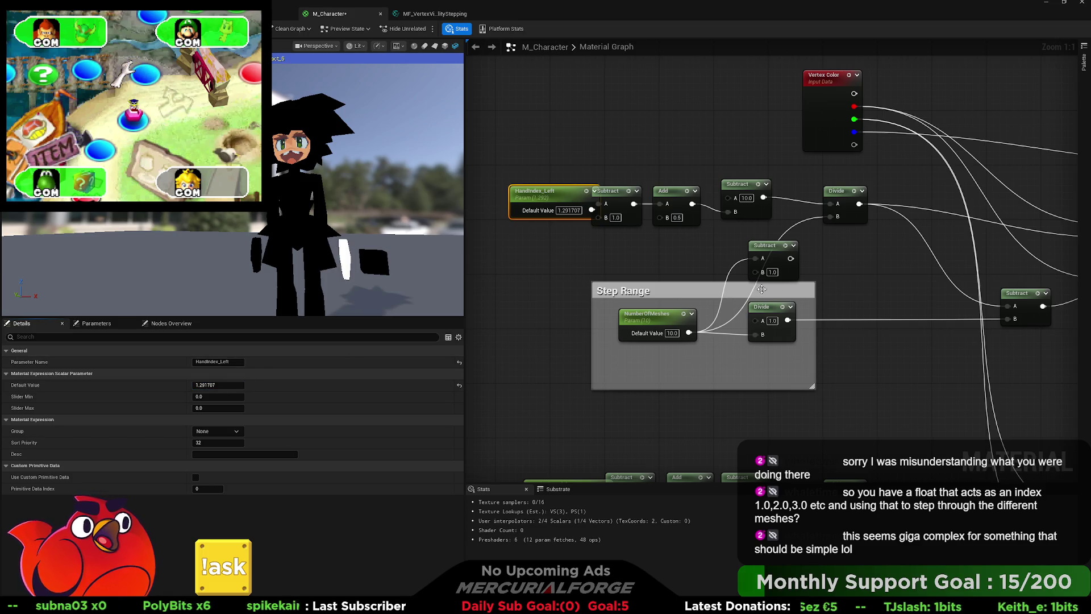
Stop the Subtract preview and vary HandIndex_Left to test hand visibility on the shaded character.
mouse_move(868, 278)
mouse_down()
mouse_move(502, 302)
mouse_move(702, 276)
mouse_up()
click(821, 282)
key(space)
click(570, 227)
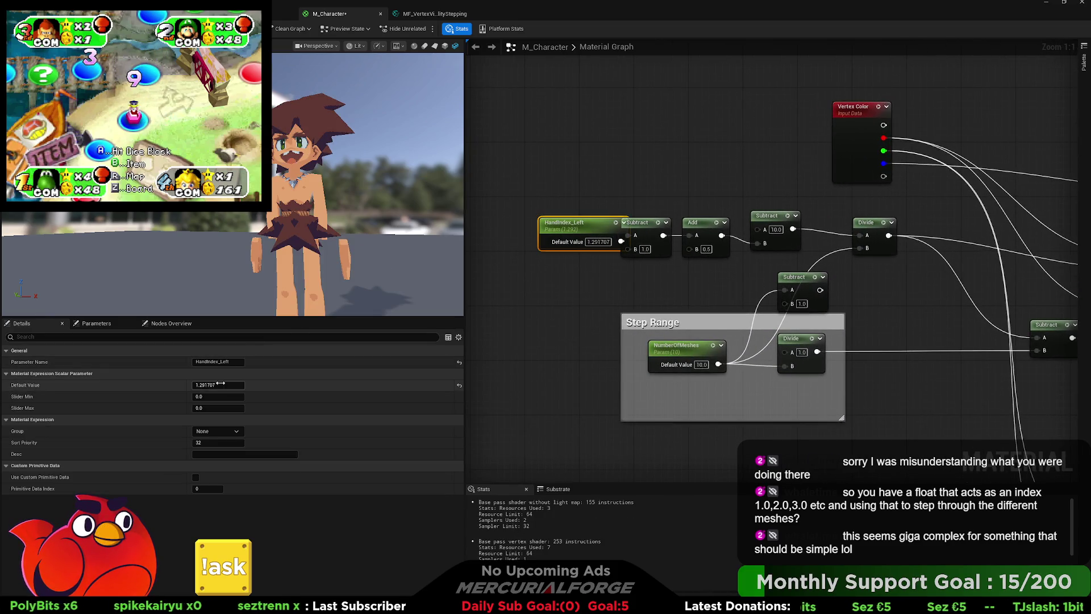
mouse_move(218, 385)
mouse_down()
mouse_move(134, 384)
mouse_move(316, 385)
mouse_up()
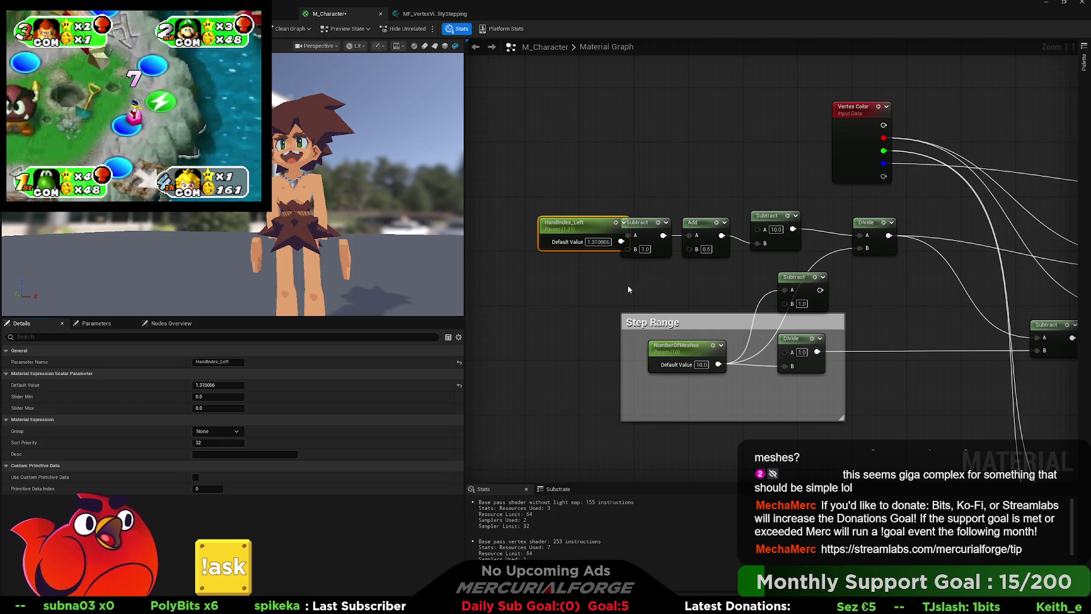
Find the standalone Step node in the graph and preview it.
click(668, 290)
mouse_move(689, 277)
mouse_down()
mouse_move(602, 275)
mouse_move(659, 258)
mouse_up()
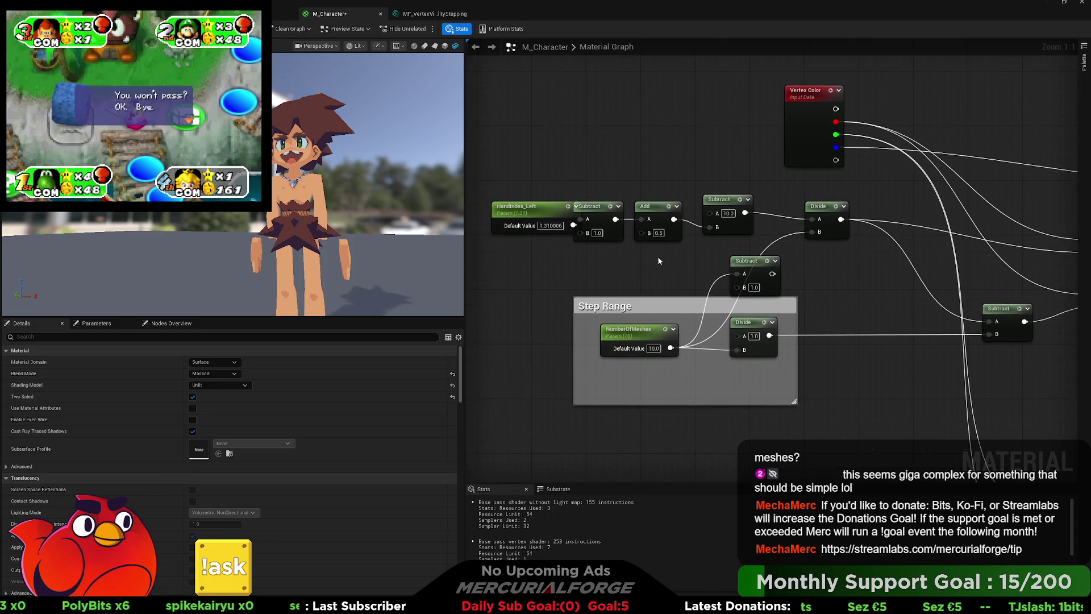
scroll(611, 267, down, 4)
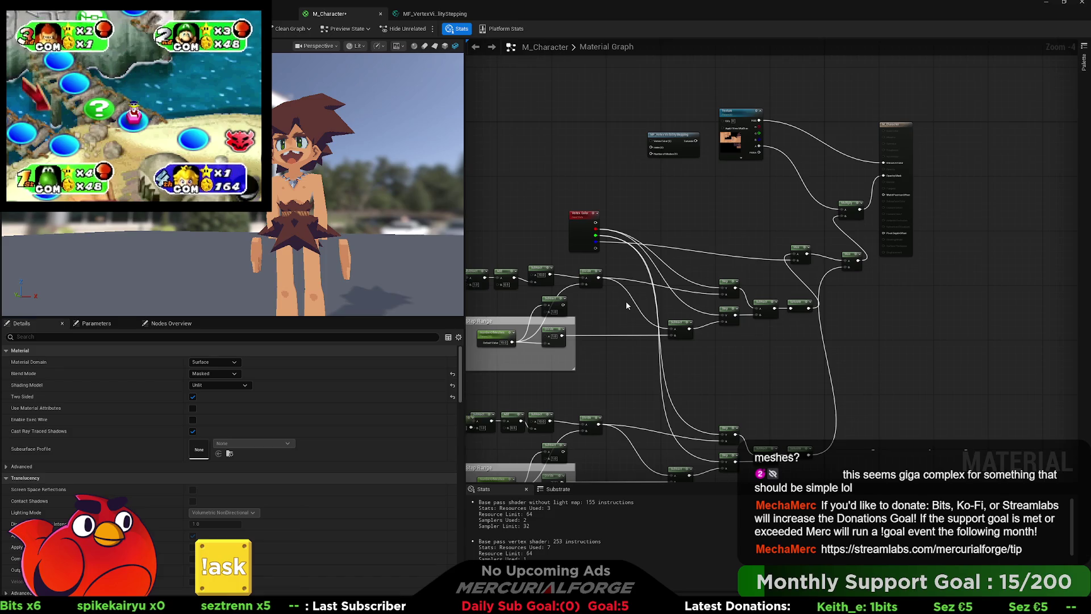
drag(622, 302, 736, 275)
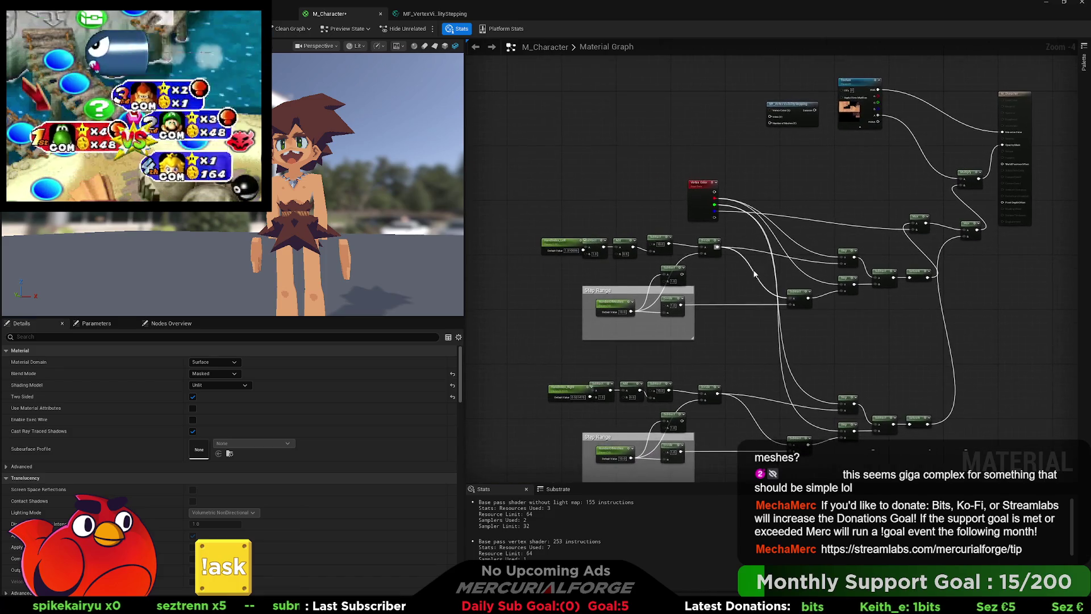
scroll(739, 275, up, 1)
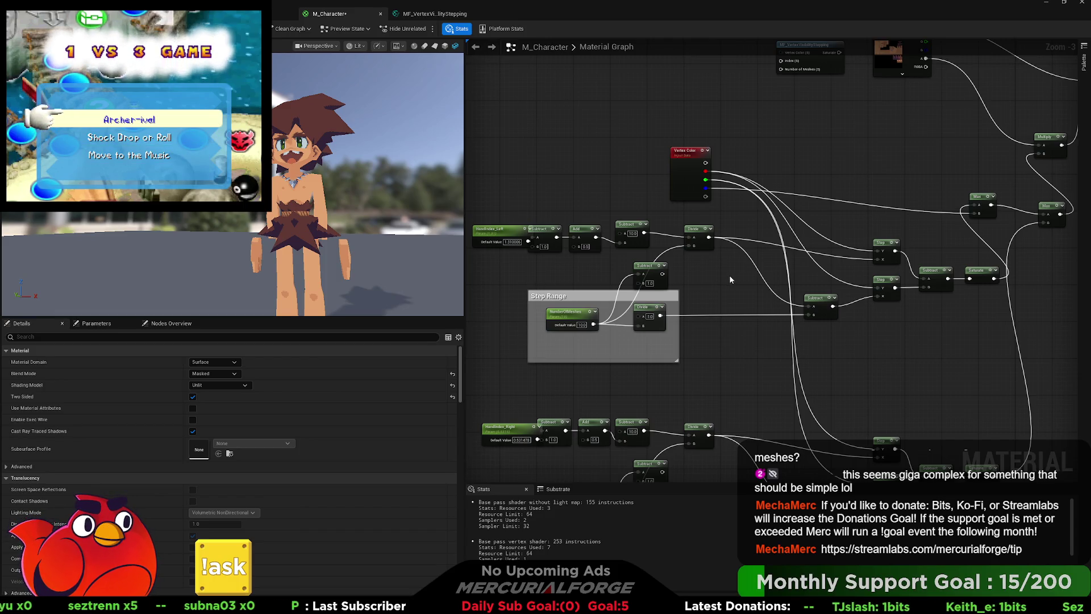
drag(705, 162, 718, 195)
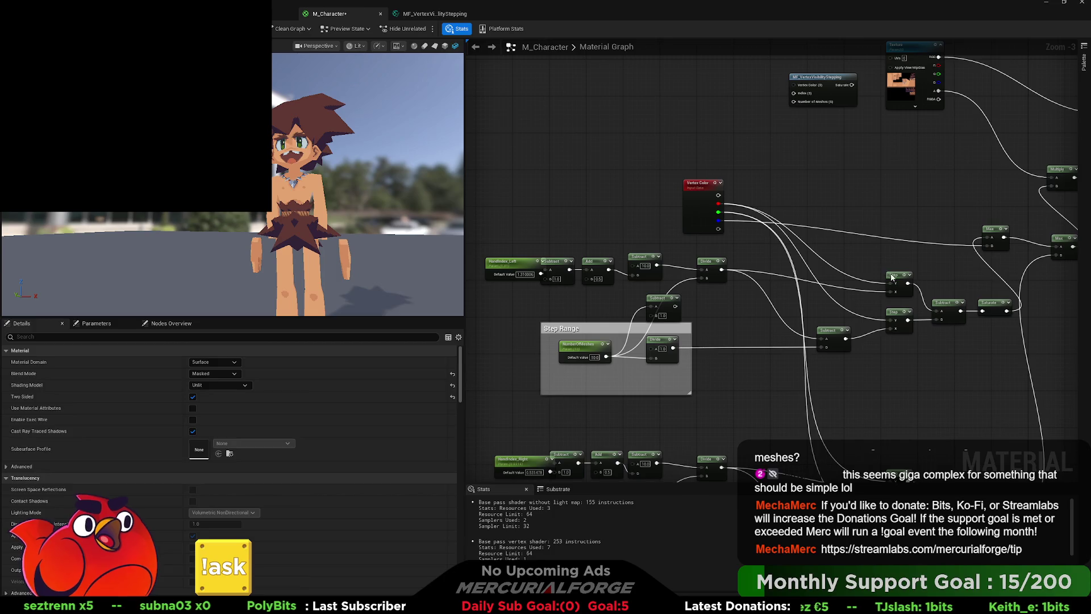
click(892, 276)
drag(642, 105, 697, 226)
scroll(681, 207, up, 3)
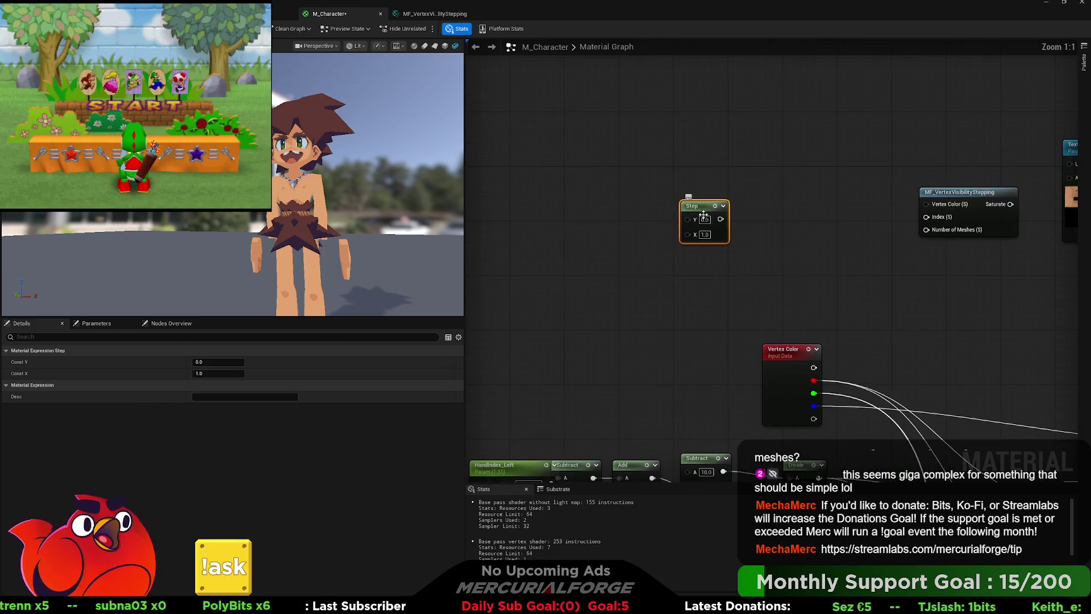
key(space)
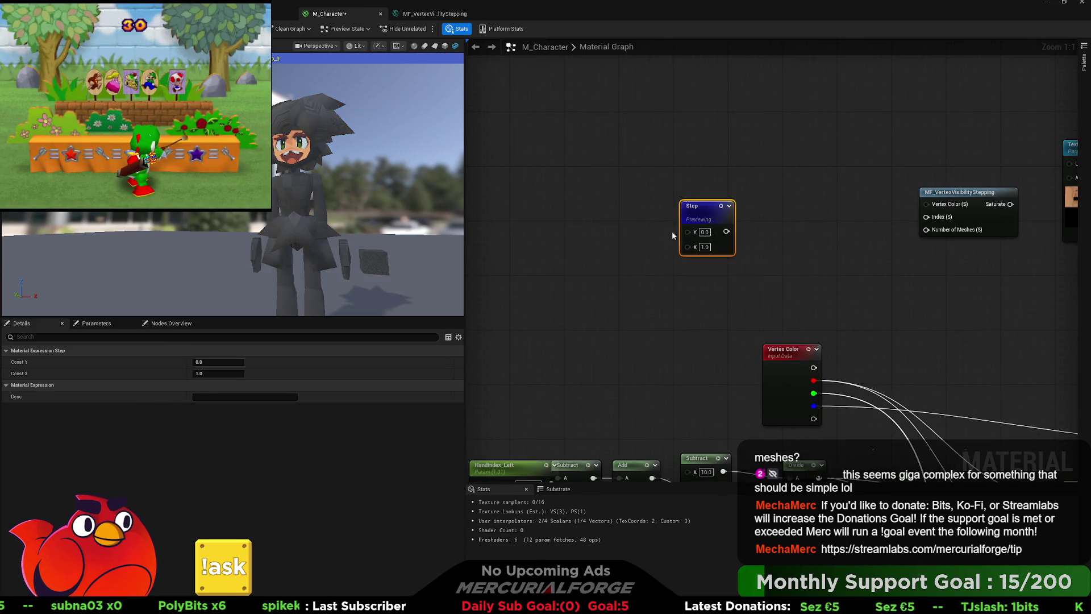
Add a TexCoord with a component mask, G unchecked, feeding the Step's X input.
drag(672, 231, 789, 237)
click(639, 259)
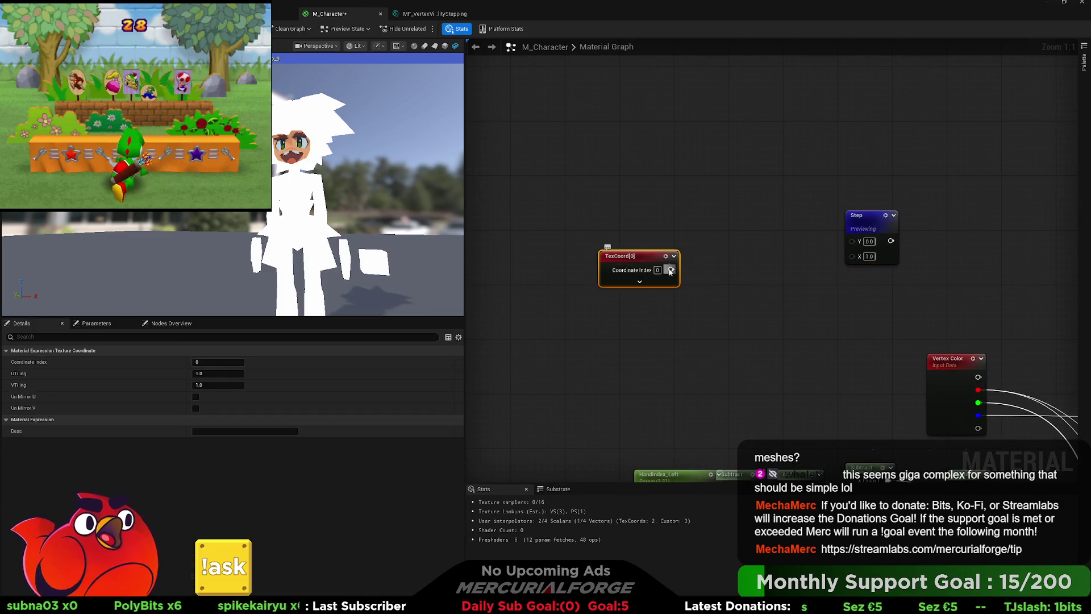
drag(765, 272, 764, 269)
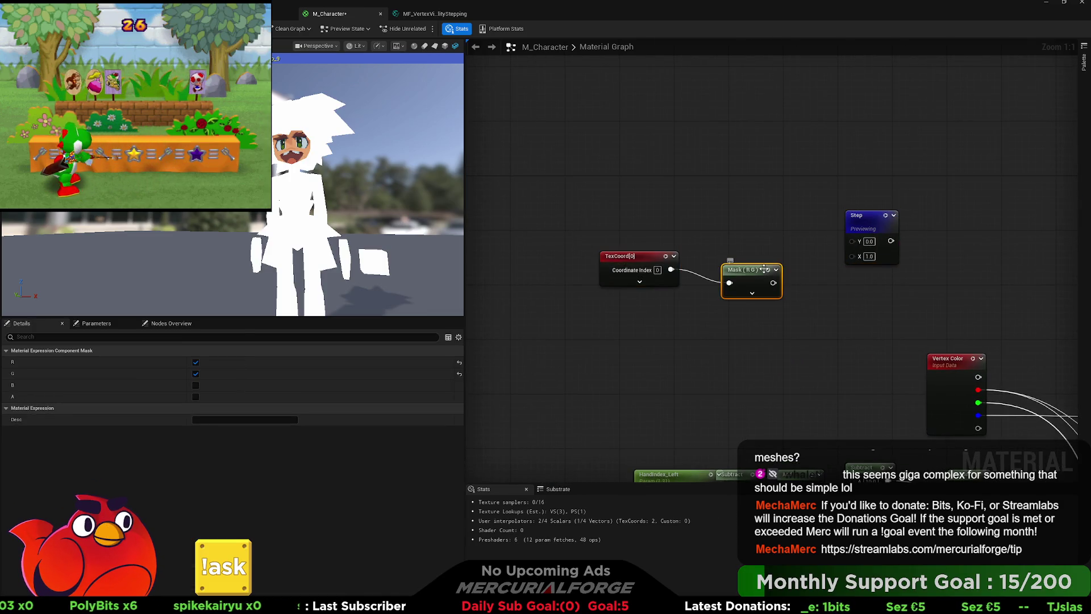
click(752, 293)
click(745, 311)
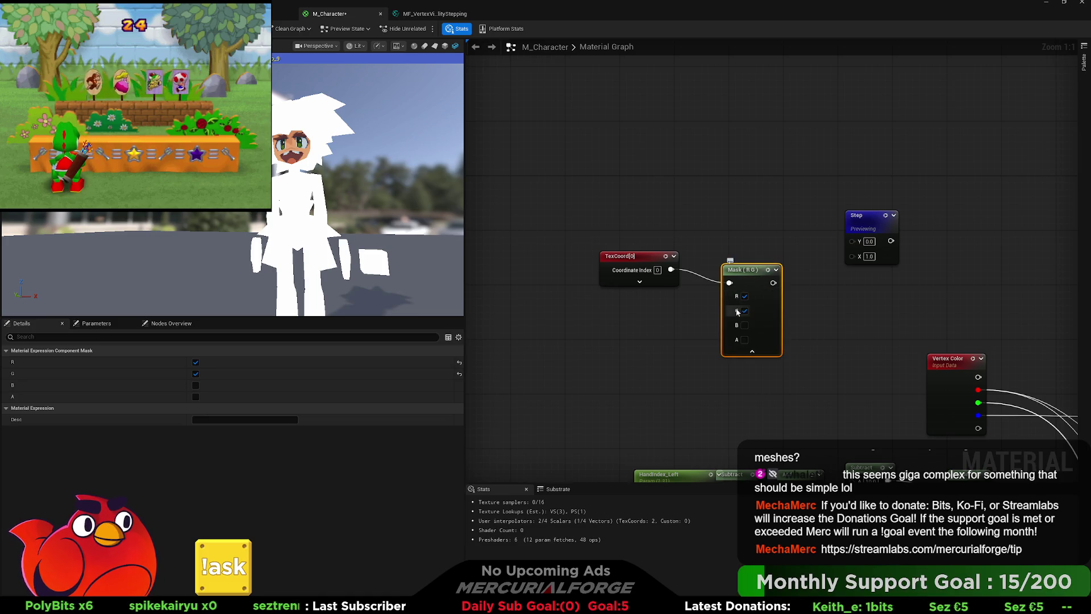
drag(768, 282, 852, 256)
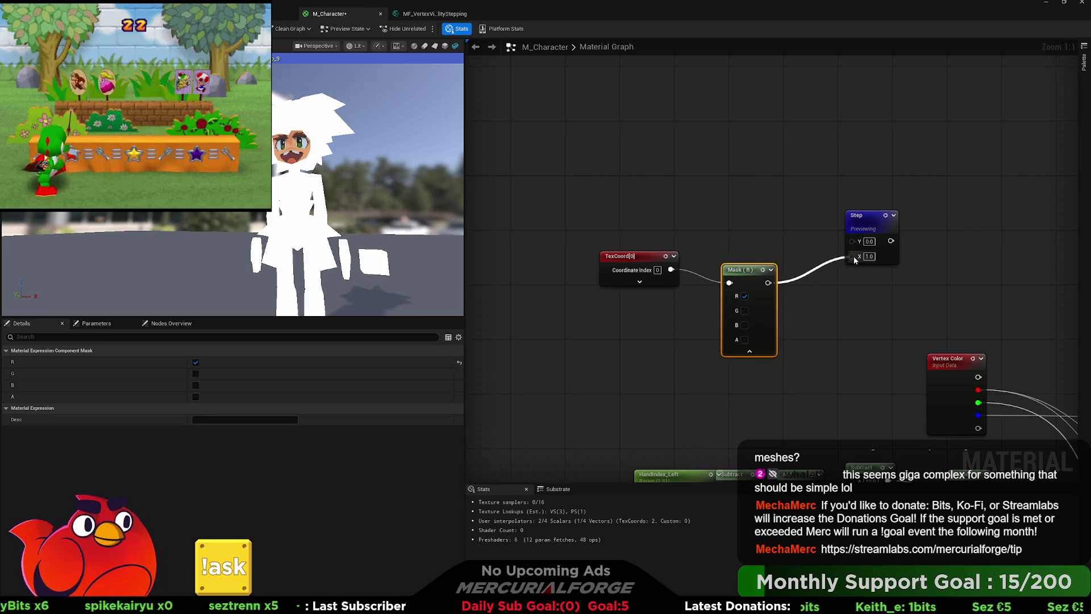
Add a scalar parameter into the Step's Y with default value 0.408.
mouse_move(698, 223)
mouse_down()
mouse_move(694, 258)
mouse_move(640, 245)
mouse_up()
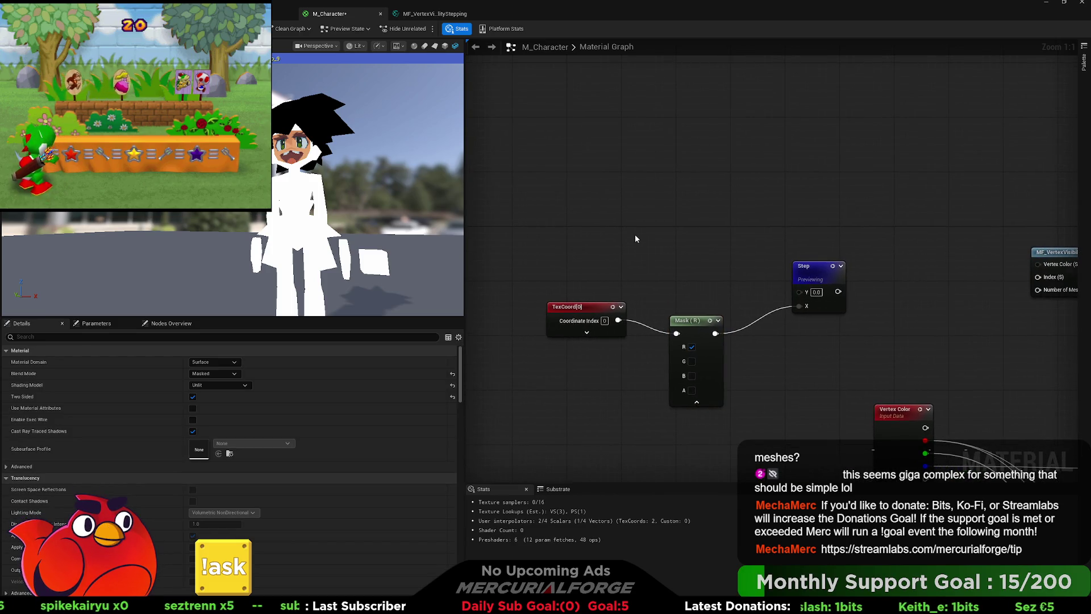
click(635, 230)
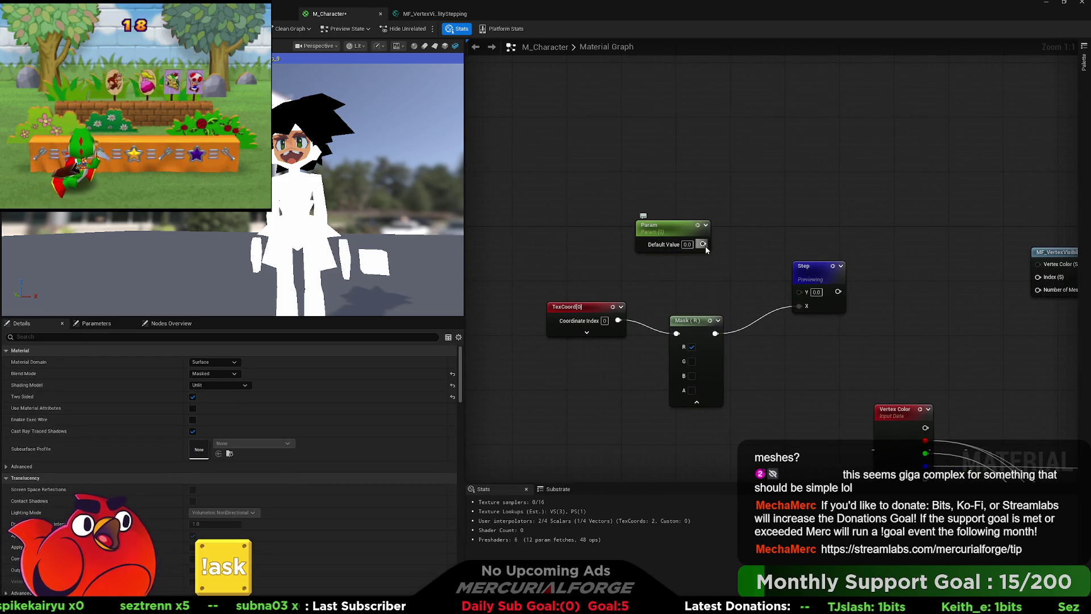
drag(704, 244, 803, 291)
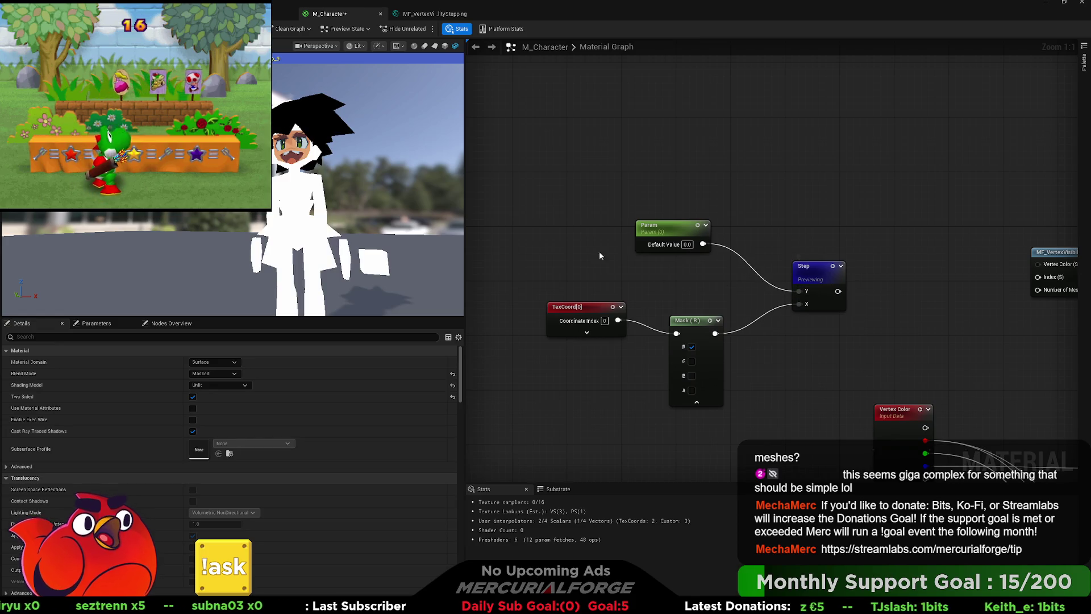
click(435, 48)
mouse_move(370, 171)
mouse_down()
mouse_move(315, 176)
mouse_move(389, 180)
mouse_up()
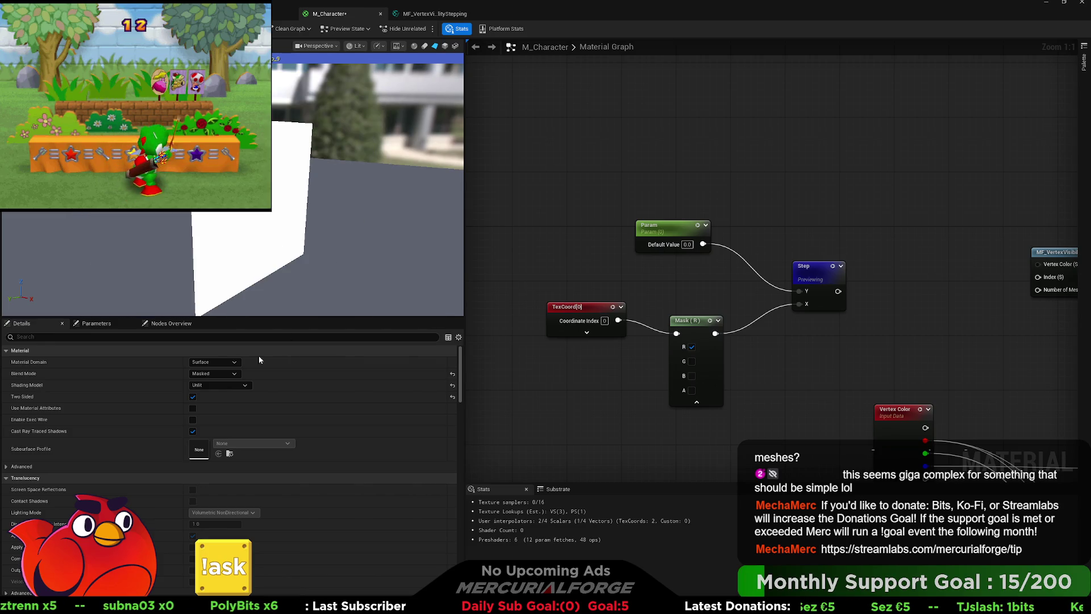
click(653, 233)
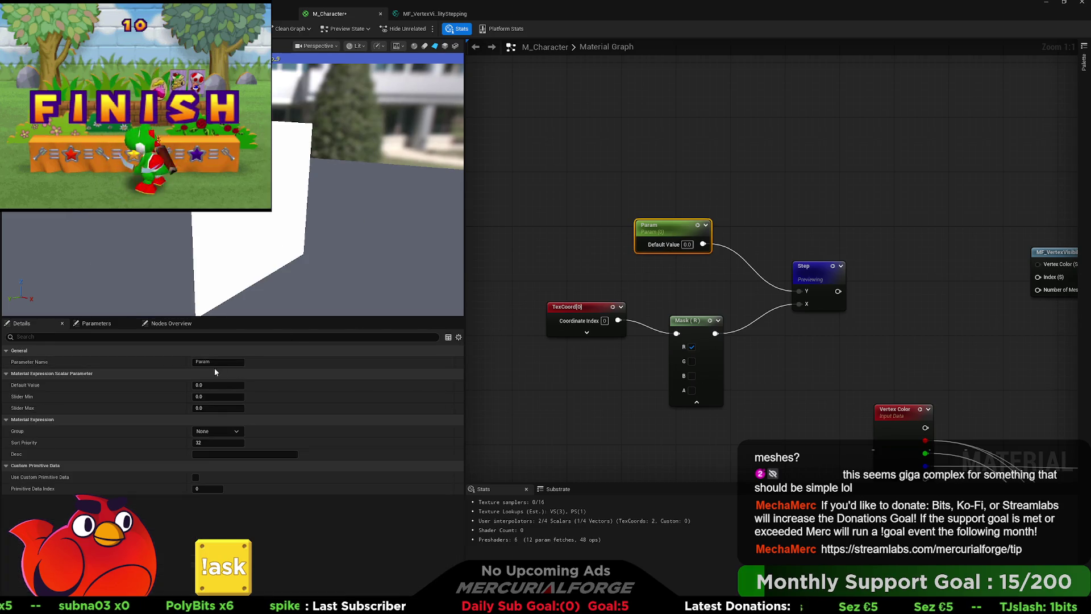
mouse_move(204, 385)
mouse_down()
mouse_move(568, 380)
mouse_move(796, 318)
mouse_up()
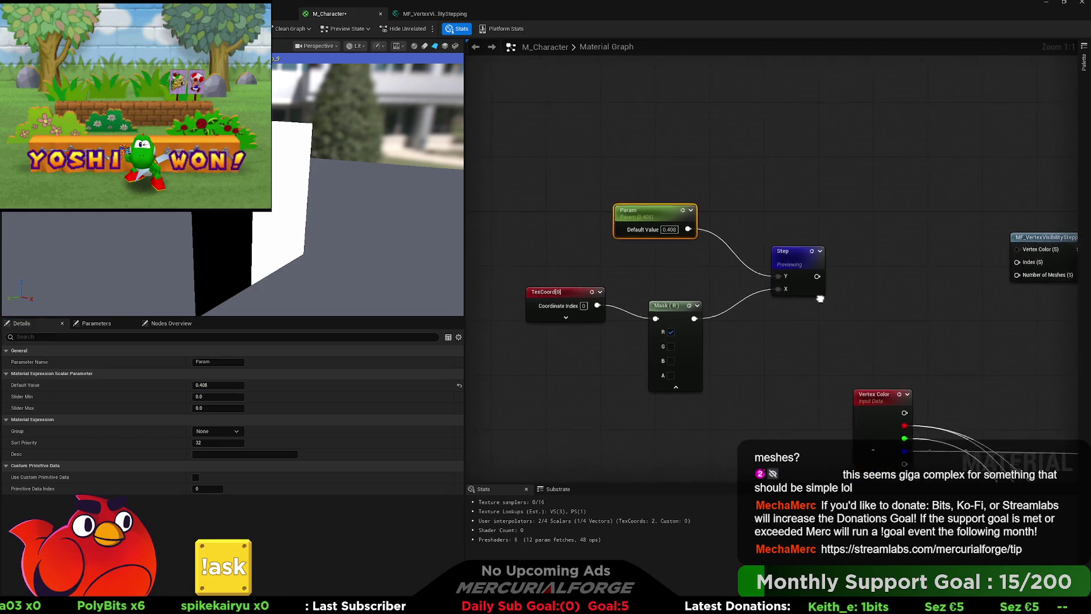
mouse_move(864, 188)
mouse_down()
mouse_move(526, 374)
mouse_move(463, 245)
mouse_move(315, 209)
mouse_move(125, 198)
mouse_up()
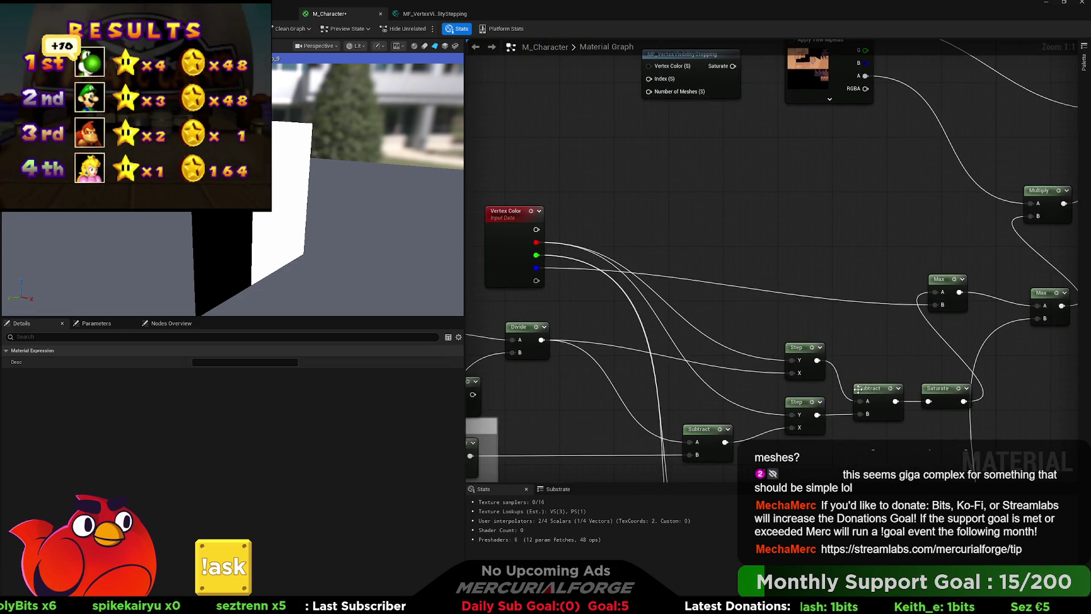
mouse_move(858, 389)
mouse_down()
mouse_move(654, 232)
mouse_move(767, 173)
mouse_up()
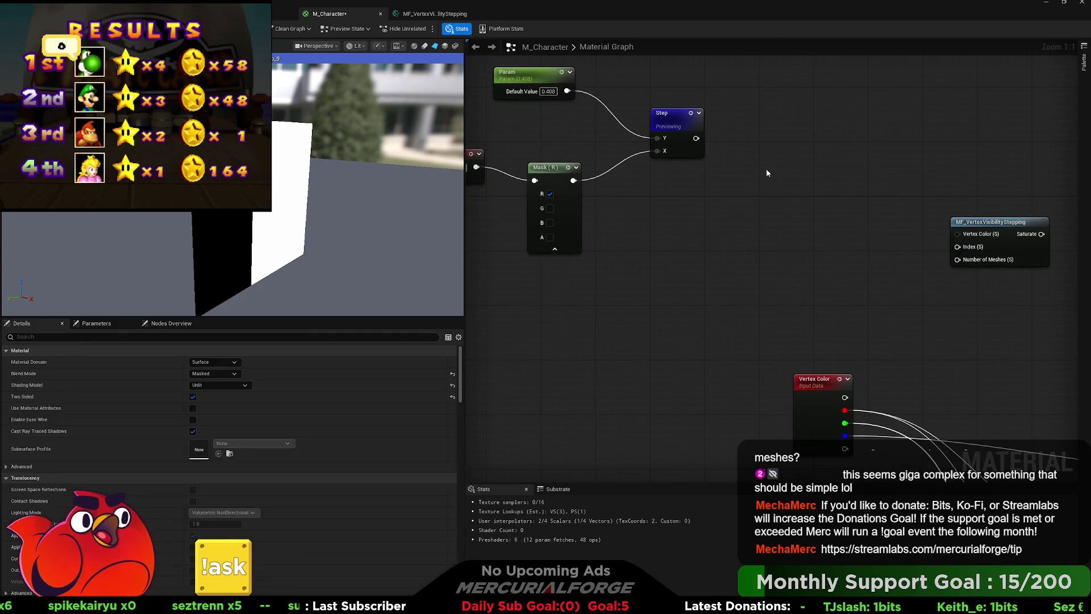
Add a Subtract node, duplicate the Step and Param, and wire the copied Param into the new Step's Y.
click(778, 173)
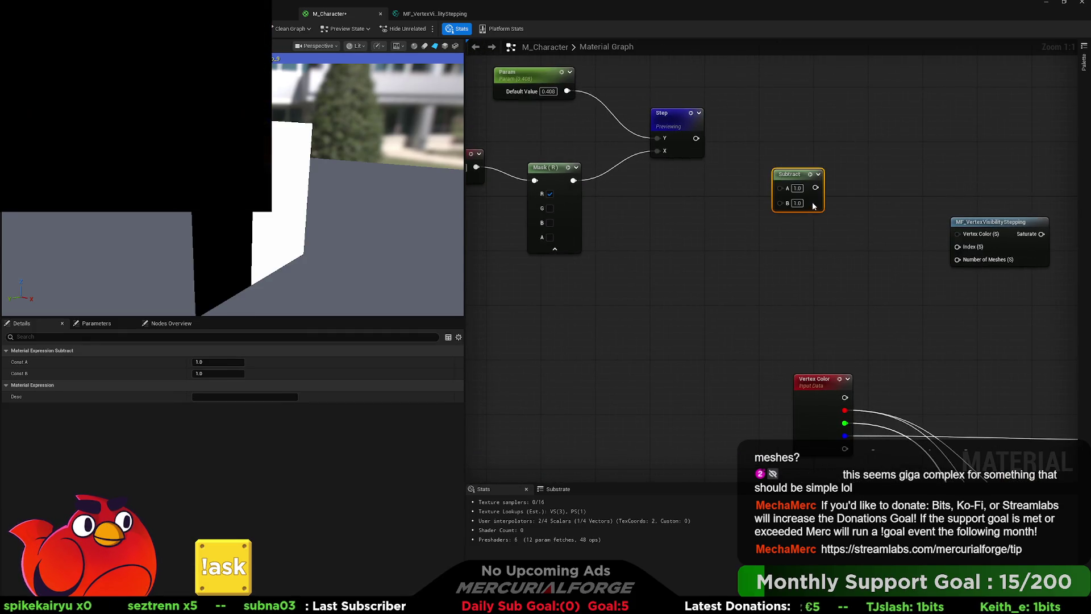
drag(697, 203, 784, 218)
click(751, 131)
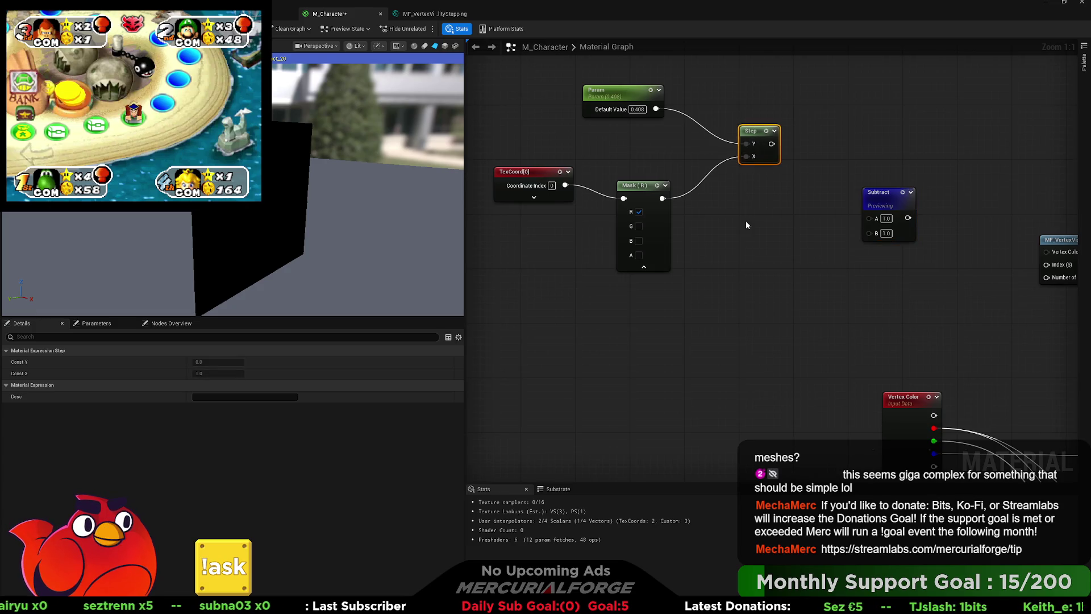
key(ctrl+d)
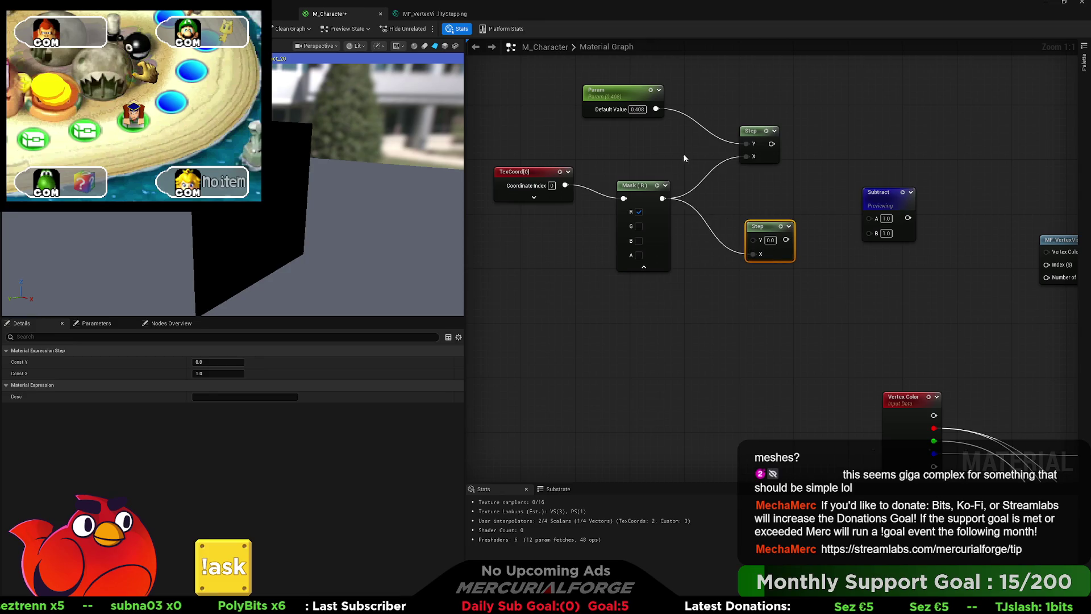
click(634, 96)
key(ctrl+d)
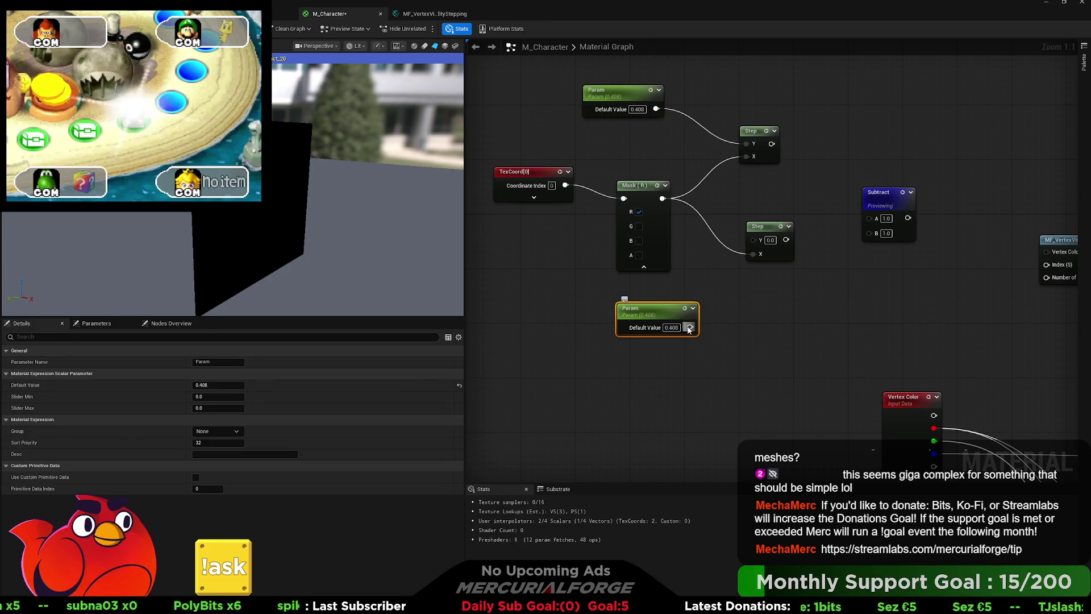
drag(690, 328, 753, 239)
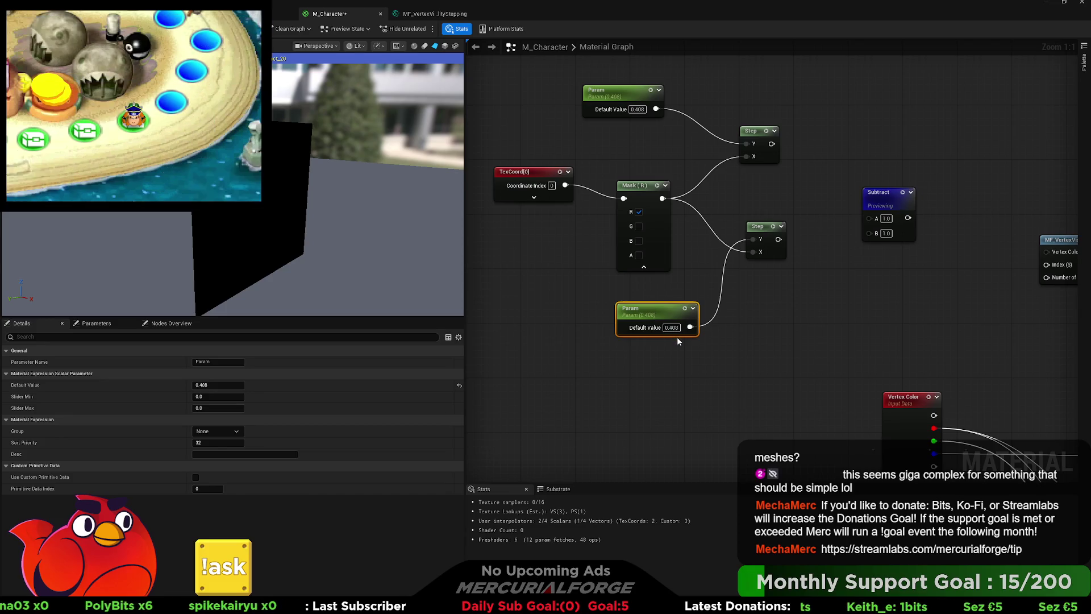
Convert the copied Param to a constant and wire the upper and lower Steps into Subtract A and B.
right_click(652, 315)
click(685, 334)
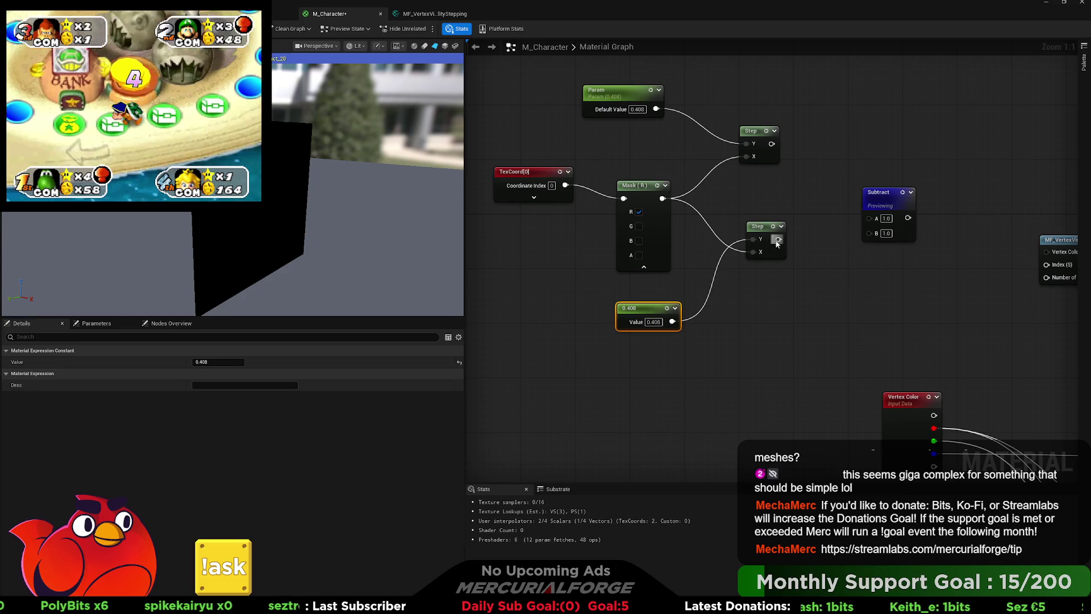
mouse_move(779, 239)
mouse_down()
mouse_move(870, 232)
mouse_move(813, 178)
mouse_up()
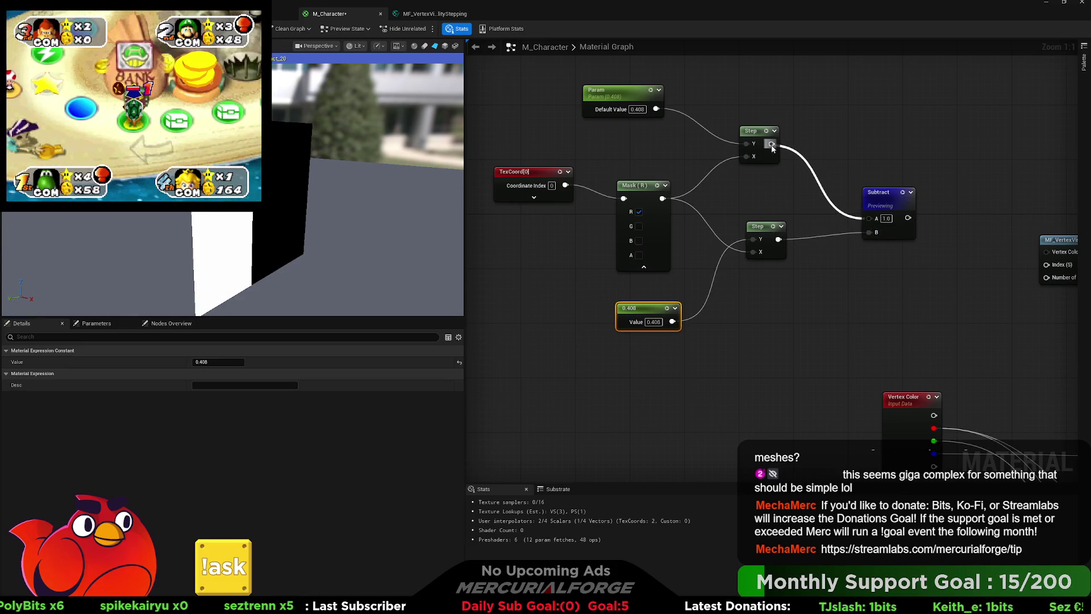
drag(772, 148, 771, 145)
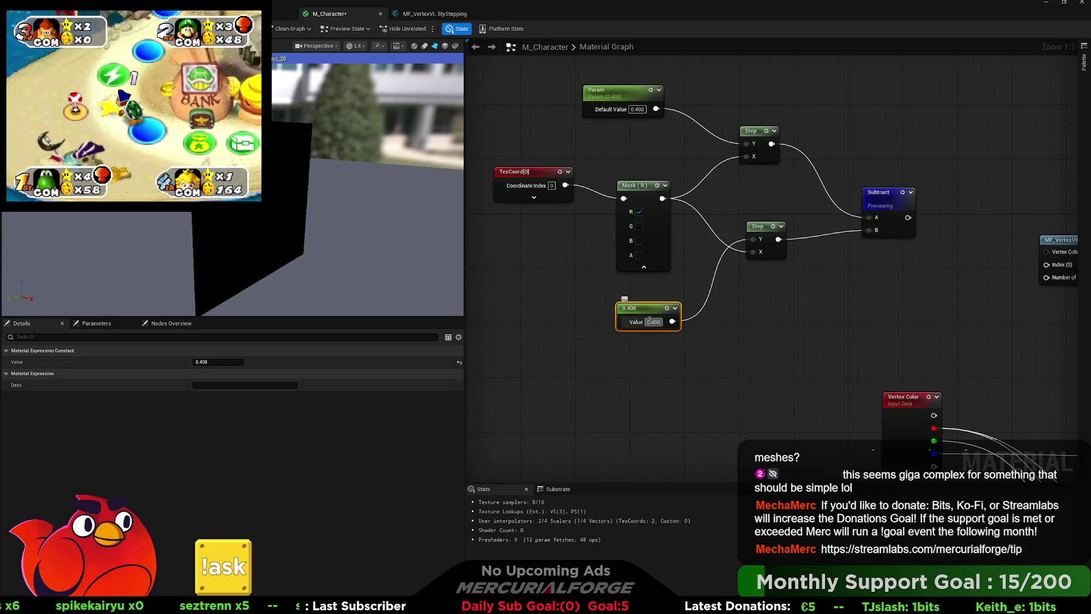
ctrl+click(651, 324)
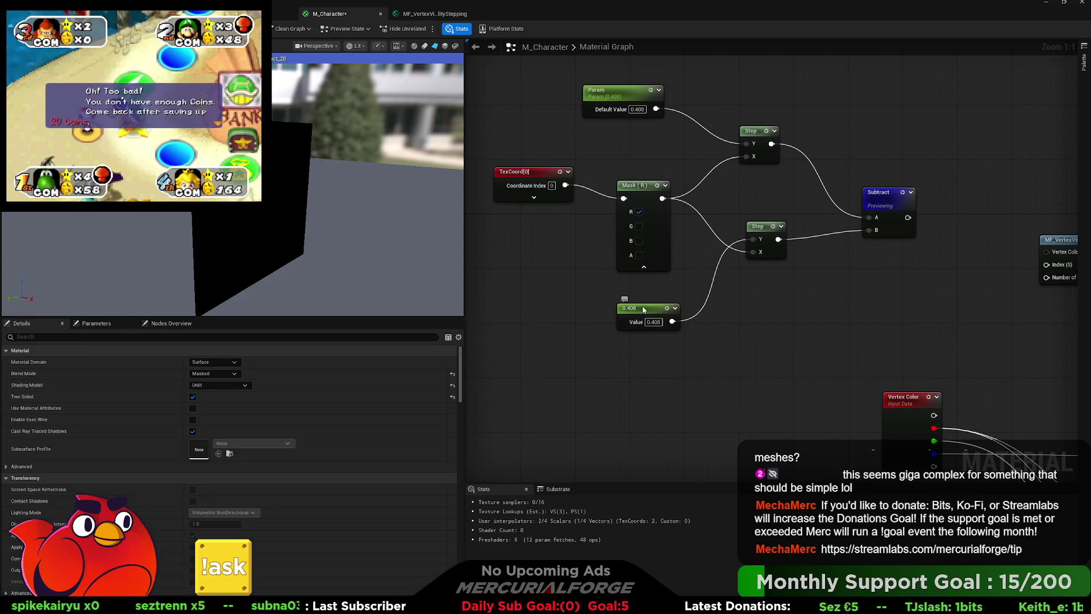
Set the constant to 0.12, then fine-tune it to 0.471364 while watching the band on the plane.
click(644, 309)
click(221, 362)
text(0.12)
key(Return)
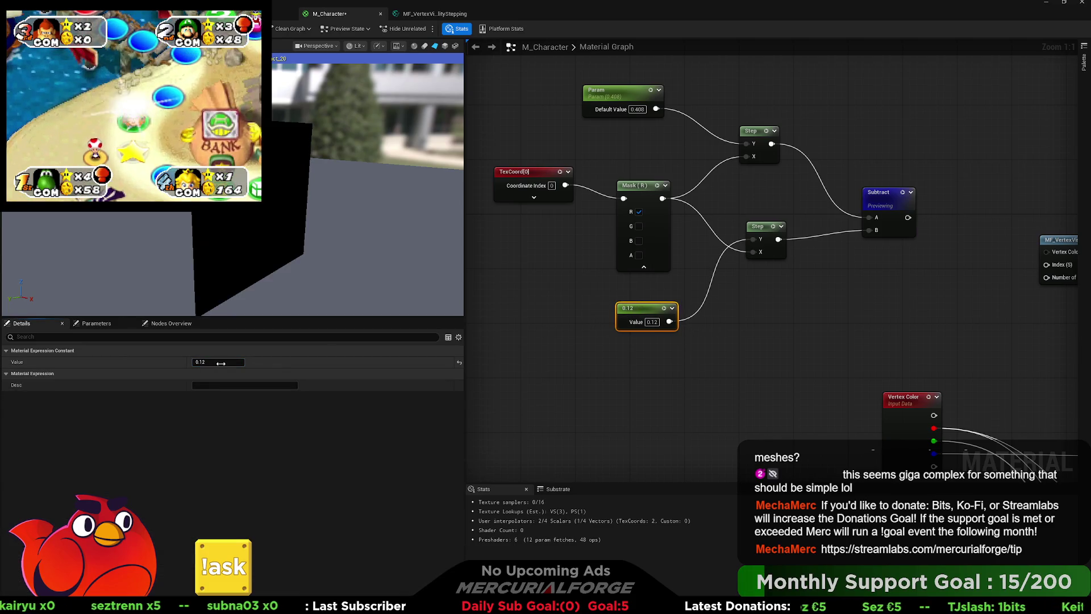
drag(221, 362, 219, 363)
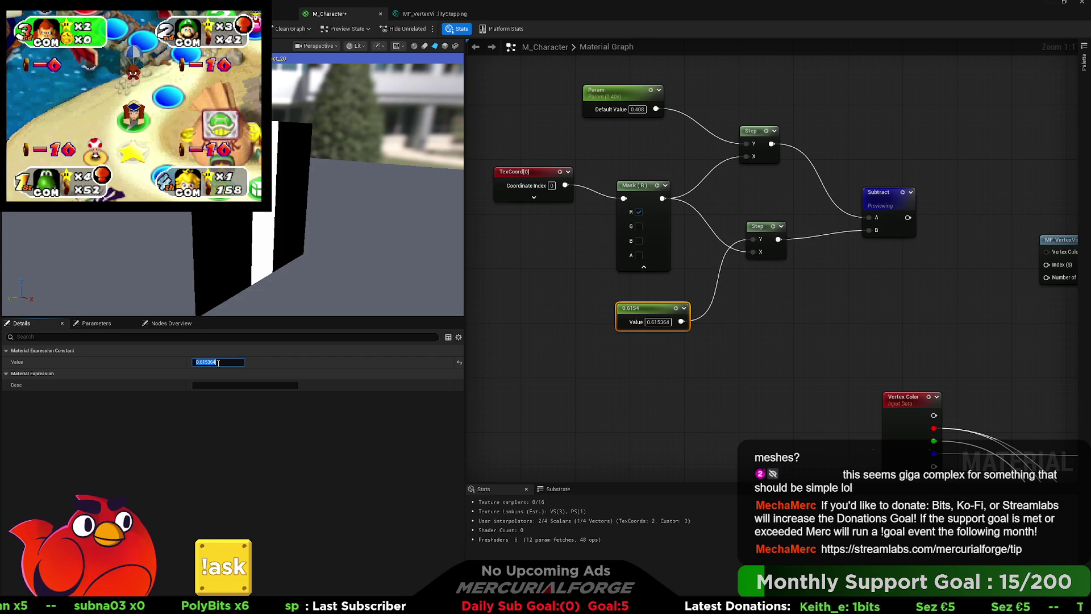
click(653, 290)
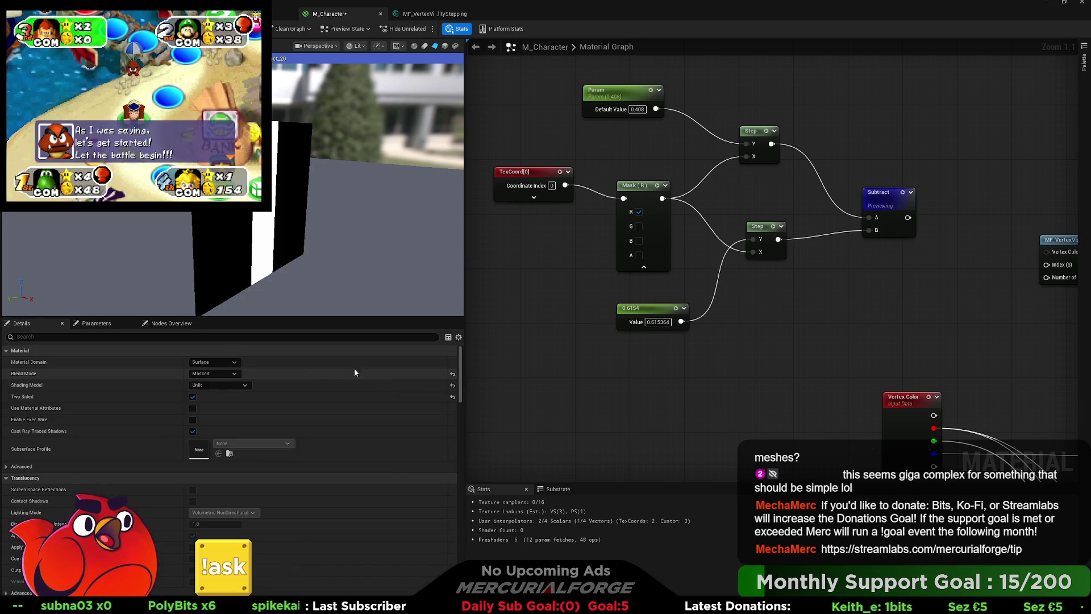
click(649, 308)
drag(230, 363, 226, 362)
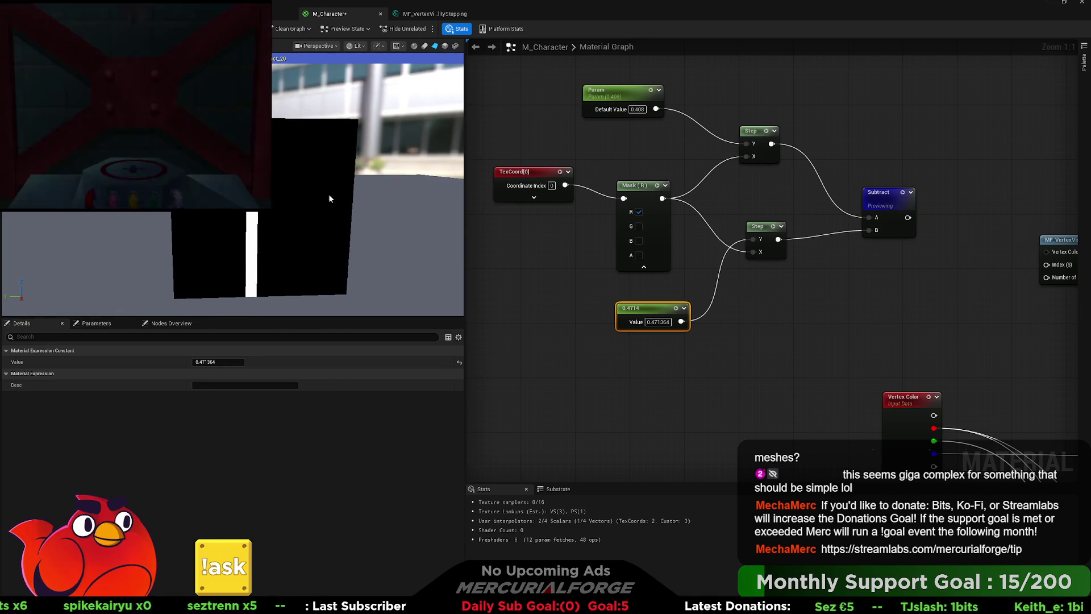
drag(328, 195, 369, 195)
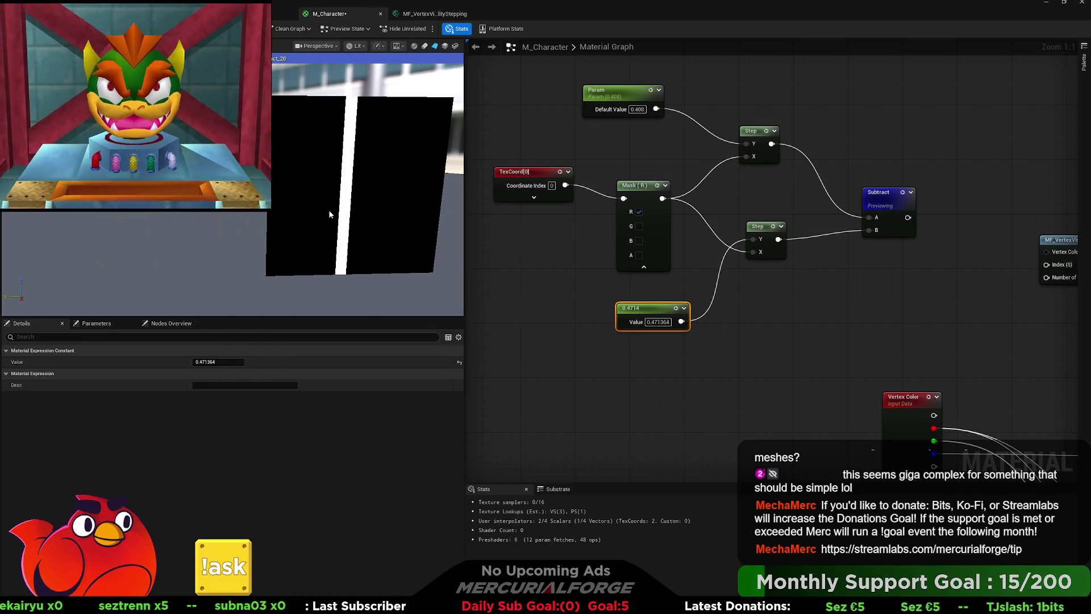
Box-select the Step and Subtract nodes and center the band-test nodes in the graph.
scroll(779, 309, down, 4)
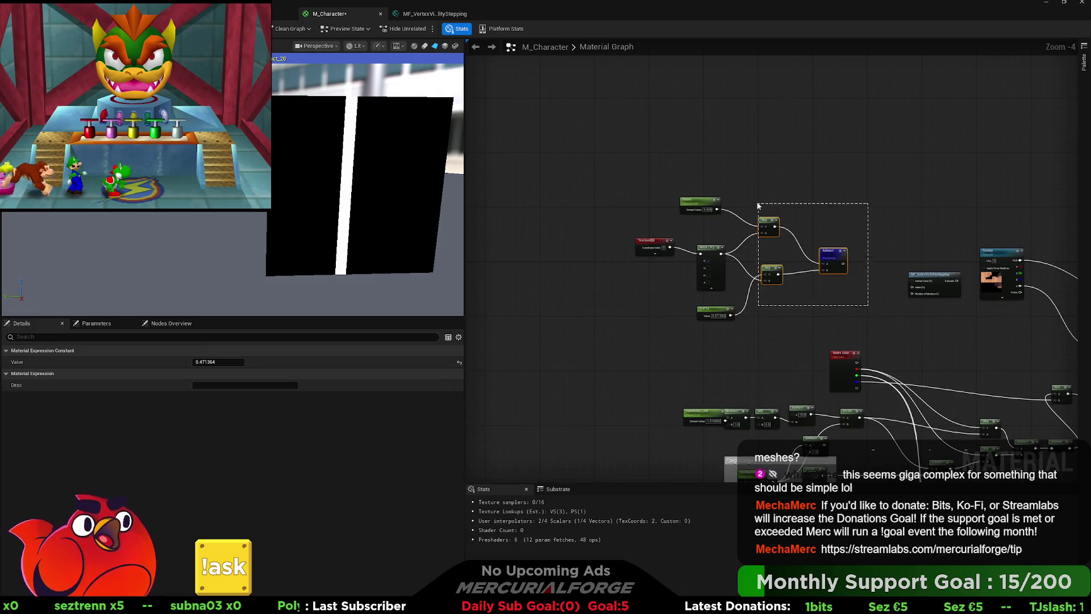
mouse_move(759, 205)
mouse_down()
mouse_move(845, 306)
mouse_move(825, 296)
mouse_move(891, 341)
mouse_up()
drag(783, 394, 784, 393)
scroll(698, 210, up, 5)
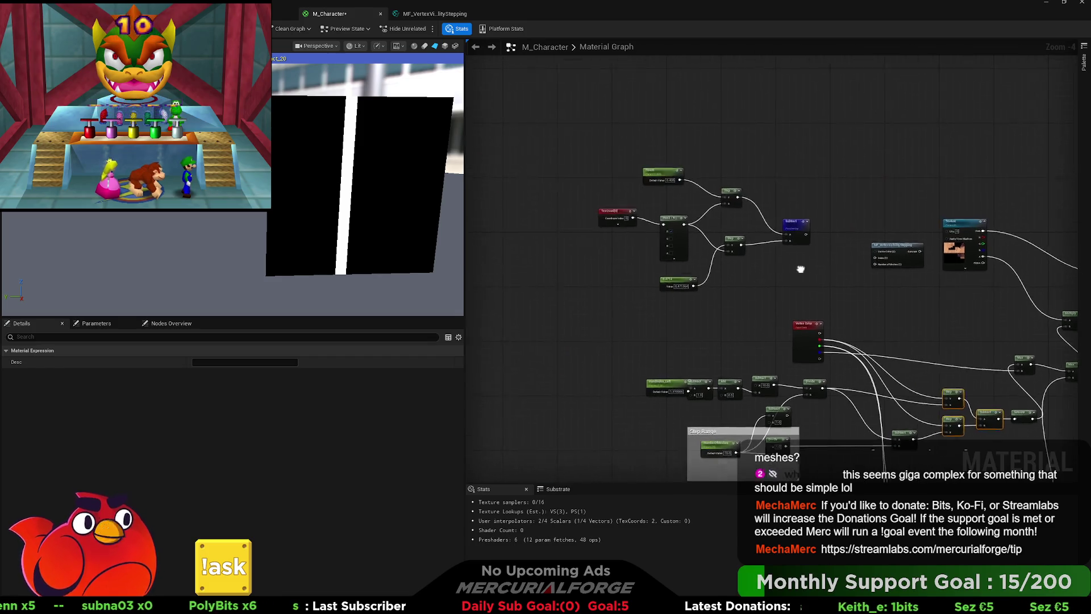
drag(798, 240, 774, 252)
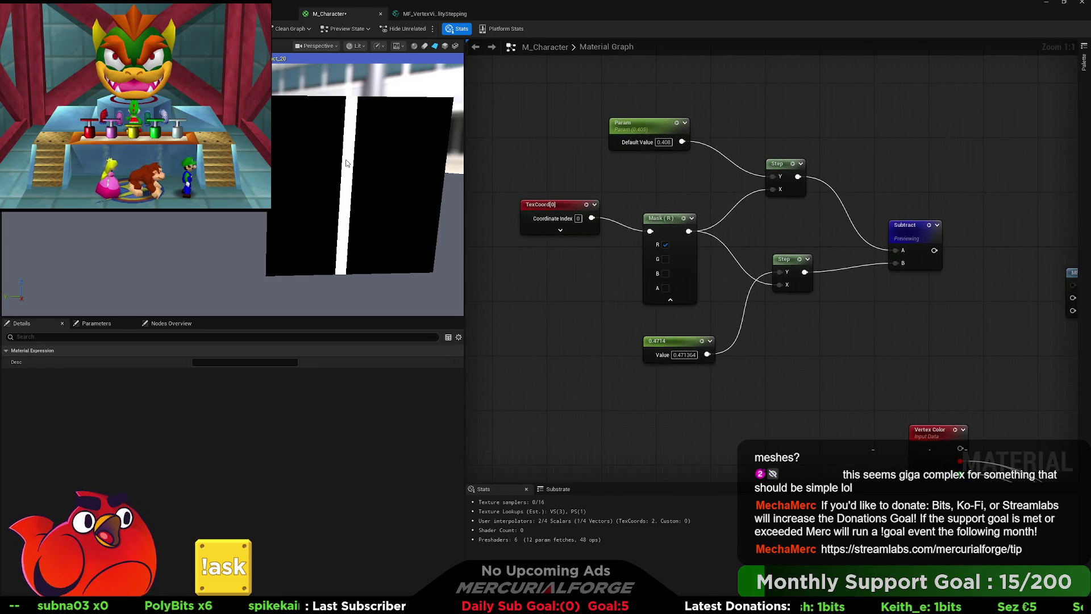
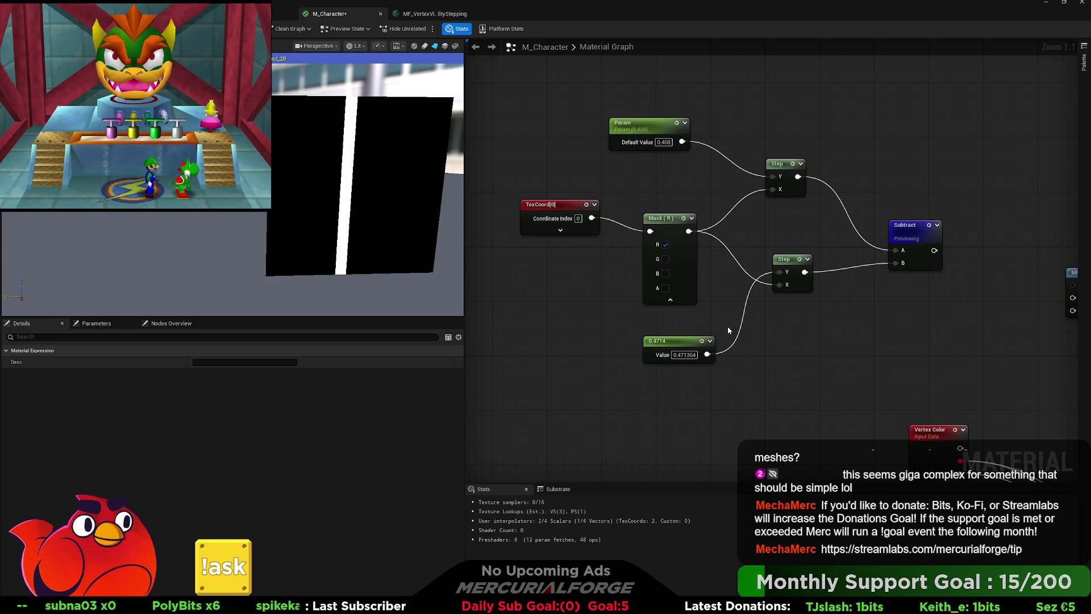
Inspect the HandIndex_Left and HandIndex_Right calculation nodes and the Divide node's constants.
drag(779, 352, 735, 196)
scroll(733, 216, down, 2)
drag(732, 236, 705, 191)
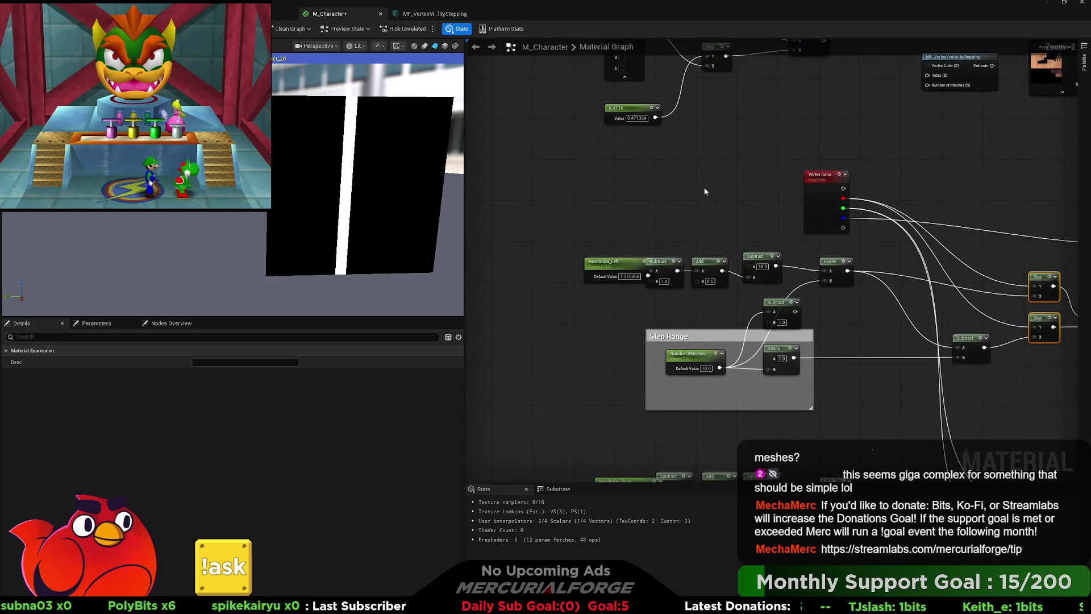
drag(712, 272, 773, 293)
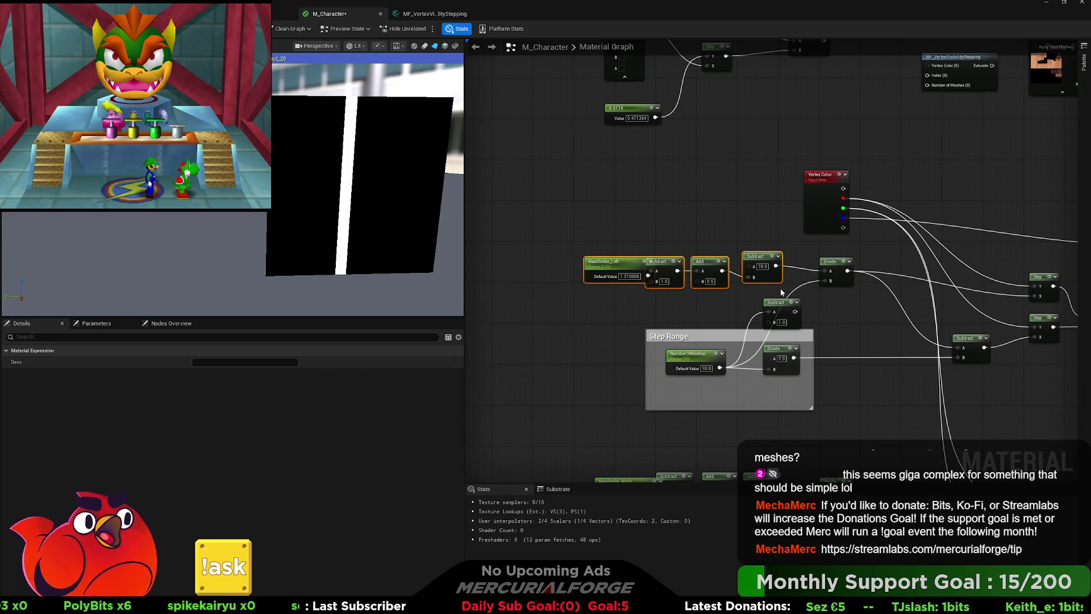
click(792, 293)
drag(780, 398, 756, 293)
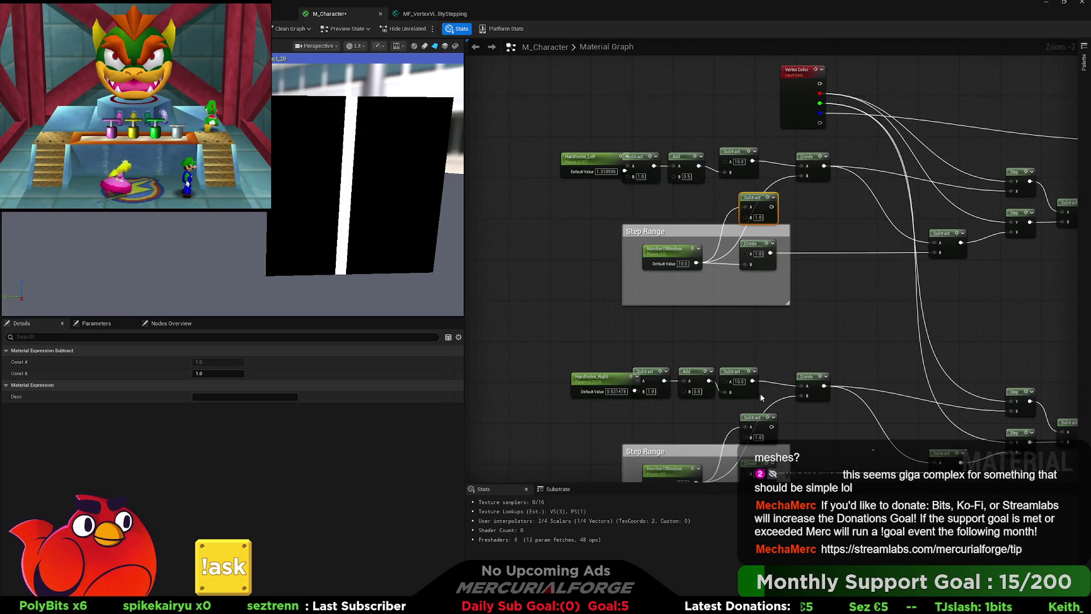
mouse_move(802, 208)
mouse_down()
mouse_move(818, 253)
mouse_move(805, 281)
mouse_up()
scroll(804, 275, up, 1)
click(826, 211)
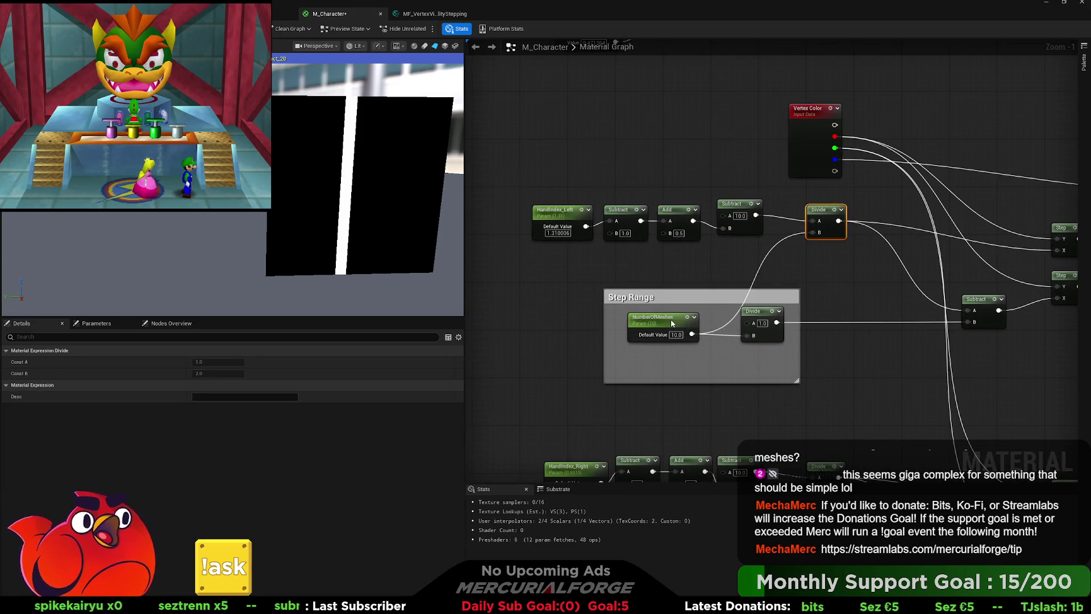
Select the HandIndex_Left chain and check the Step Range Divide node's constants.
drag(672, 322, 687, 354)
drag(540, 287, 782, 227)
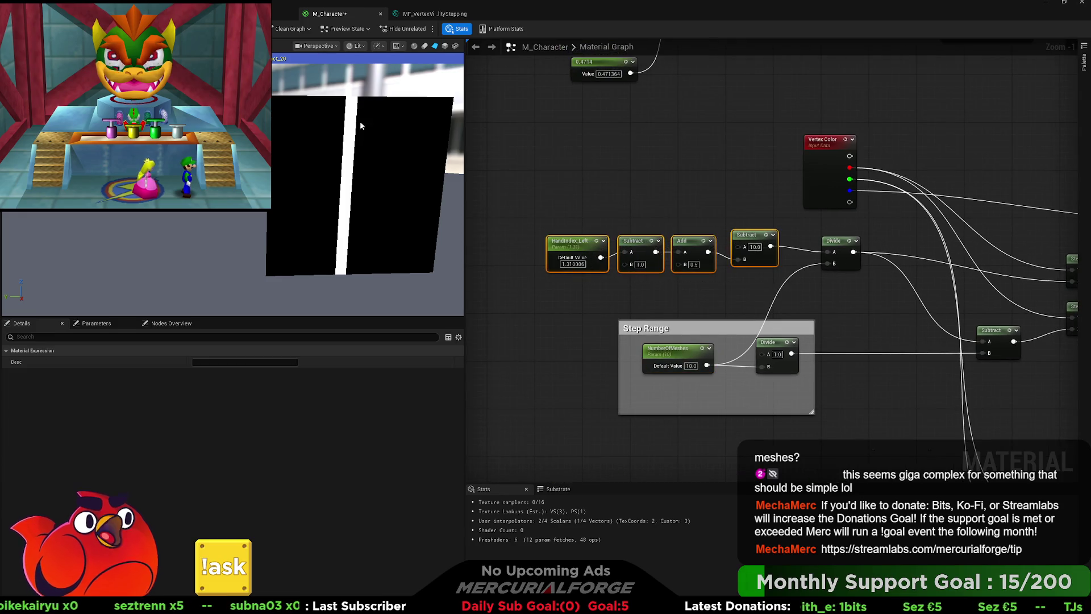
drag(797, 345, 719, 331)
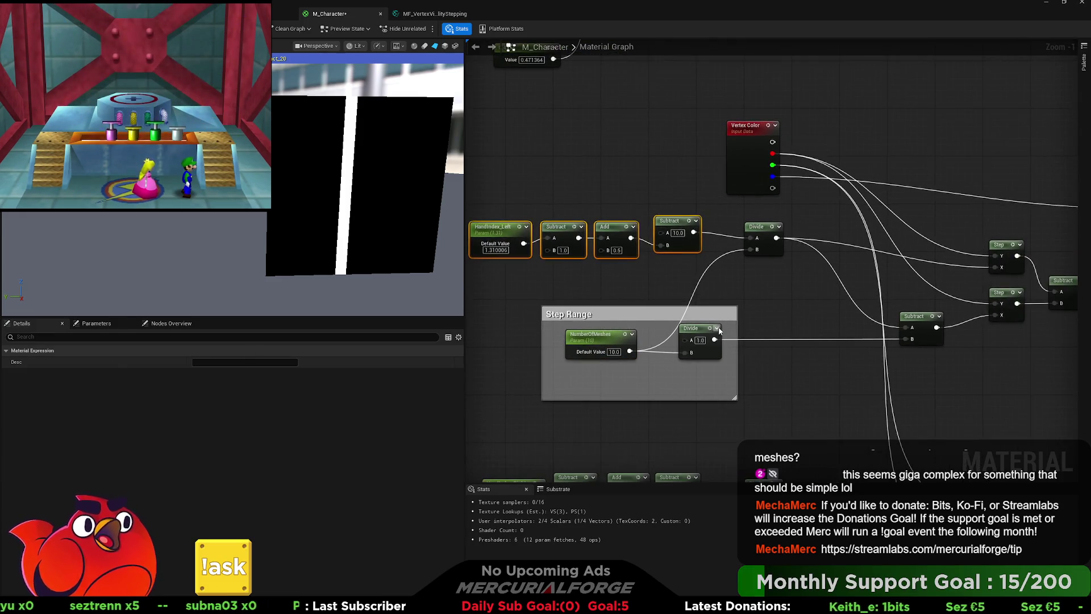
click(718, 330)
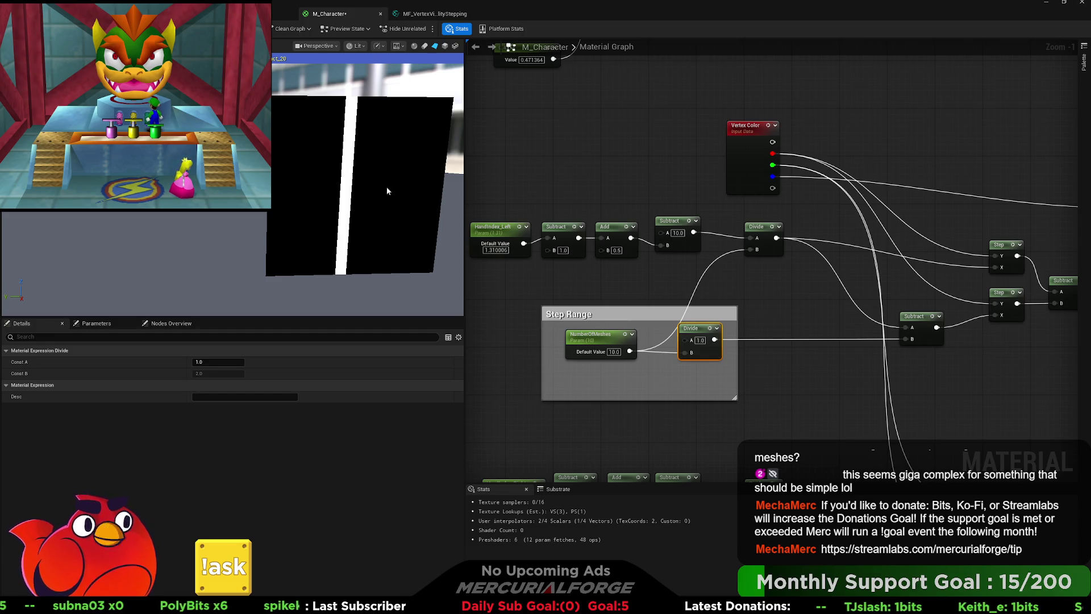
Delete the old TexCoord, Mask, Step and Subtract test node cluster.
click(770, 281)
scroll(792, 290, down, 3)
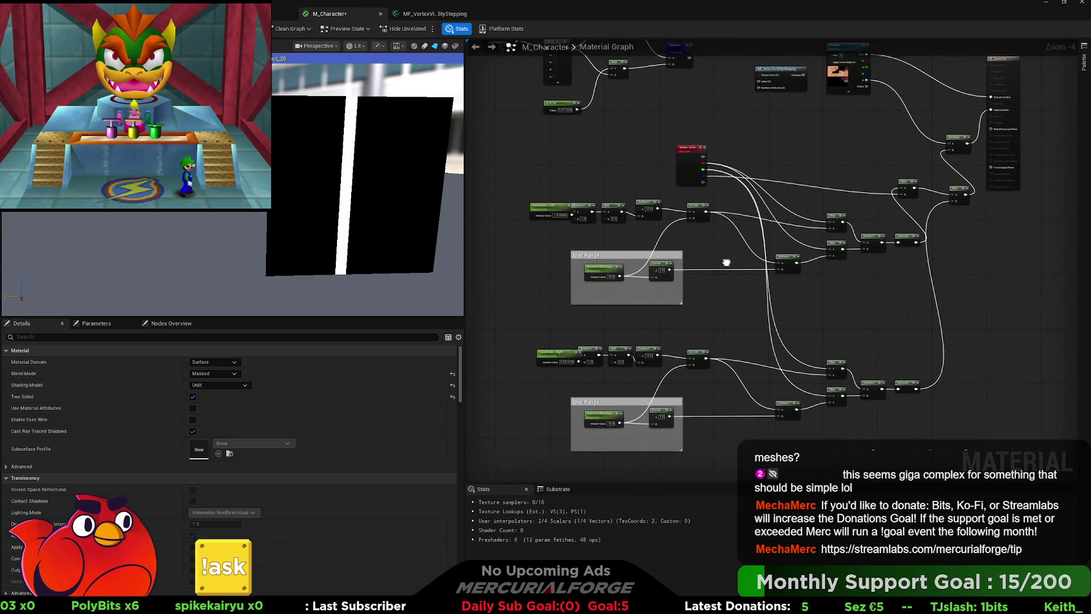
mouse_move(722, 131)
mouse_down()
mouse_move(512, 86)
mouse_move(325, 2)
mouse_up()
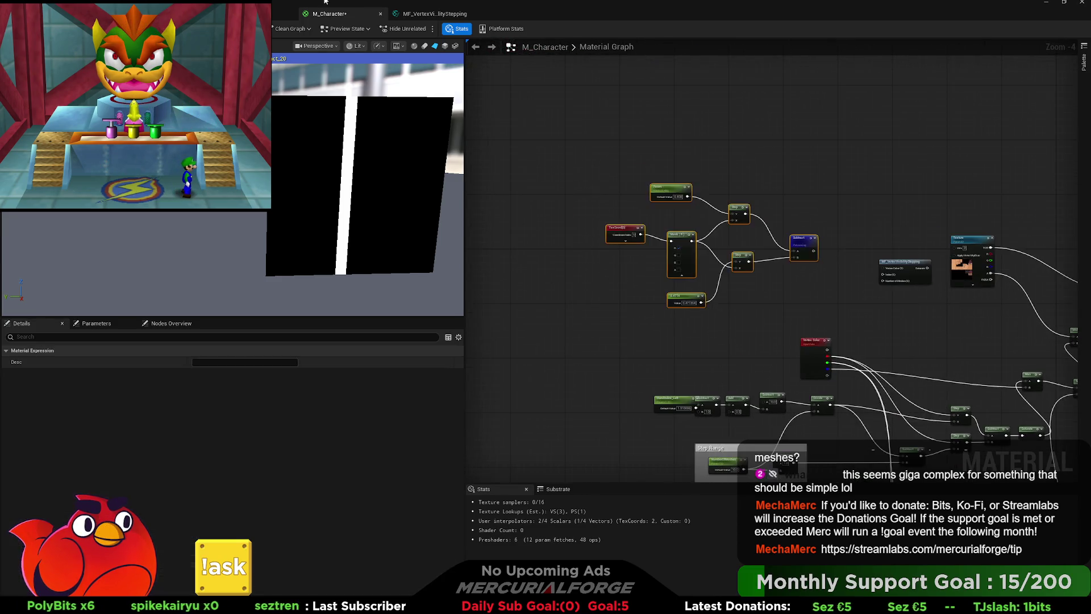
key(Delete)
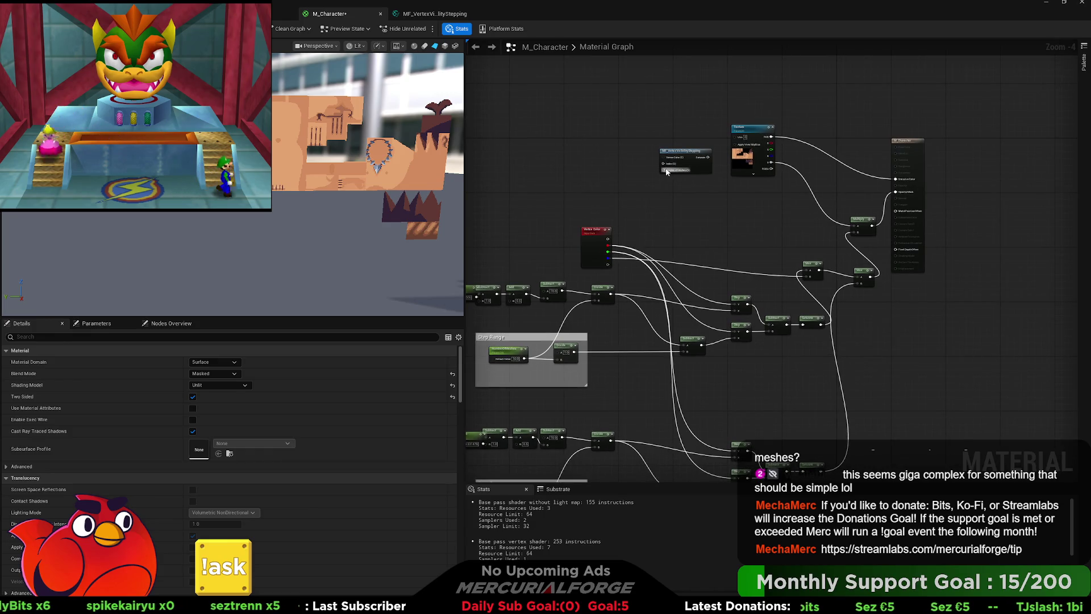
Select all hand-index nodes together with their Step Range comment groups.
drag(708, 230, 796, 194)
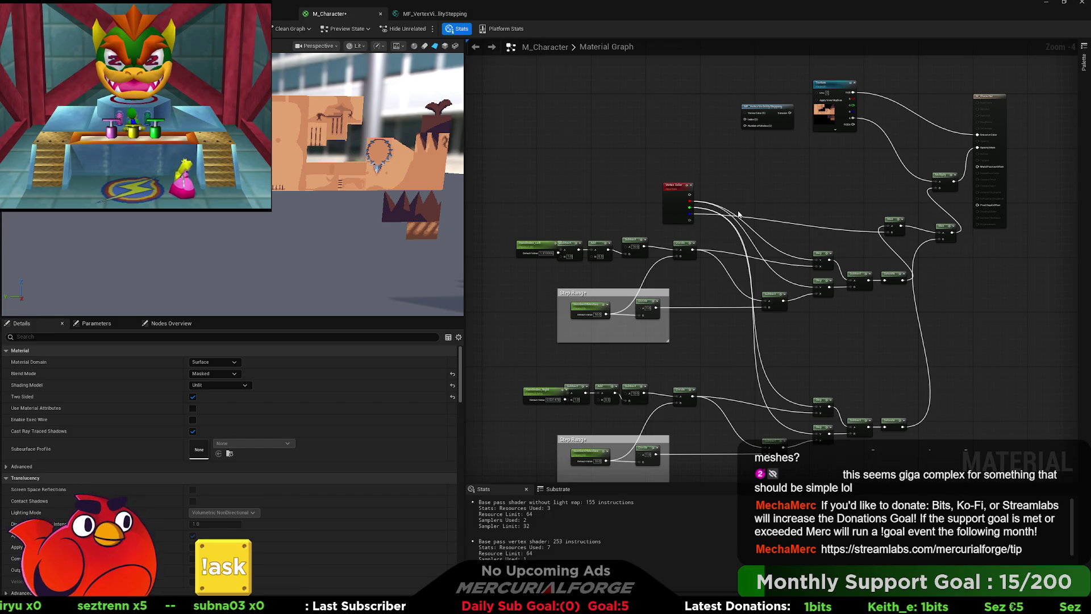
scroll(739, 215, down, 1)
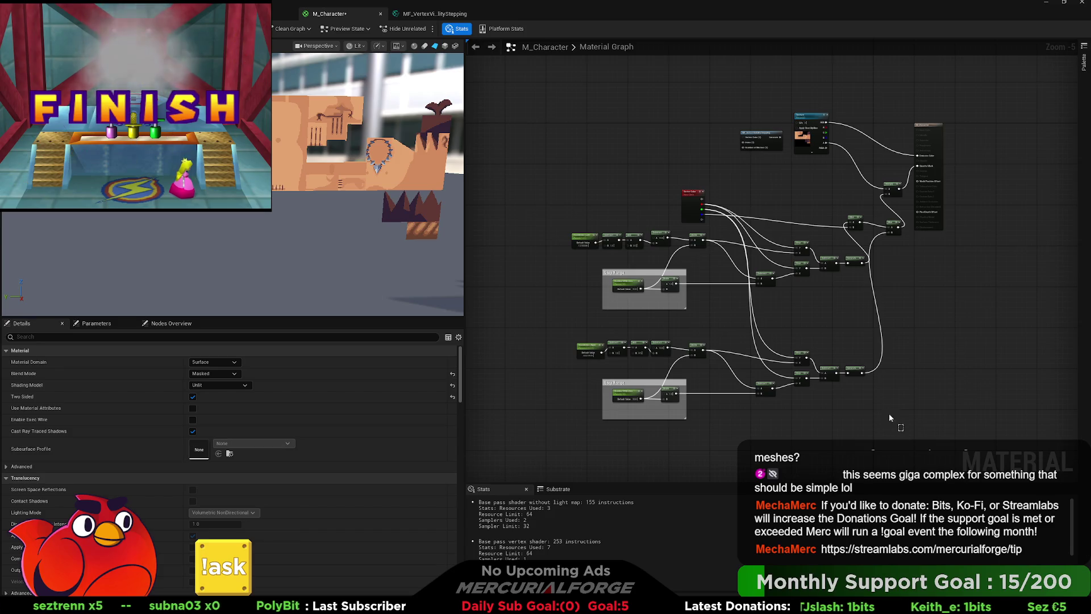
drag(889, 414, 603, 198)
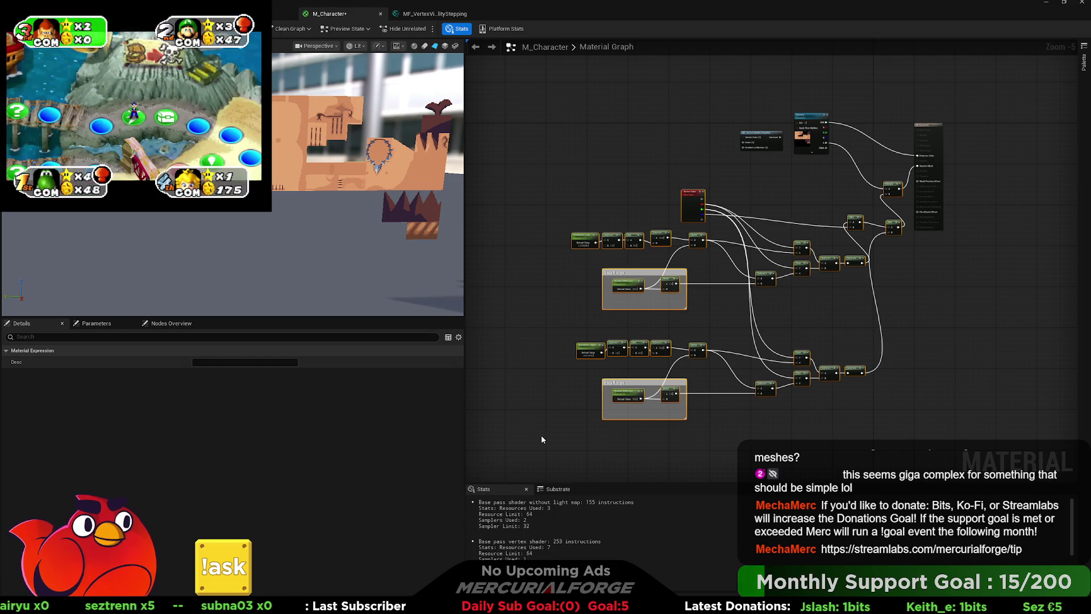
Move the MF_VertexHands node up beside the Texture node and open its function graph.
scroll(842, 249, up, 2)
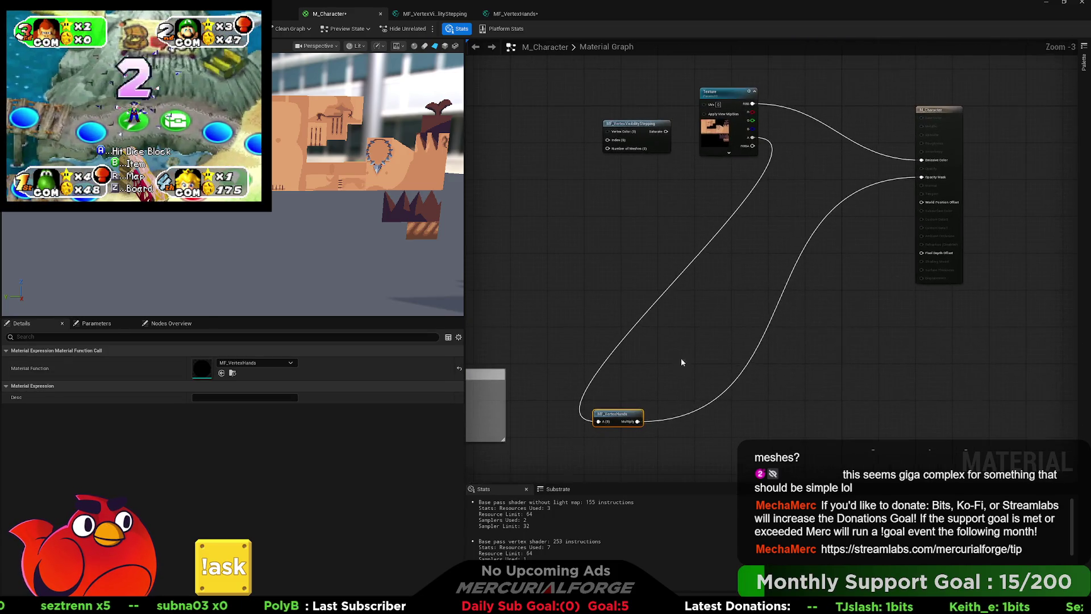
mouse_move(618, 415)
mouse_down()
mouse_move(805, 189)
mouse_move(861, 177)
mouse_up()
scroll(830, 205, up, 3)
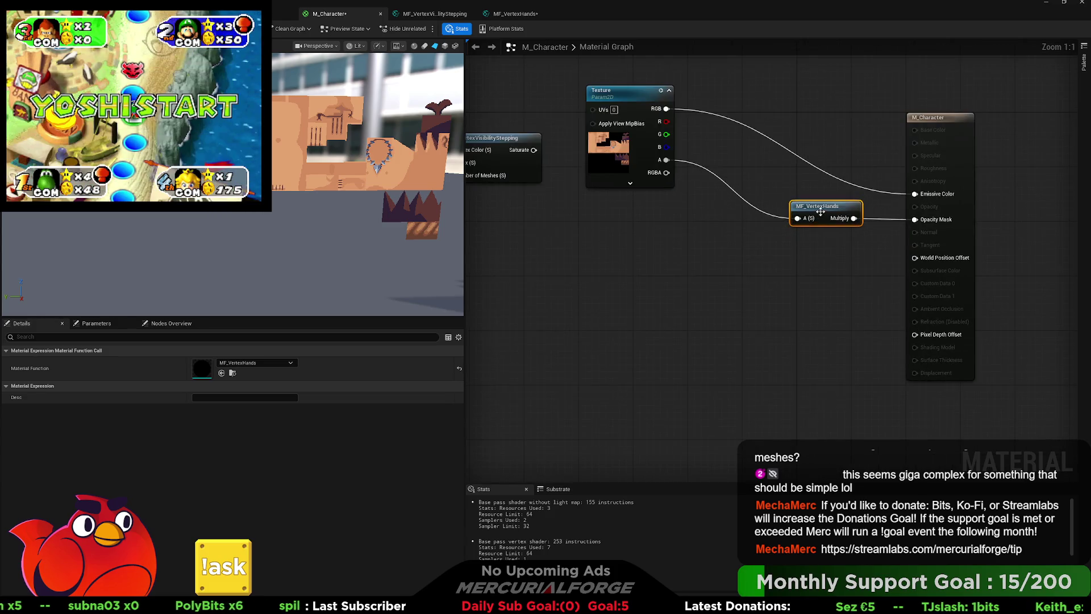
double_click(820, 212)
Move Input A up beside Multiply and rename the input to 'Alpha'.
scroll(739, 298, down, 2)
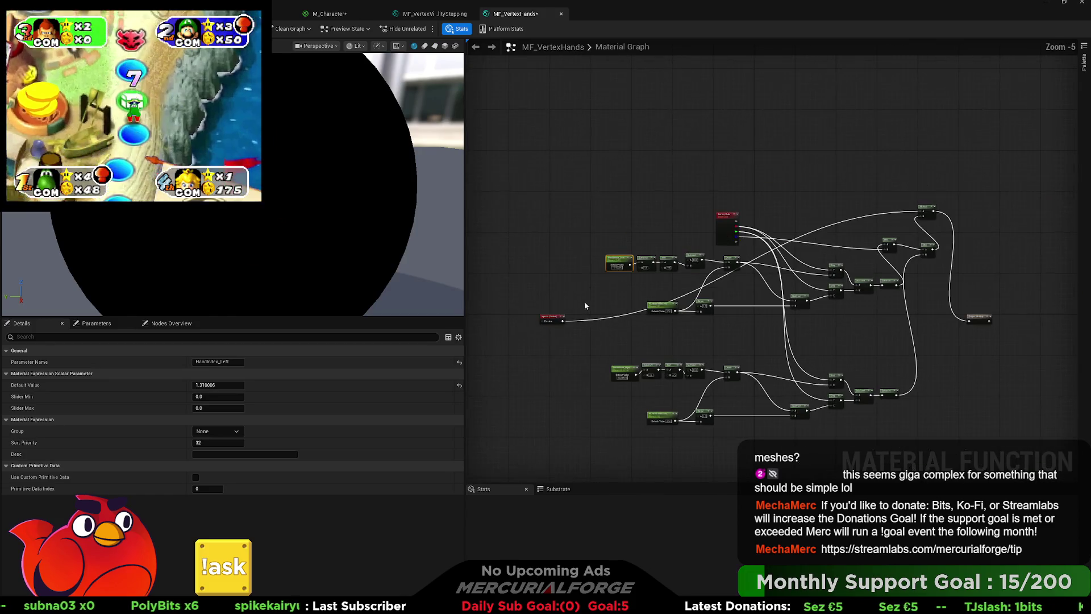
drag(550, 317, 895, 206)
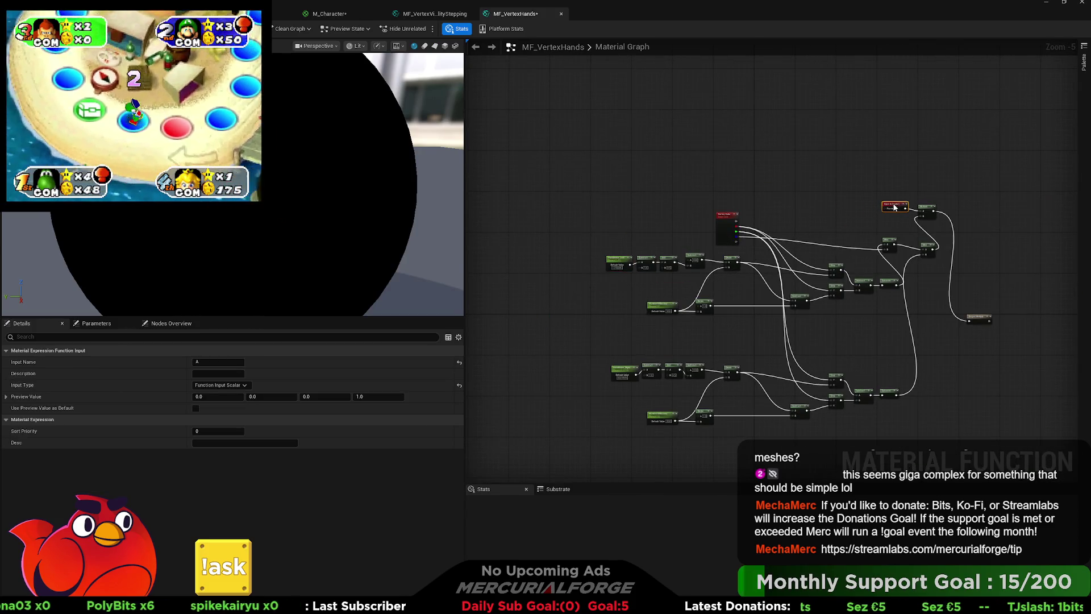
scroll(894, 208, up, 5)
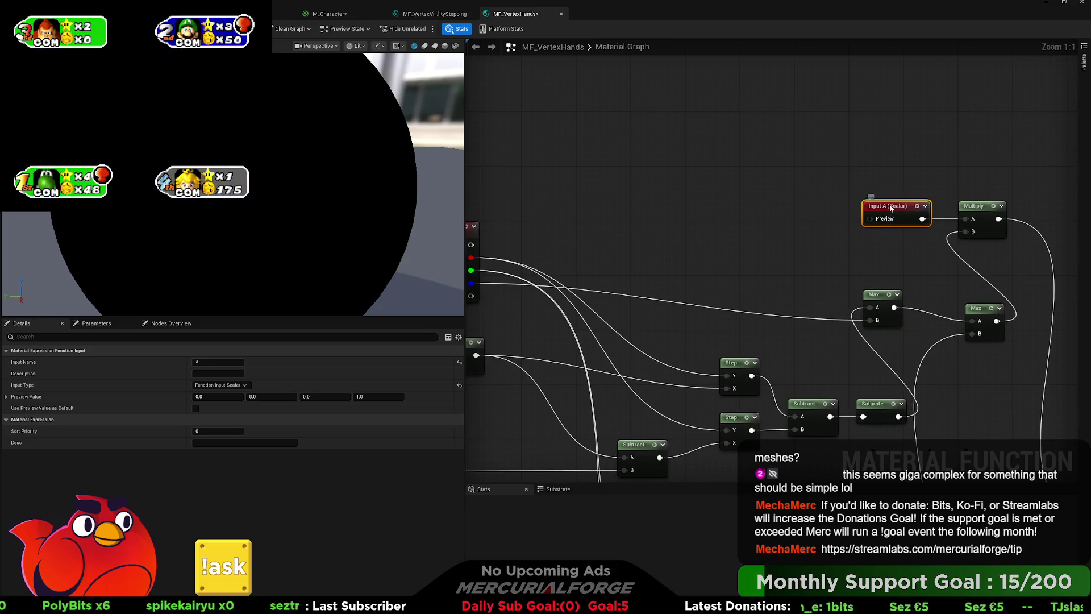
click(219, 362)
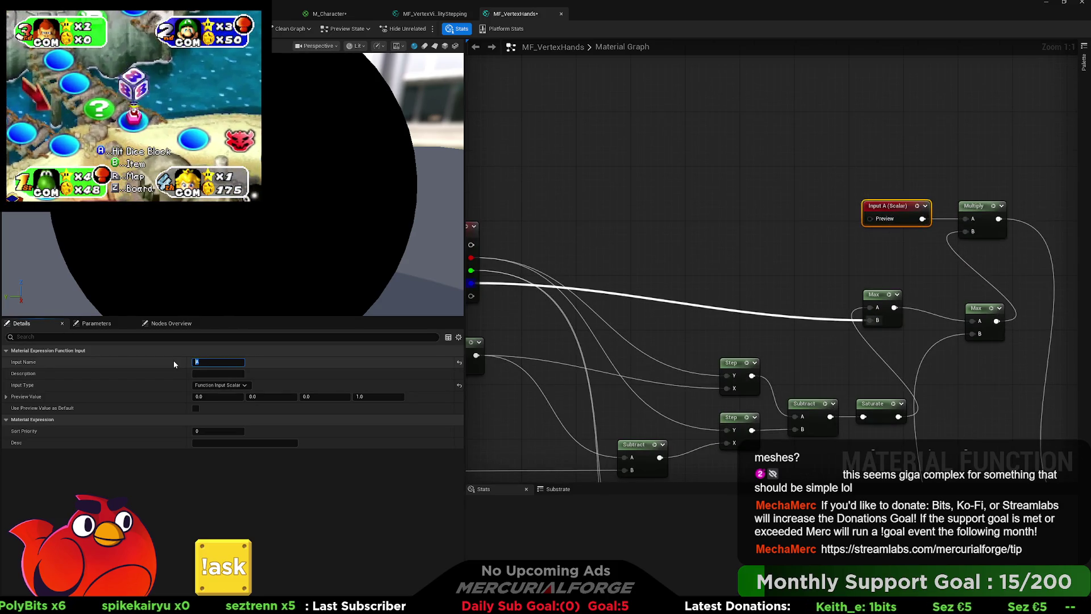
text(Alpha)
key(Return)
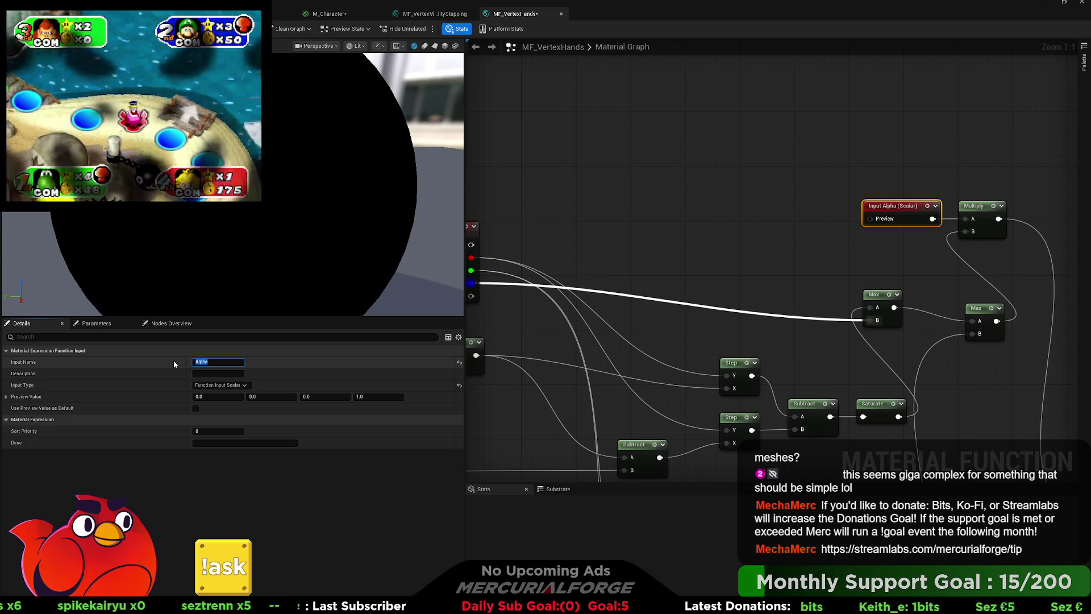
Select the Vertex Color node in the function graph.
click(683, 223)
scroll(677, 233, down, 5)
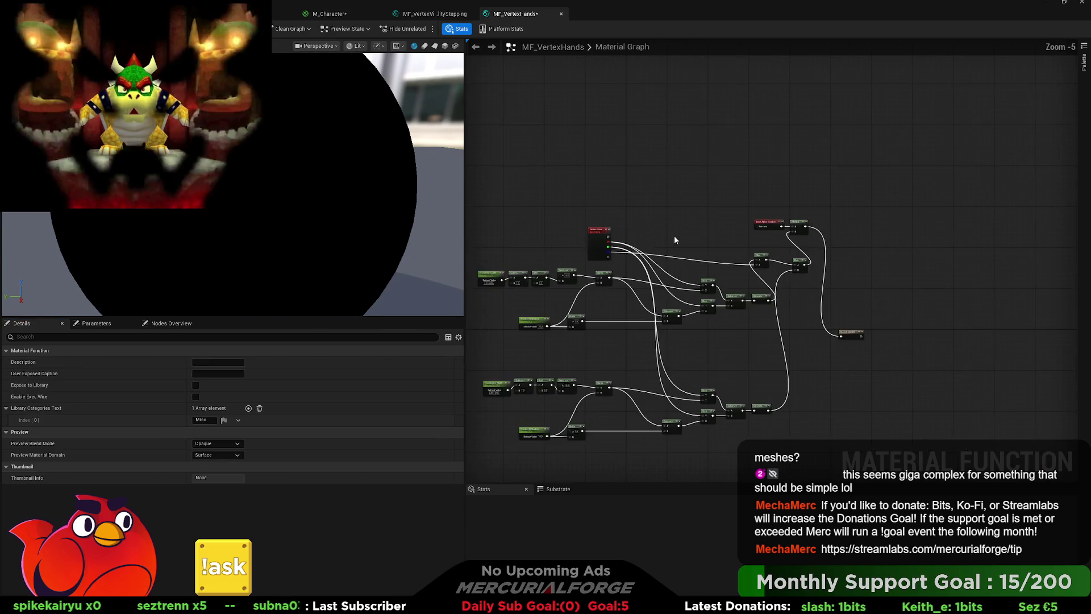
scroll(763, 186, up, 2)
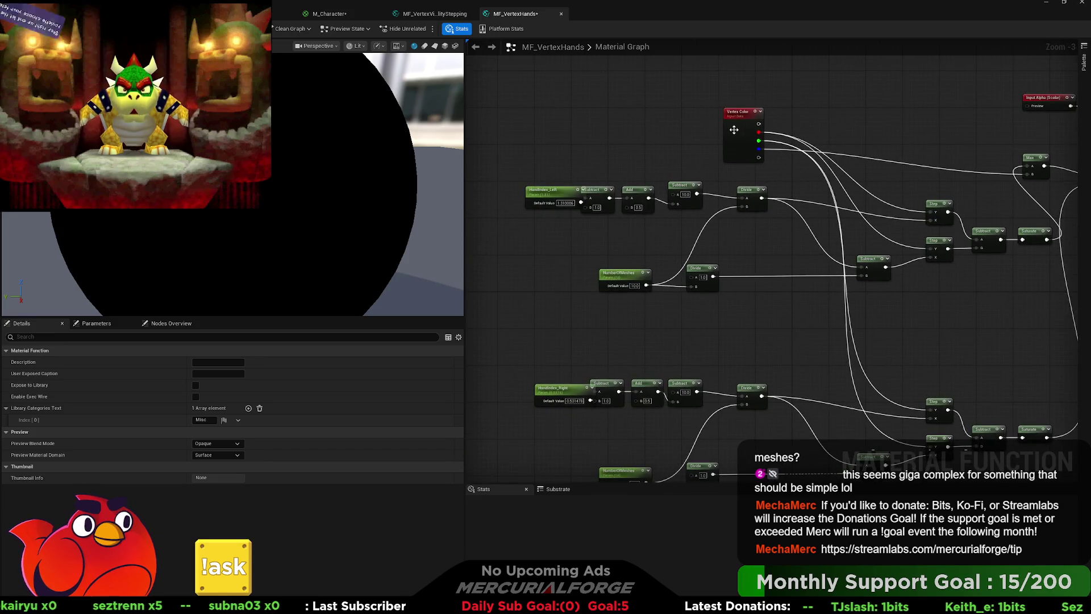
scroll(742, 139, down, 1)
click(746, 146)
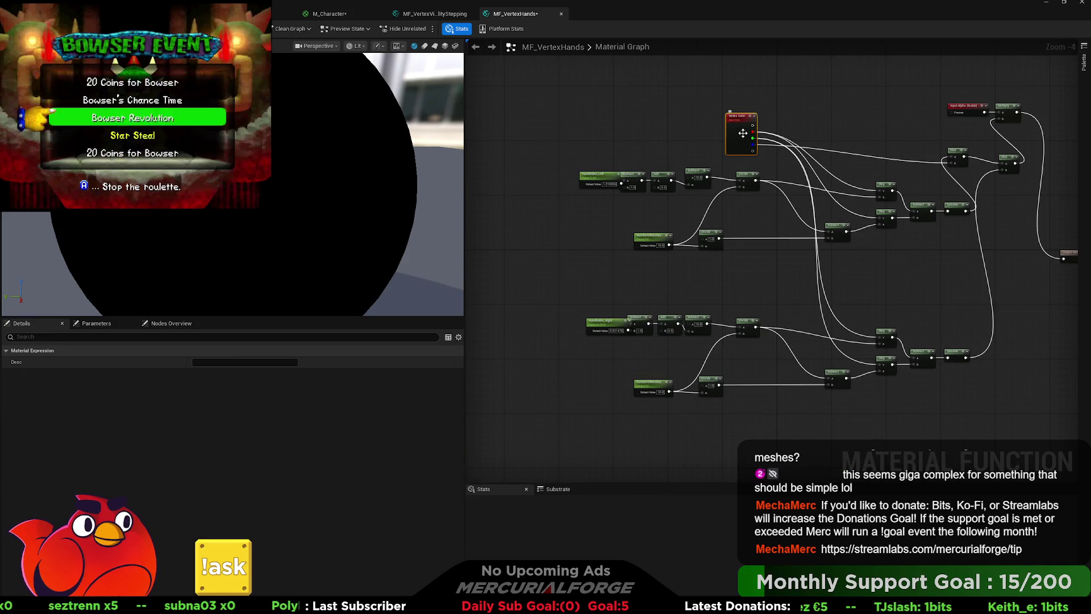
scroll(743, 133, up, 4)
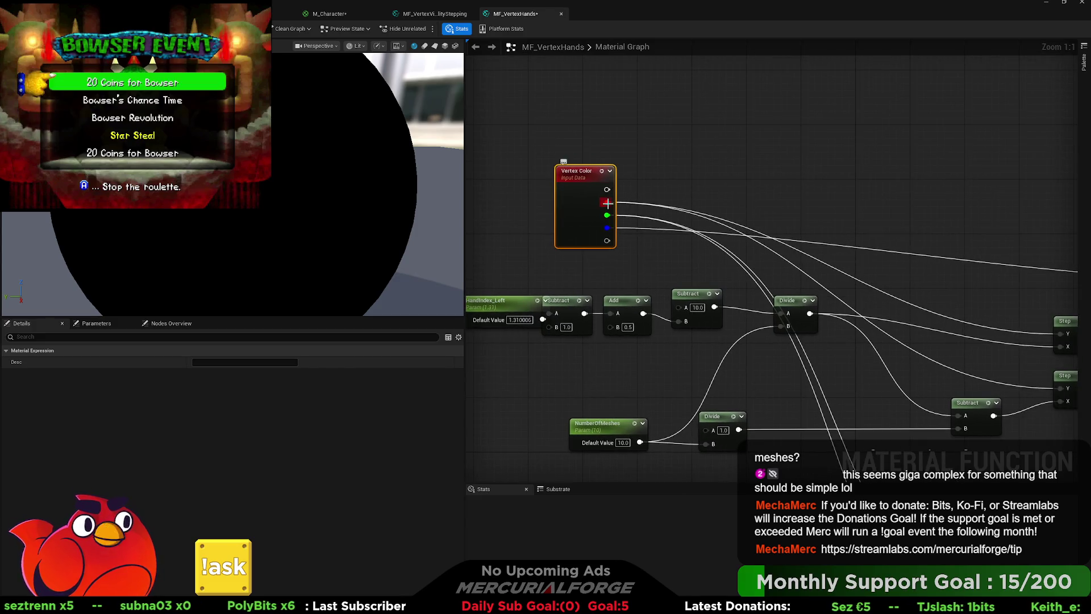
Create named reroutes Red, Green and Blue from the Vertex Color channels.
drag(608, 203, 682, 174)
text(Red)
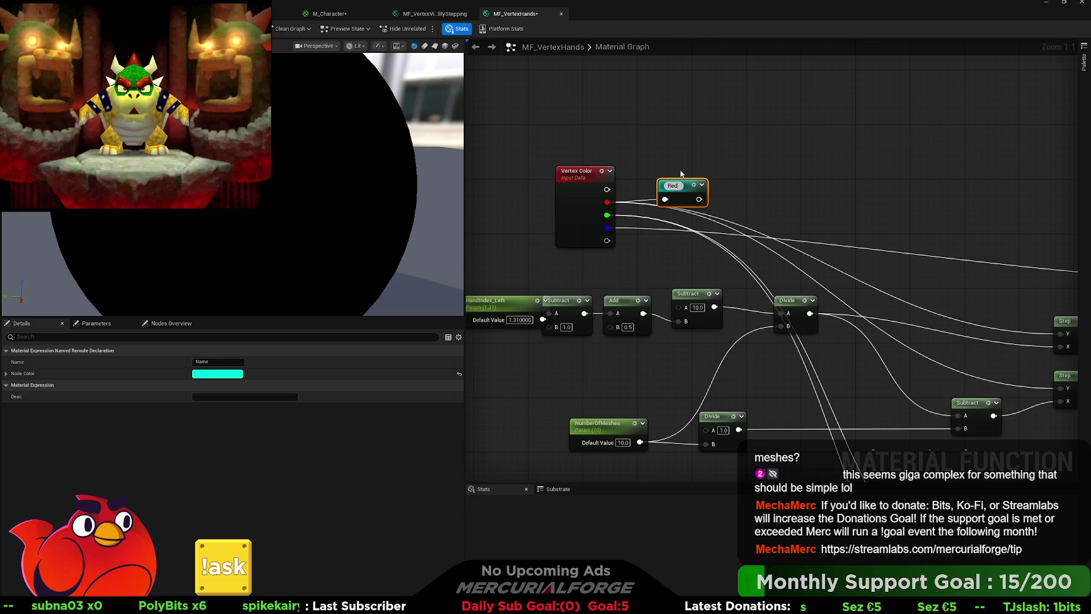
key(Return)
drag(607, 215, 662, 240)
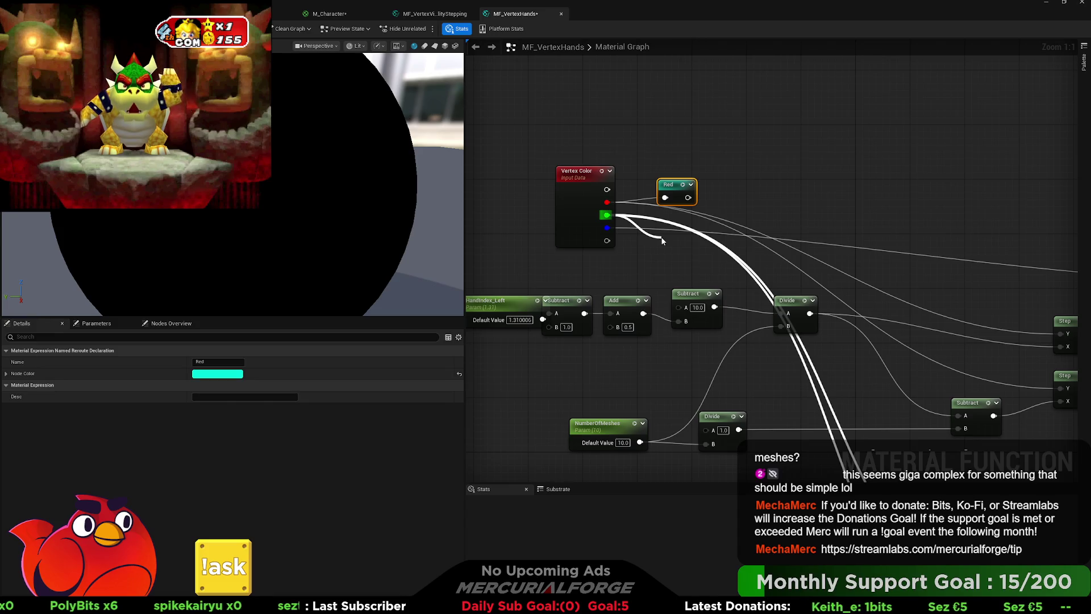
drag(662, 240, 662, 238)
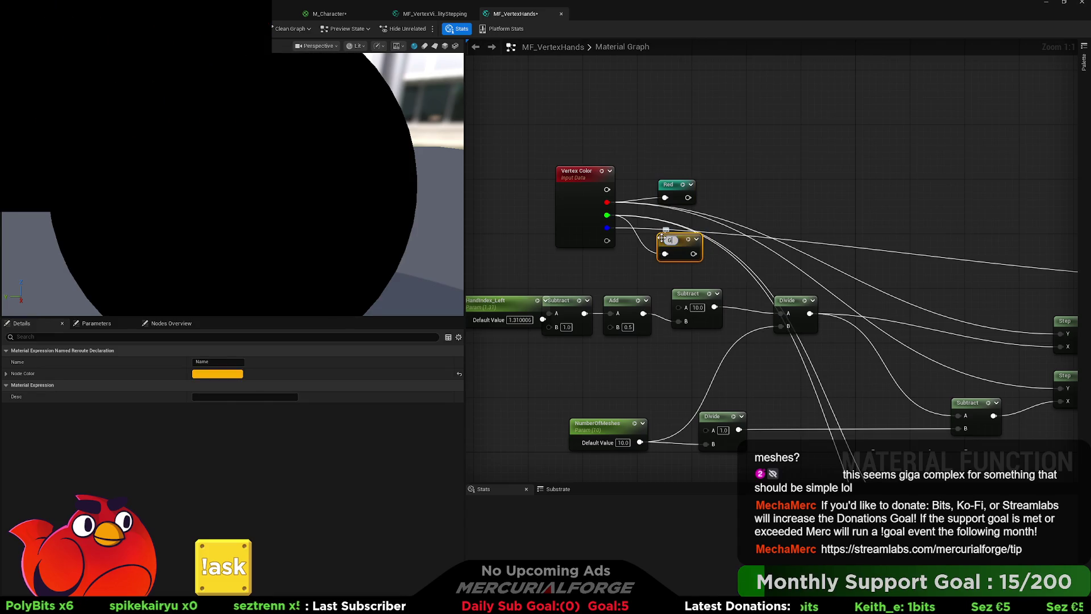
text(reen)
key(Return)
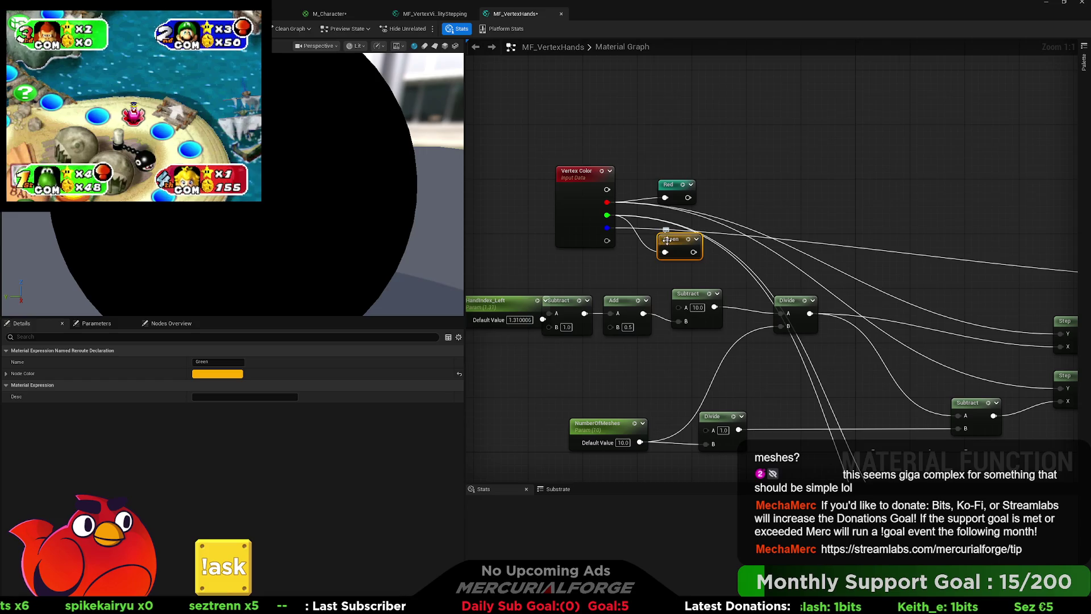
drag(662, 237, 758, 170)
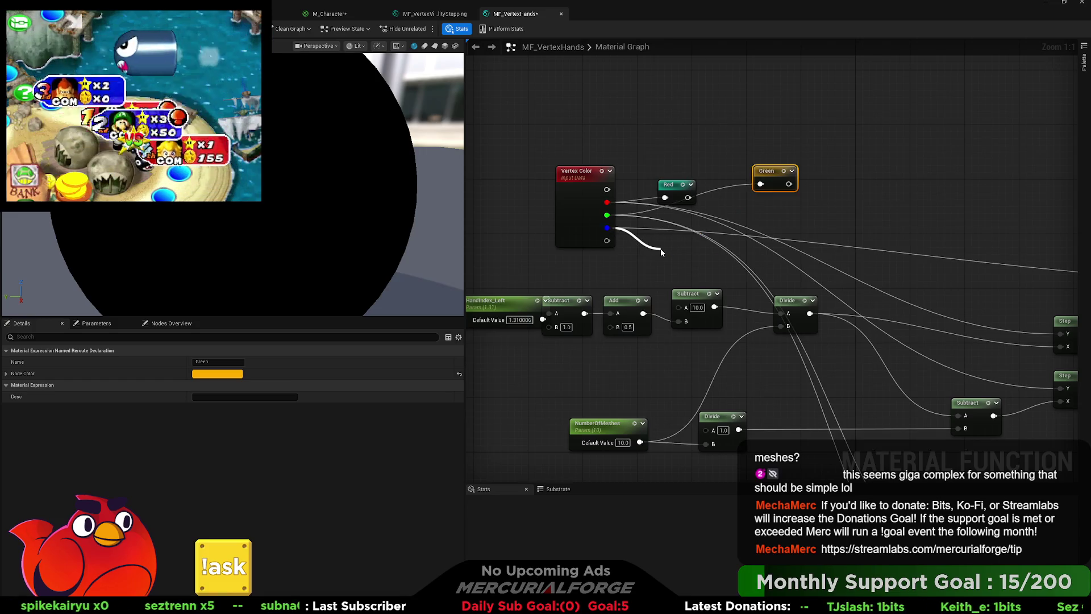
drag(661, 251, 661, 250)
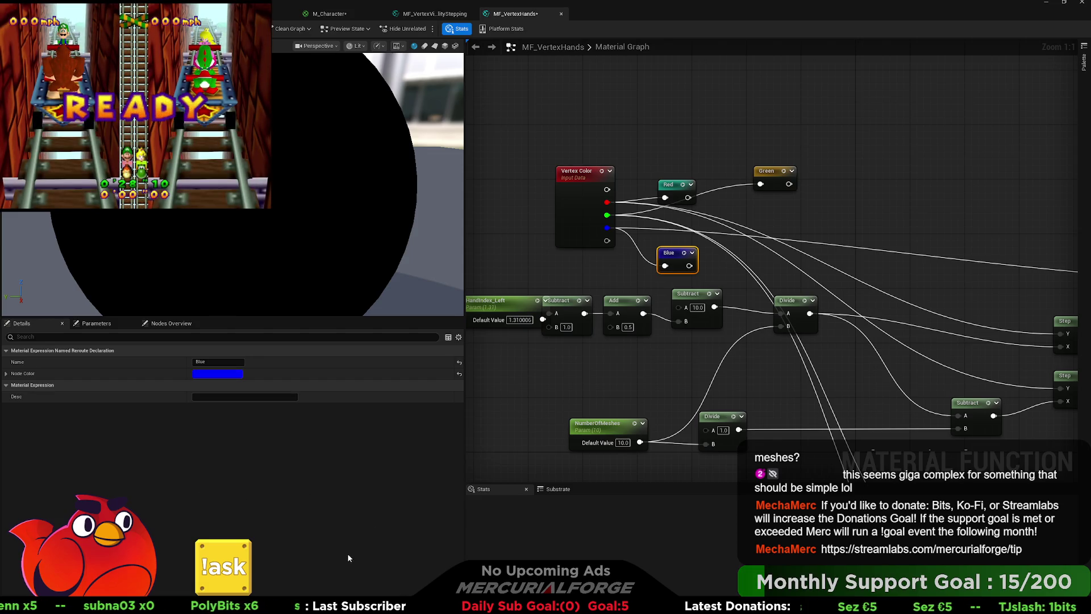
click(671, 189)
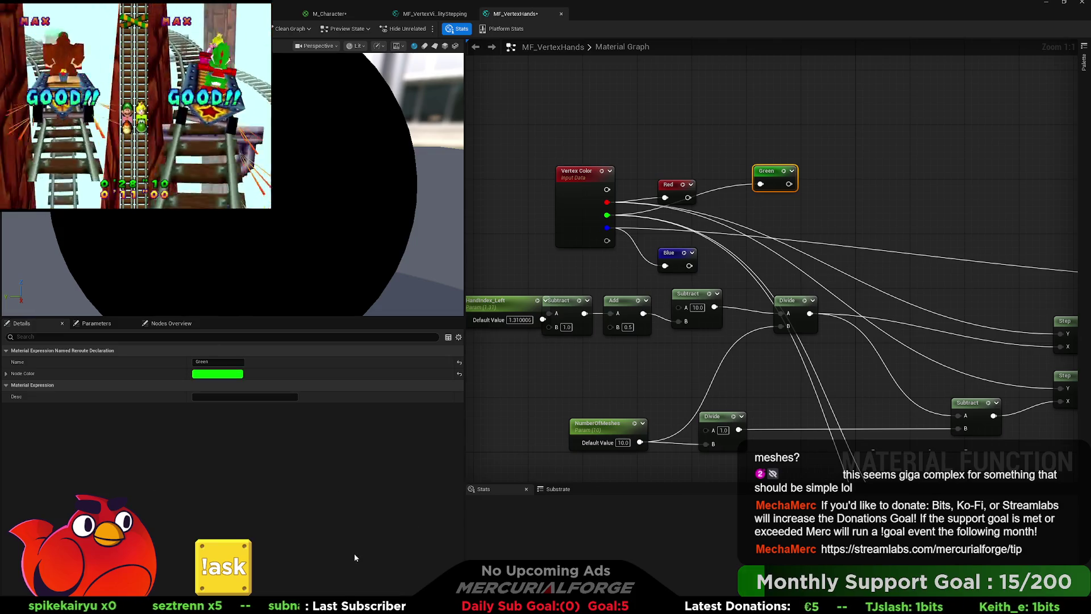
Place a Red reroute reference beside the Step nodes and wire it into the lower Step's Y.
drag(777, 172, 677, 219)
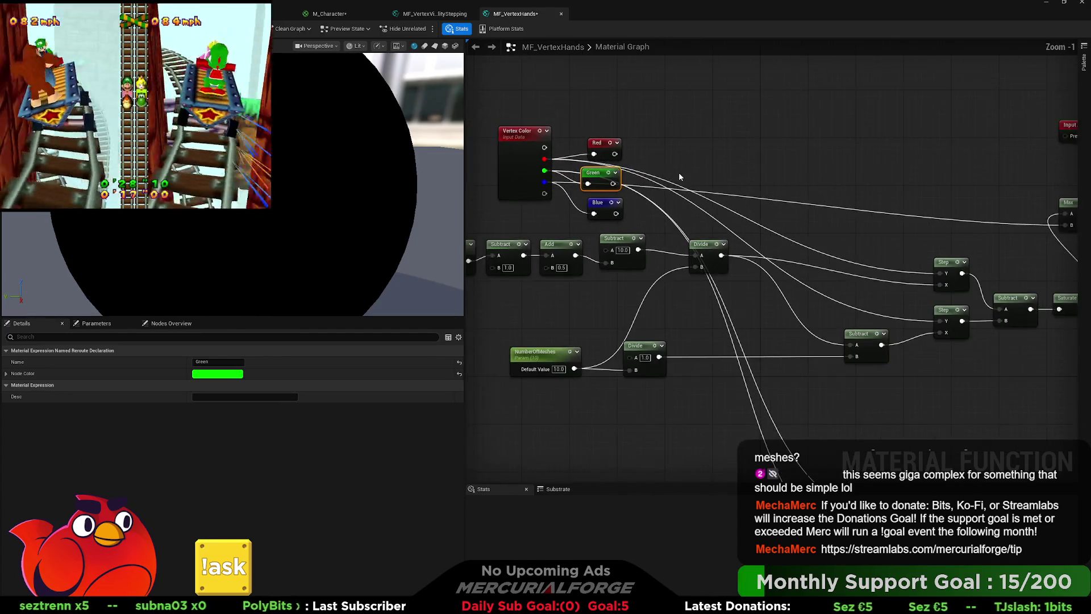
scroll(679, 173, down, 1)
drag(686, 175, 671, 187)
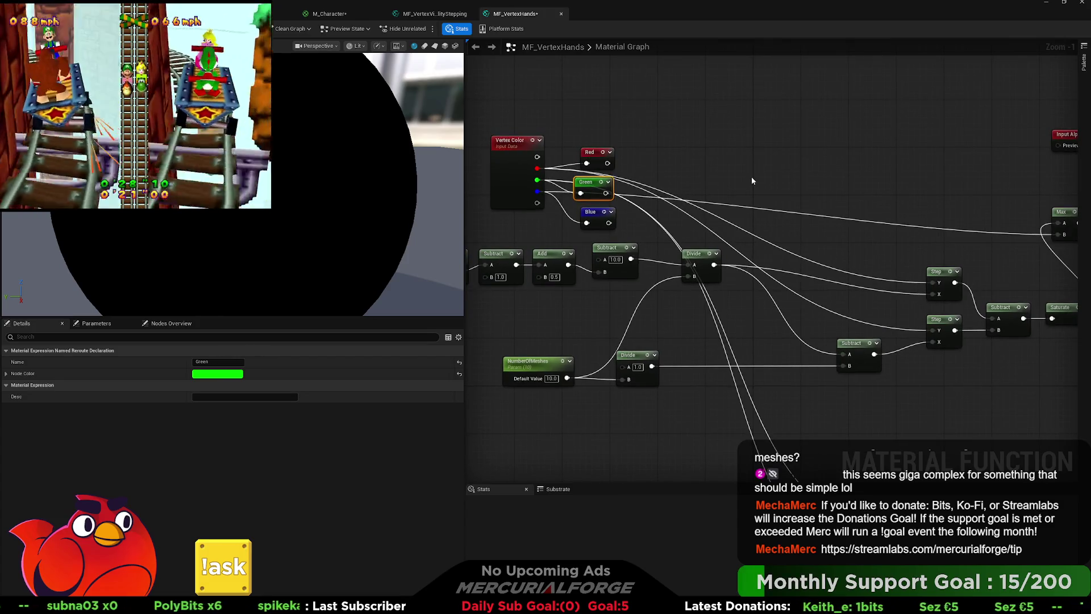
key(ctrl+v)
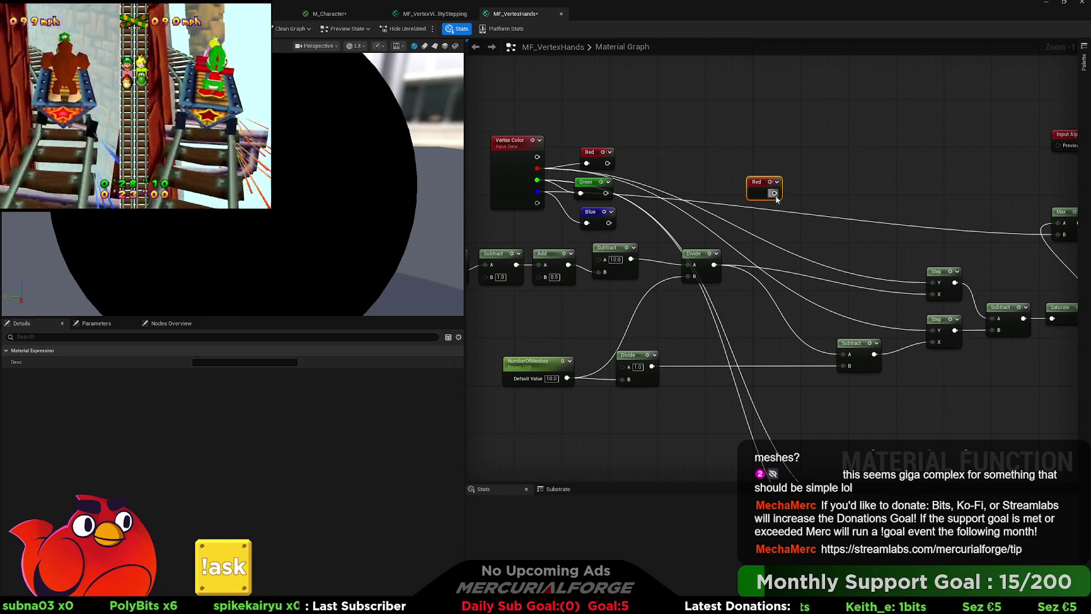
drag(774, 191, 786, 196)
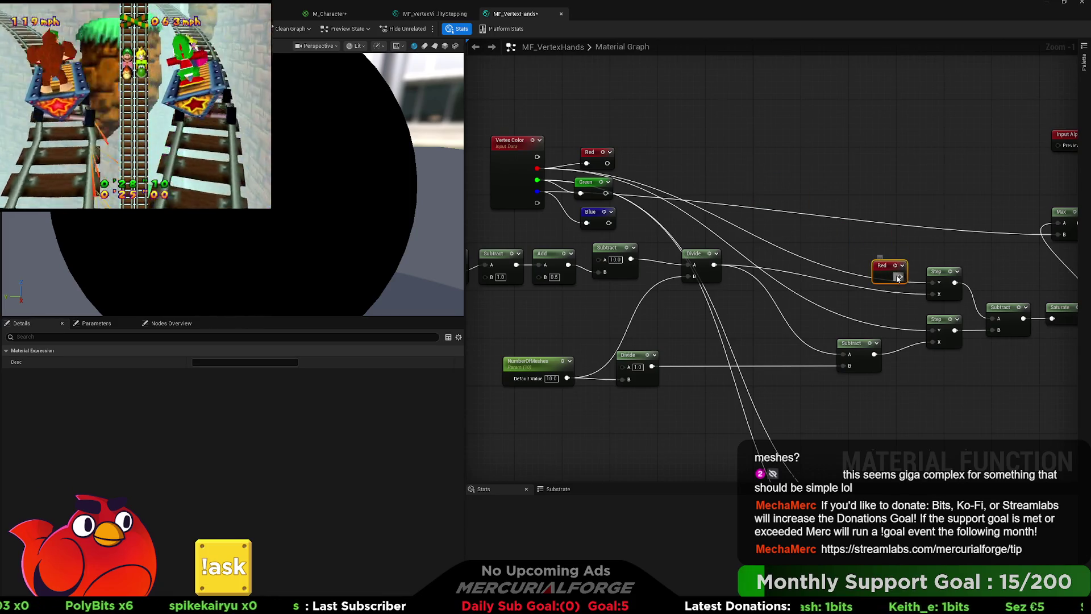
mouse_move(898, 278)
mouse_down()
mouse_move(921, 287)
mouse_move(929, 330)
mouse_move(809, 255)
mouse_move(816, 228)
mouse_up()
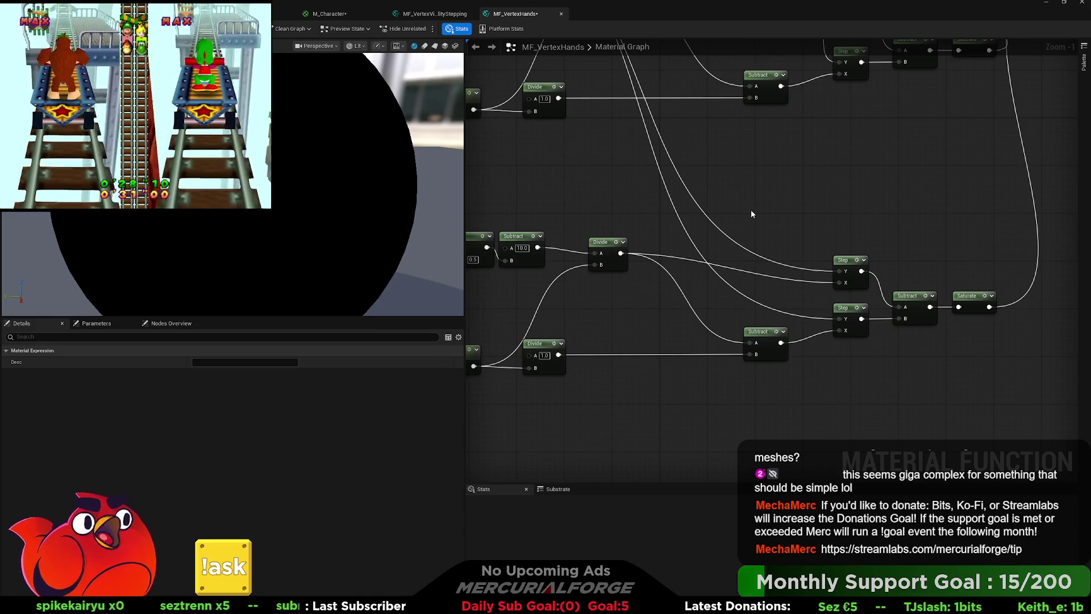
Add a Green reroute reference by the Step nodes and tidy Vertex Color with its reroutes.
key(ctrl+v)
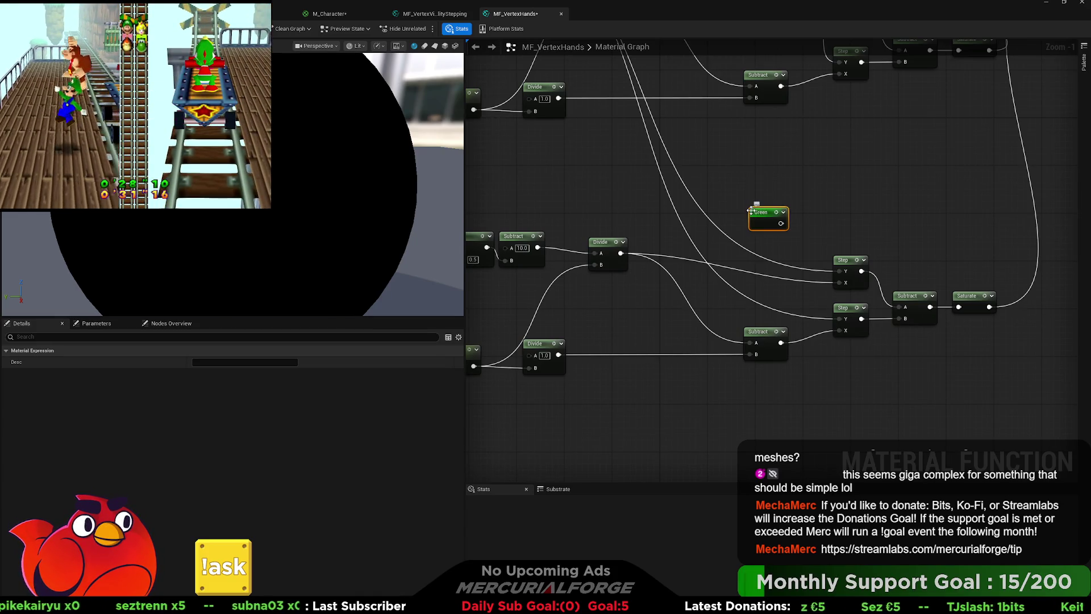
mouse_move(762, 215)
mouse_down()
mouse_move(853, 279)
mouse_move(834, 301)
mouse_move(840, 319)
mouse_up()
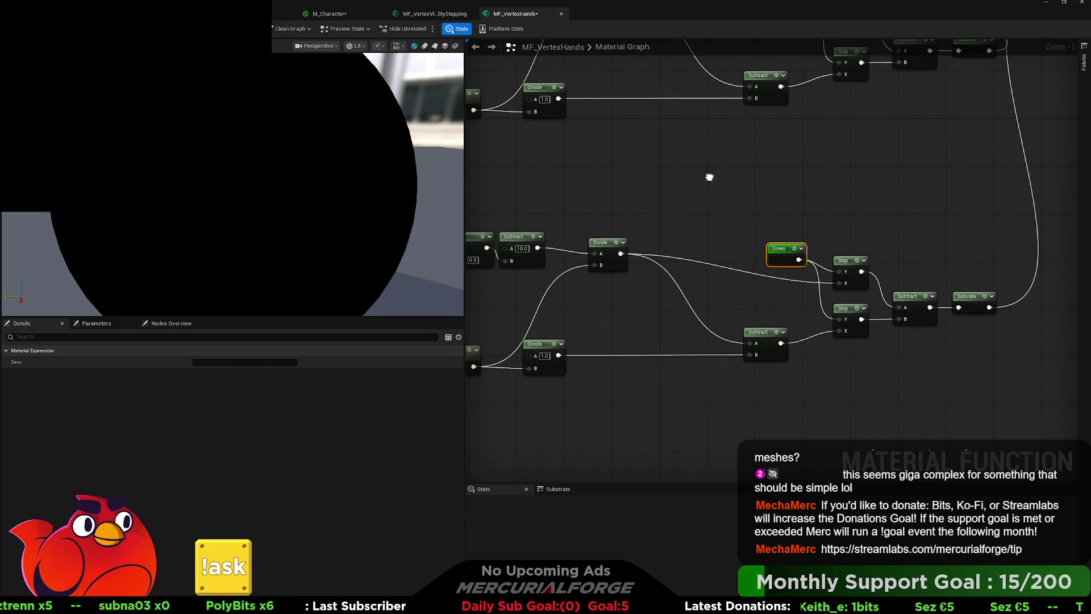
scroll(709, 175, down, 1)
mouse_move(719, 206)
mouse_down()
mouse_move(606, 169)
mouse_move(677, 213)
mouse_up()
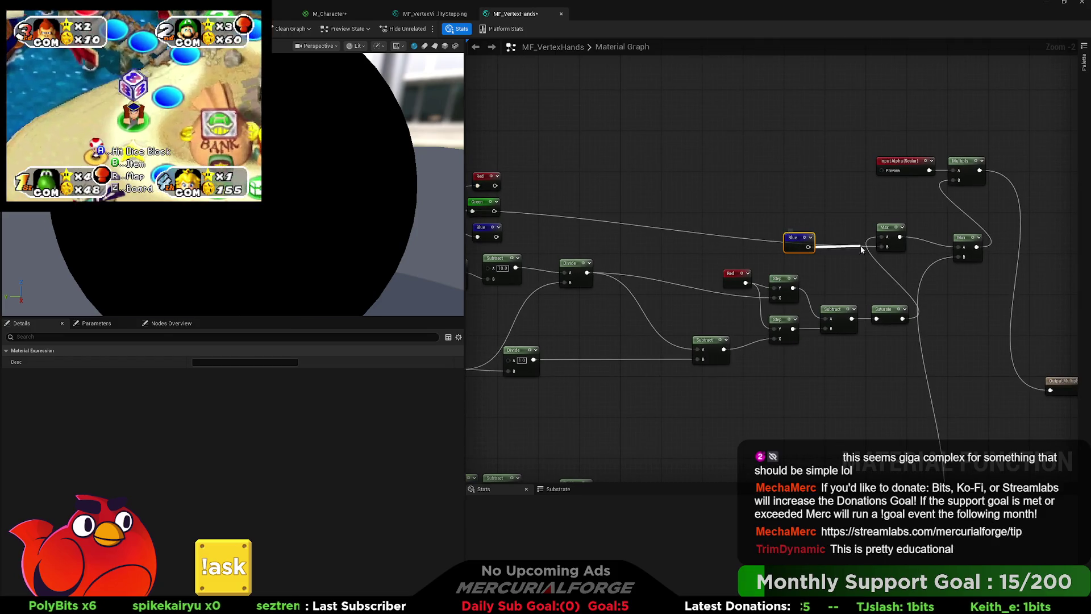
drag(559, 211, 744, 208)
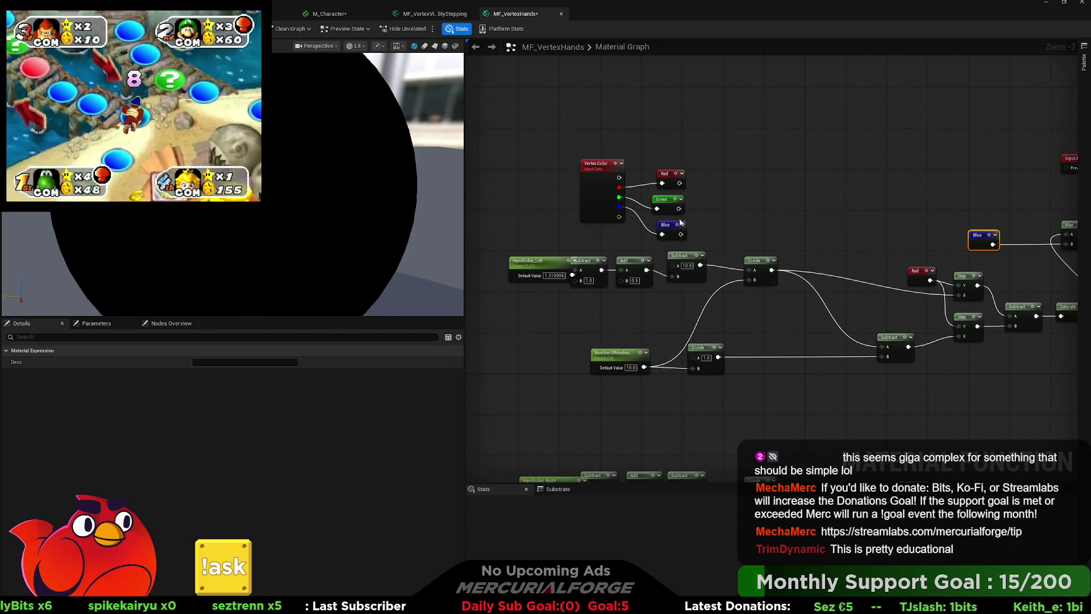
drag(669, 231, 670, 221)
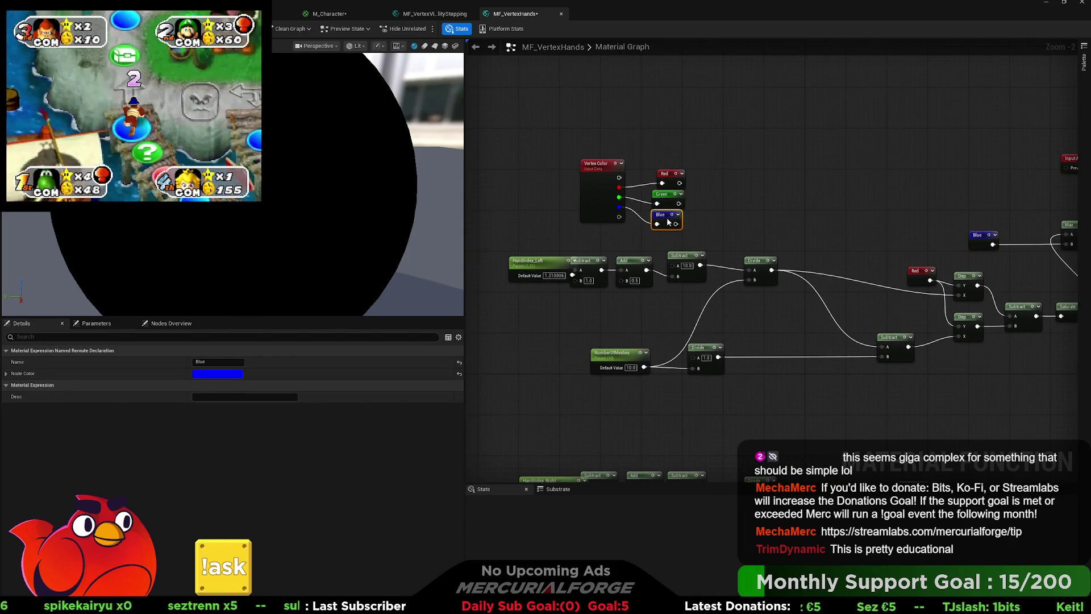
drag(601, 171, 691, 230)
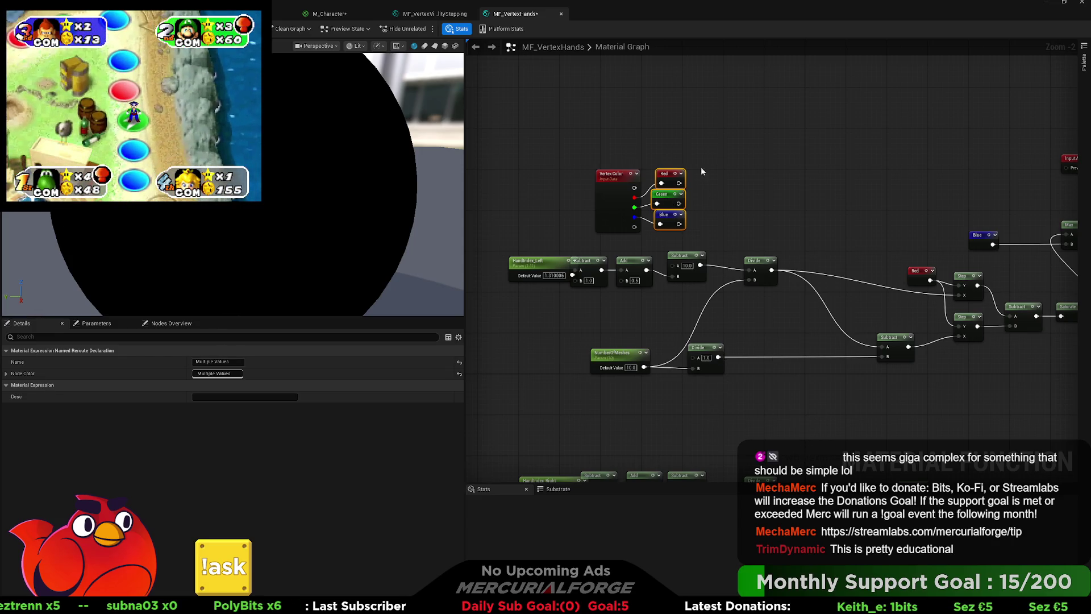
drag(633, 221, 617, 105)
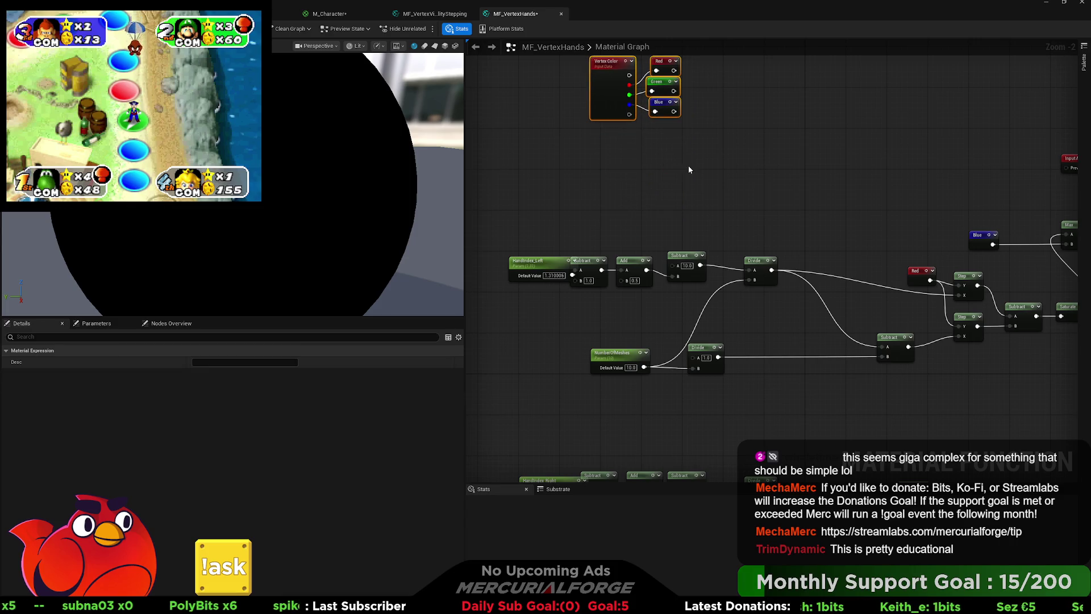
Wrap Vertex Color and its reroutes in a comment titled 'Vertex Colors'.
text(cVertex )
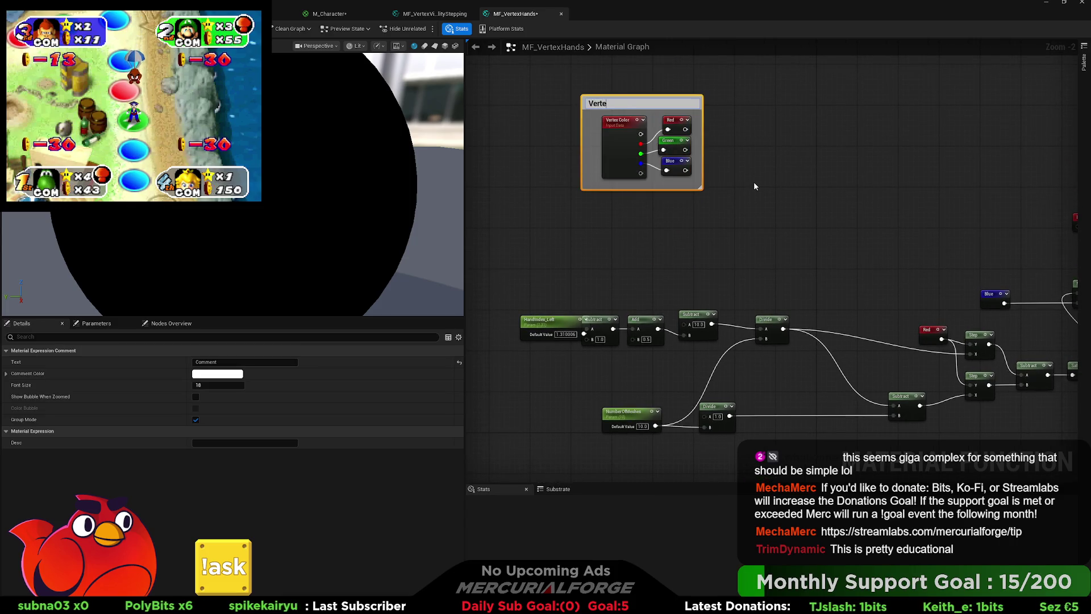
text(Colors)
key(Return)
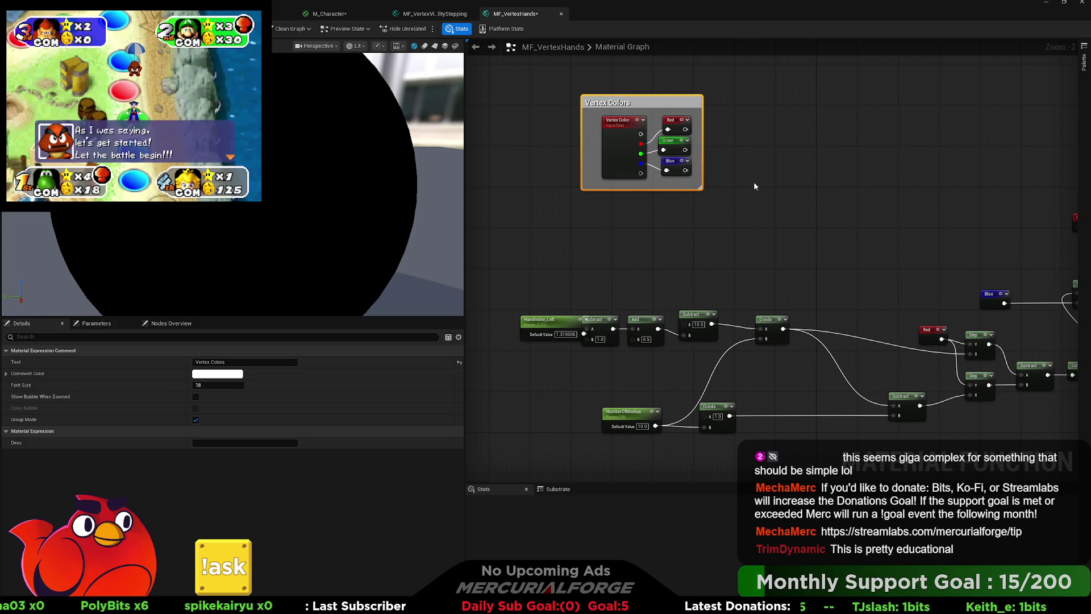
click(754, 186)
Move the main node network below the Vertex Colors group.
scroll(756, 191, down, 2)
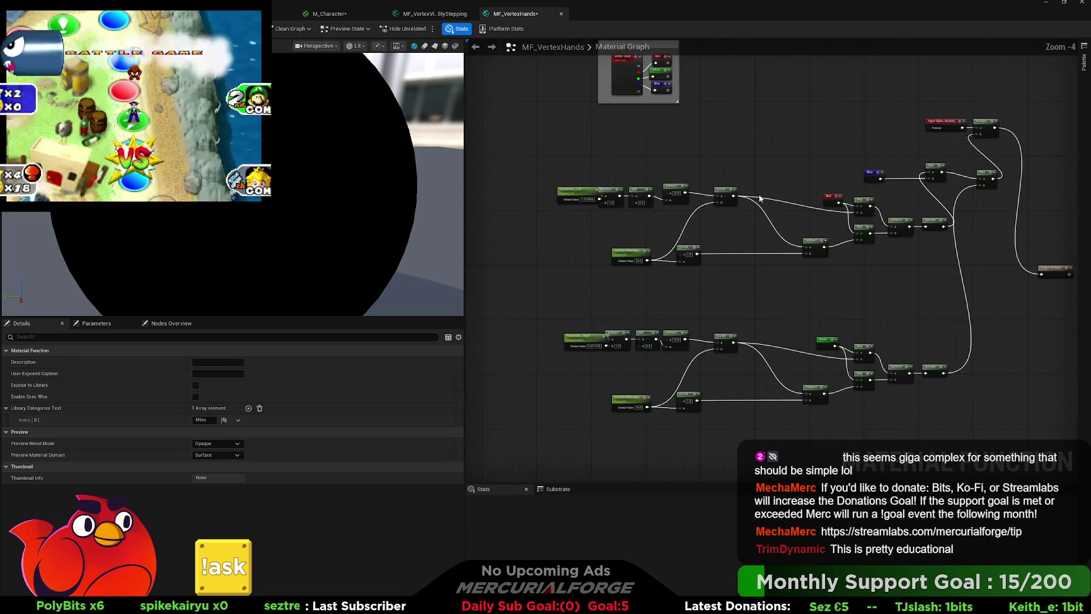
drag(761, 198, 615, 219)
mouse_move(834, 179)
mouse_down()
mouse_move(844, 258)
mouse_move(881, 241)
mouse_move(770, 226)
mouse_move(583, 326)
mouse_move(816, 261)
mouse_move(958, 240)
mouse_up()
scroll(958, 240, down, 2)
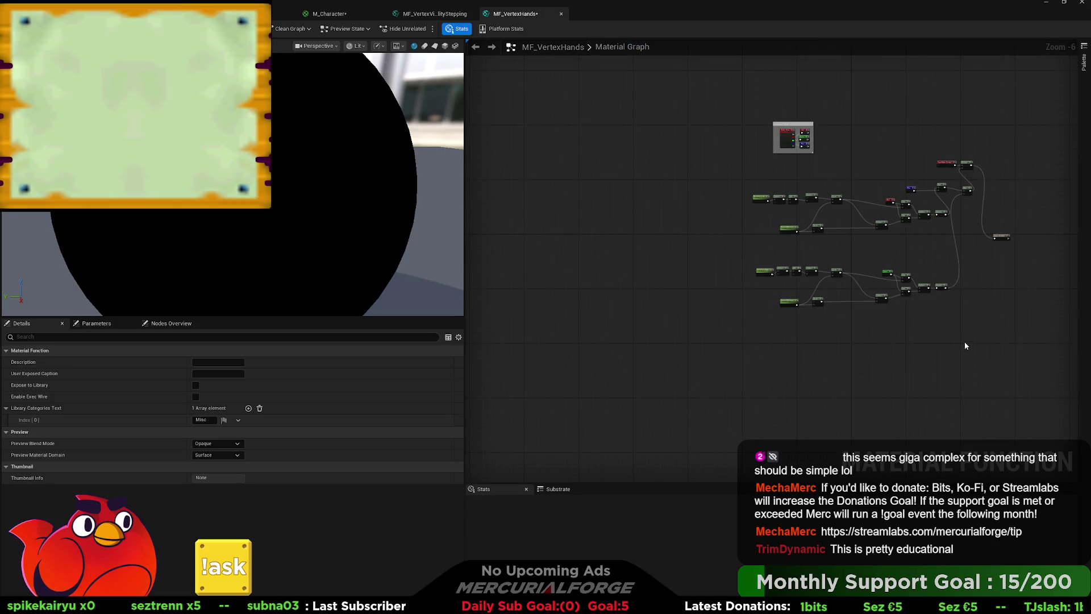
mouse_move(966, 337)
mouse_down()
mouse_move(796, 187)
mouse_move(693, 163)
mouse_up()
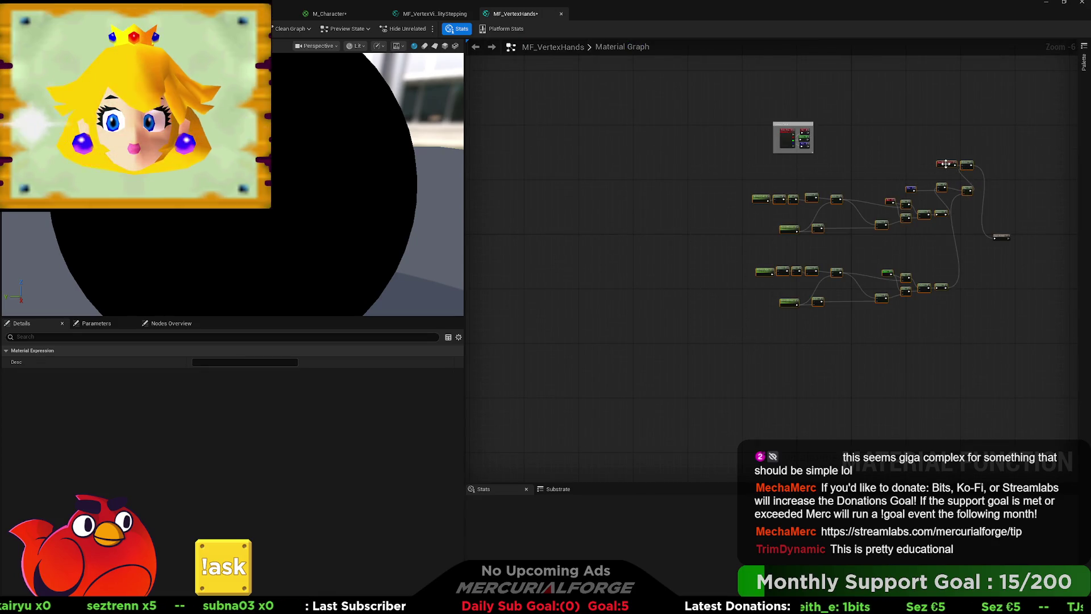
drag(946, 164, 955, 235)
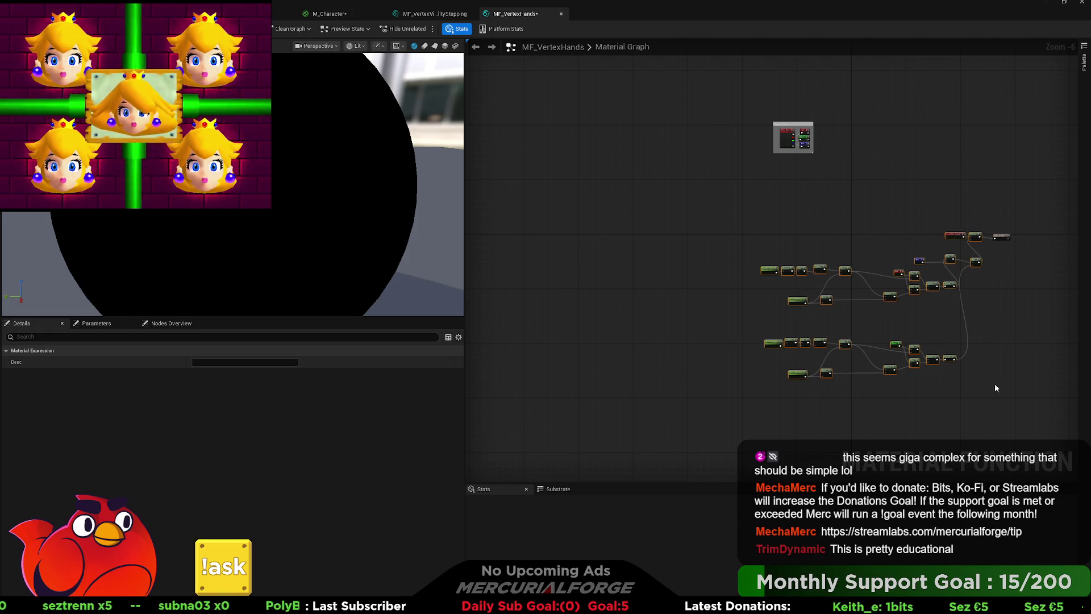
drag(996, 407, 648, 275)
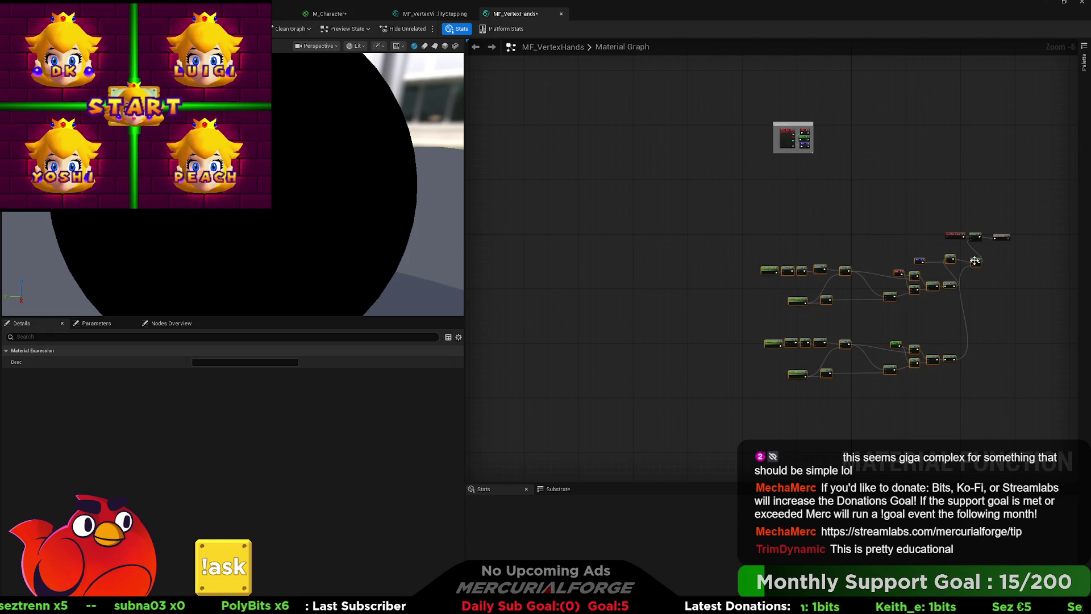
drag(956, 263, 937, 241)
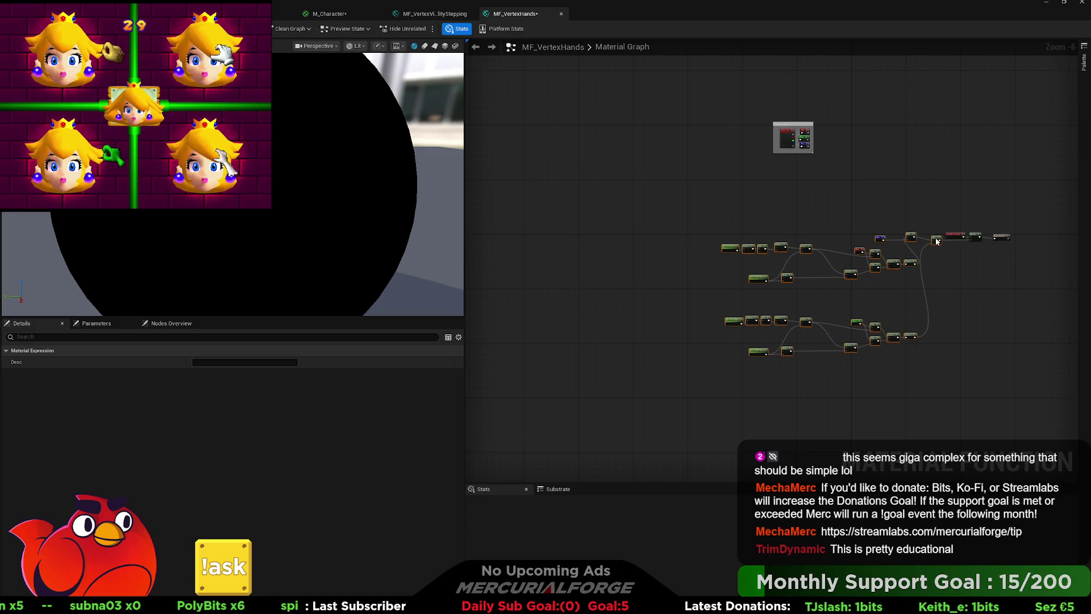
Separate the upper and lower hand chains into two stacked groups.
scroll(930, 256, up, 1)
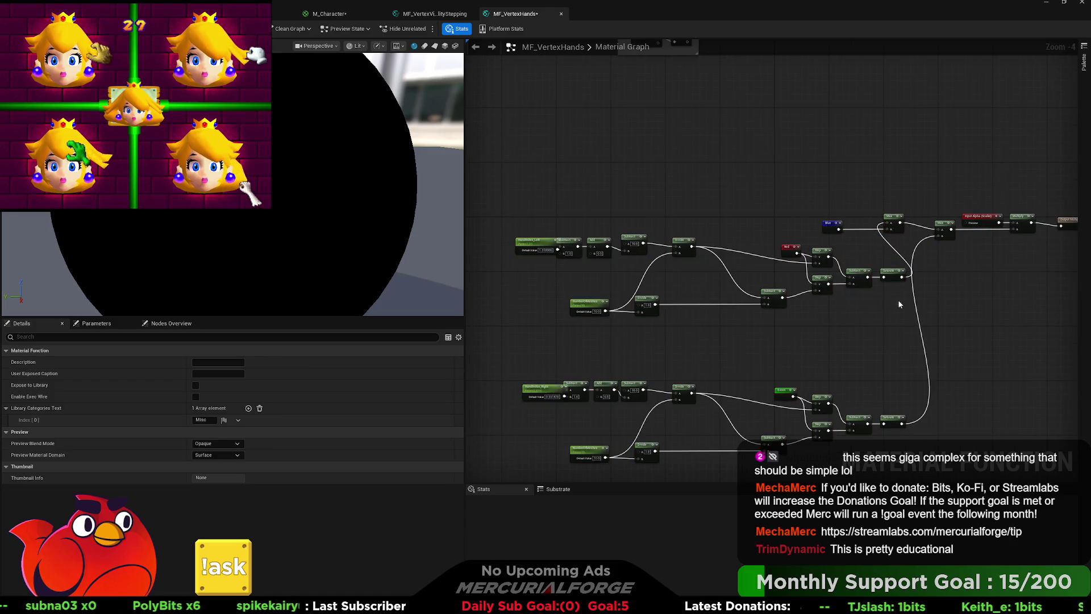
scroll(1048, 300, up, 1)
drag(1048, 300, 461, 187)
drag(926, 219, 888, 107)
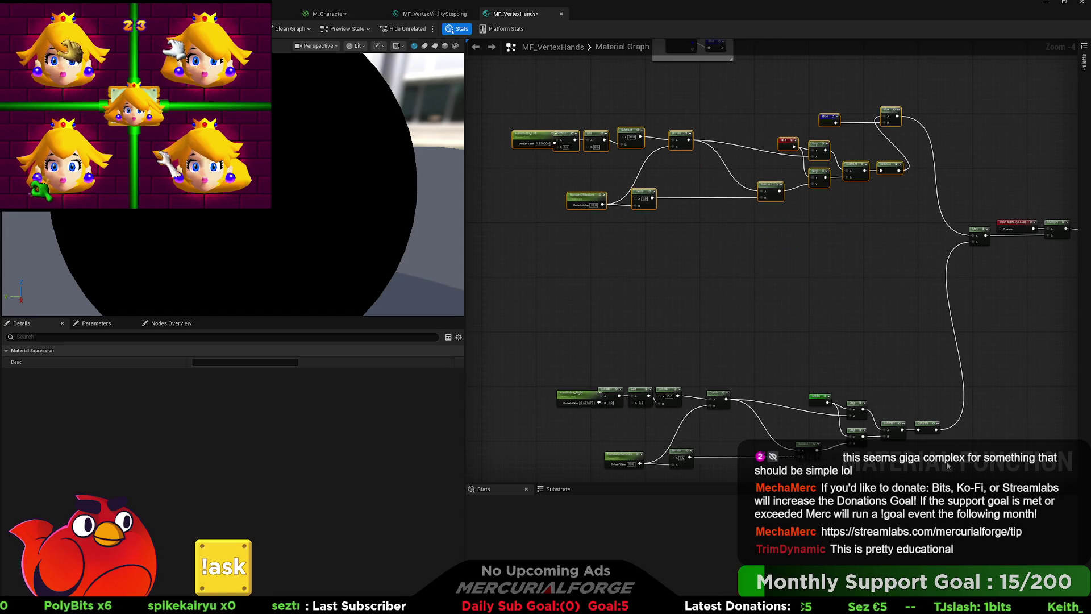
drag(962, 462, 551, 378)
drag(896, 425, 862, 289)
Comment the lower chain as 'Right Hand' and the upper chain as 'Left Hand', then zoom in.
key(c)
text(Right Hand)
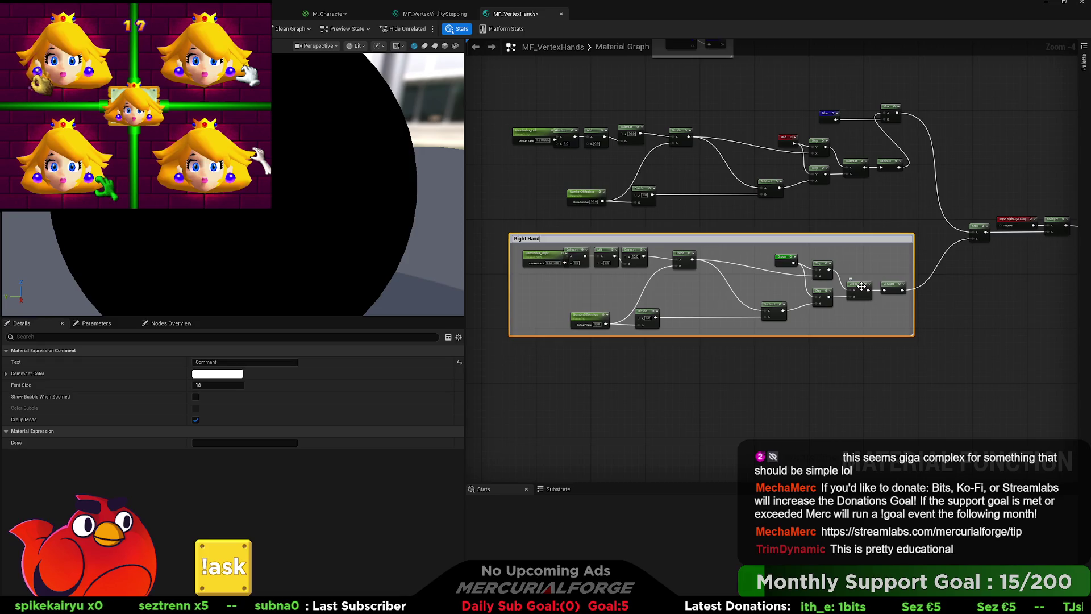
key(Return)
mouse_move(938, 224)
mouse_down()
mouse_move(501, 85)
mouse_move(494, 68)
mouse_move(542, 150)
mouse_up()
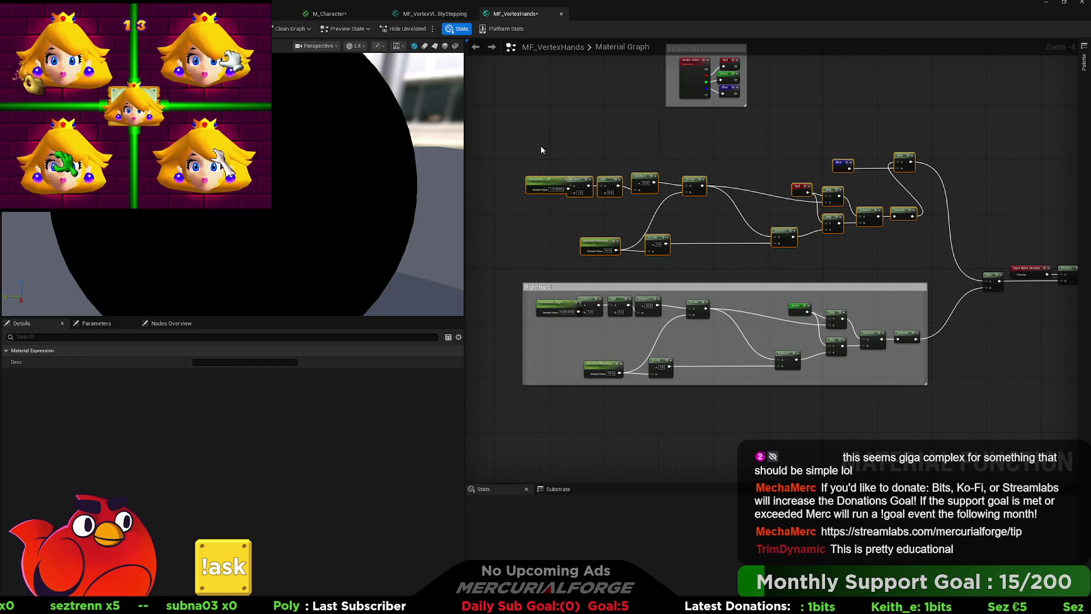
text(cLeft Hand)
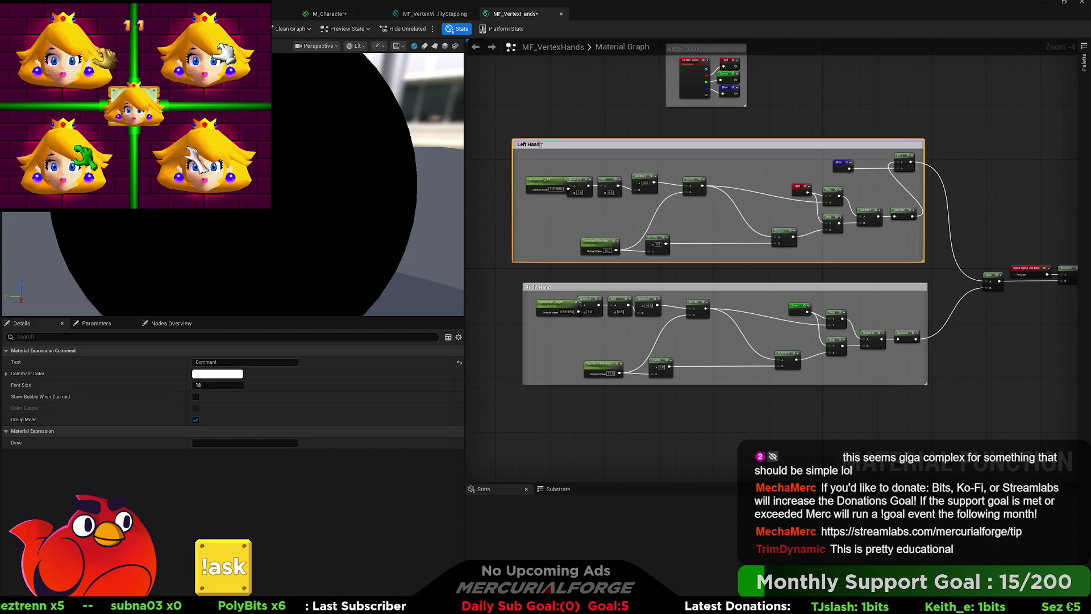
key(Return)
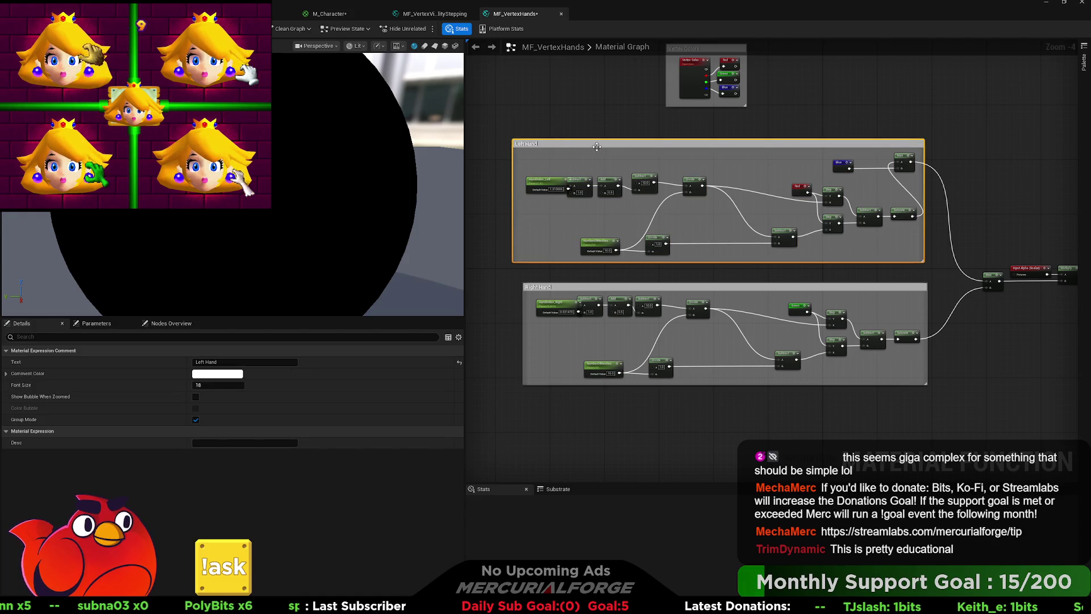
drag(601, 149, 612, 152)
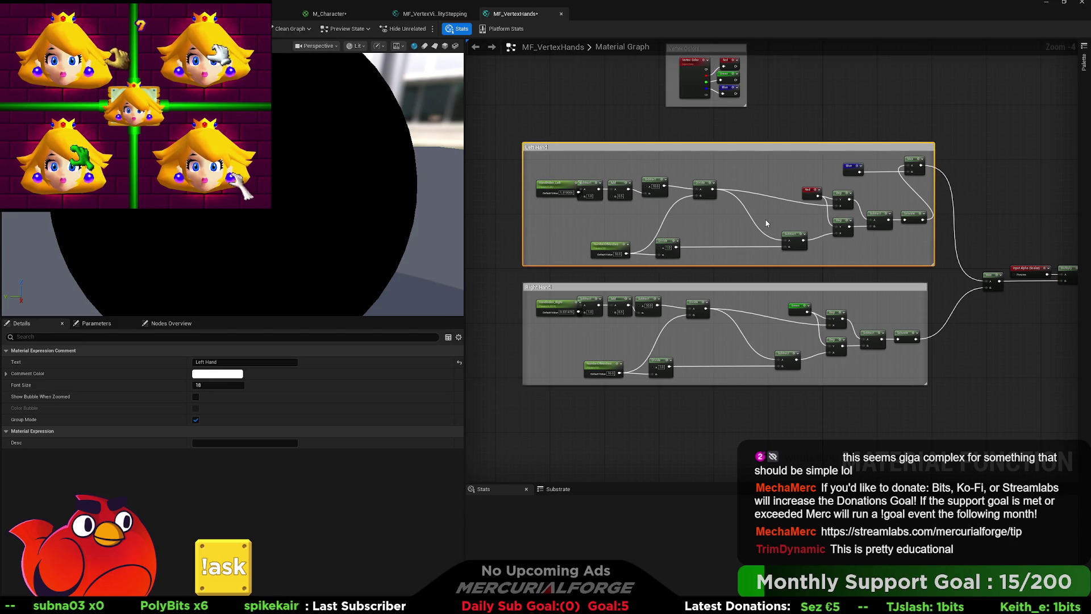
scroll(663, 233, up, 5)
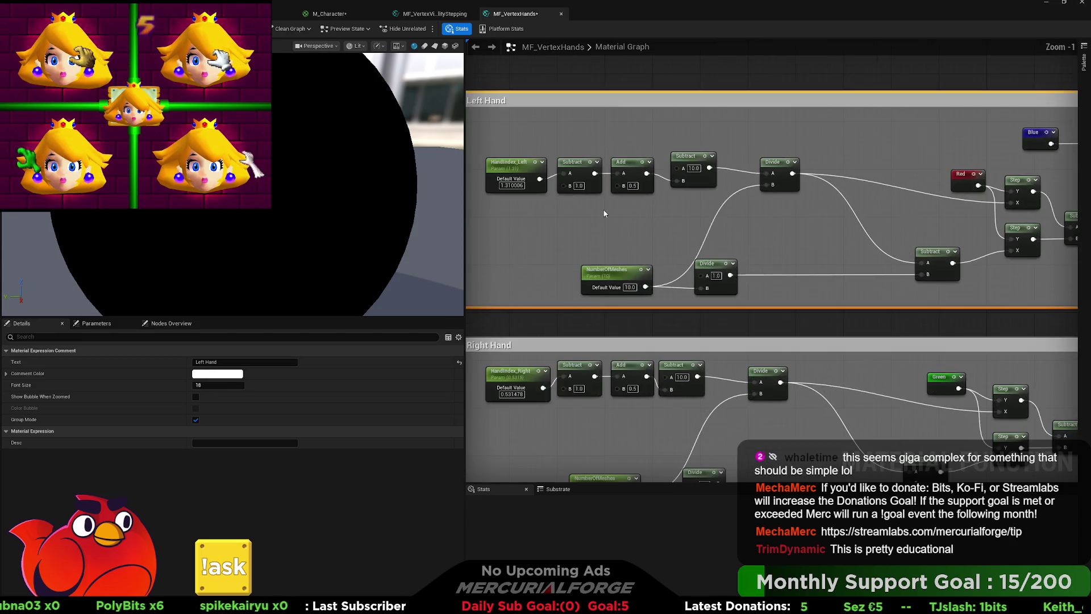
Set the HandIndex_Left and HandIndex_Right default values to 0.
scroll(663, 233, down, 1)
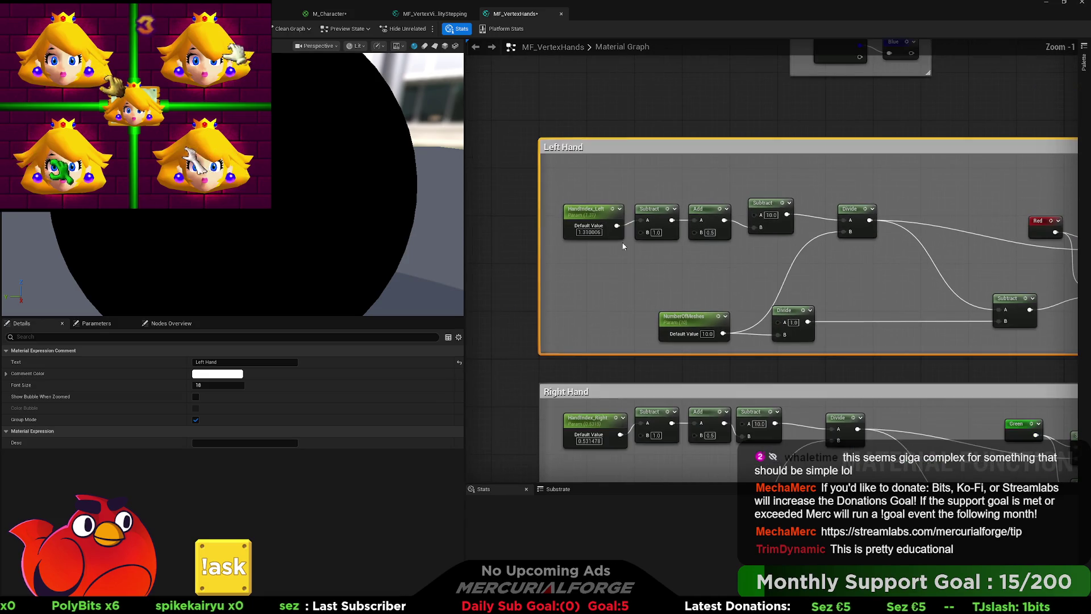
drag(666, 272, 606, 252)
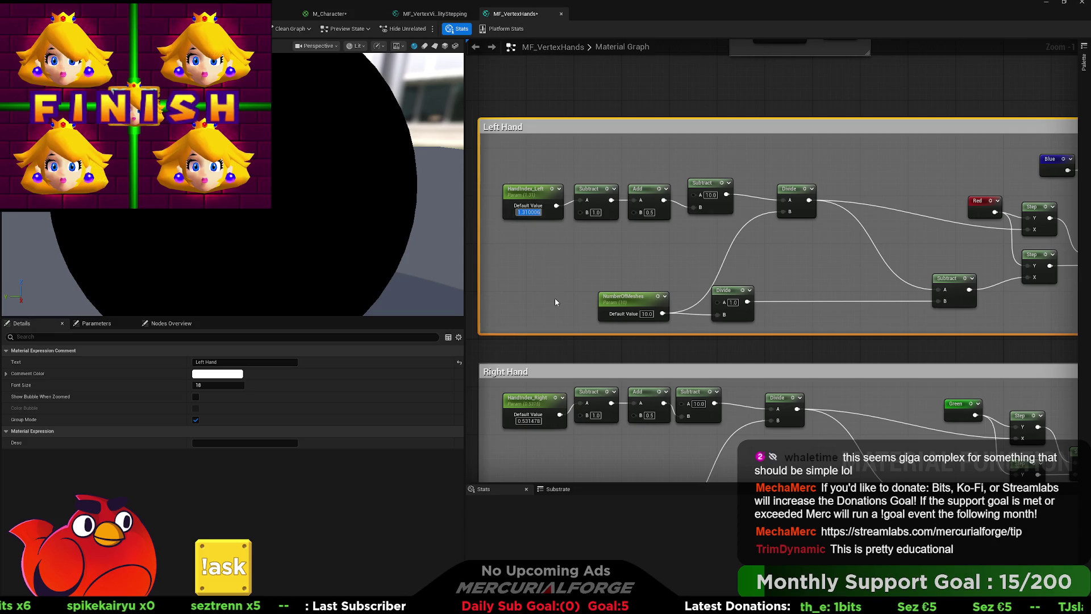
text(0)
key(Return)
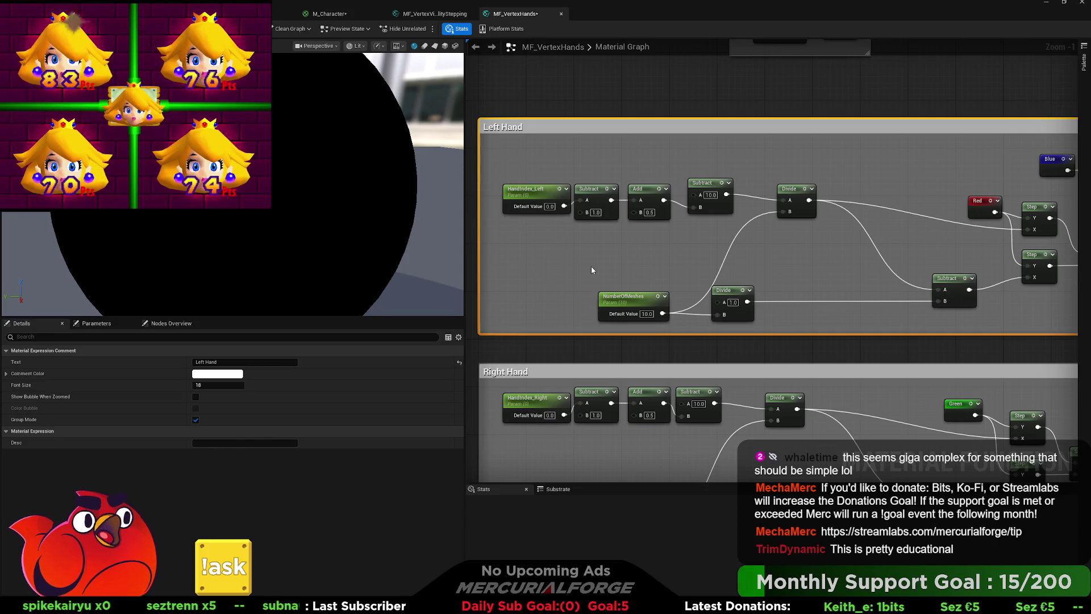
click(592, 270)
Straighten the Left Hand input chain, lining up Add, Subtract and Divide.
drag(647, 196, 500, 213)
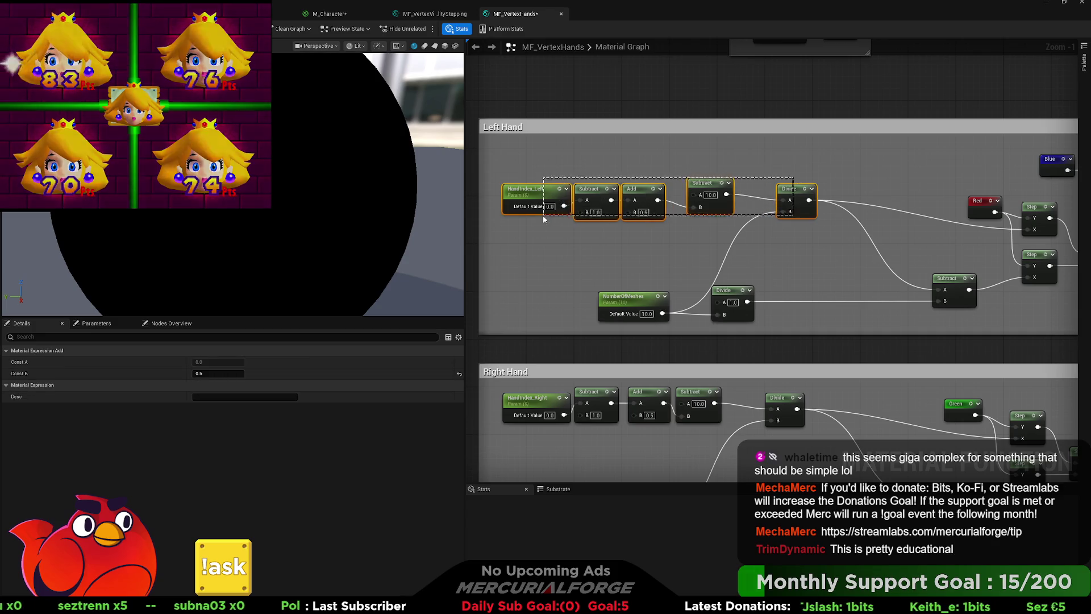
key(q)
key(q)
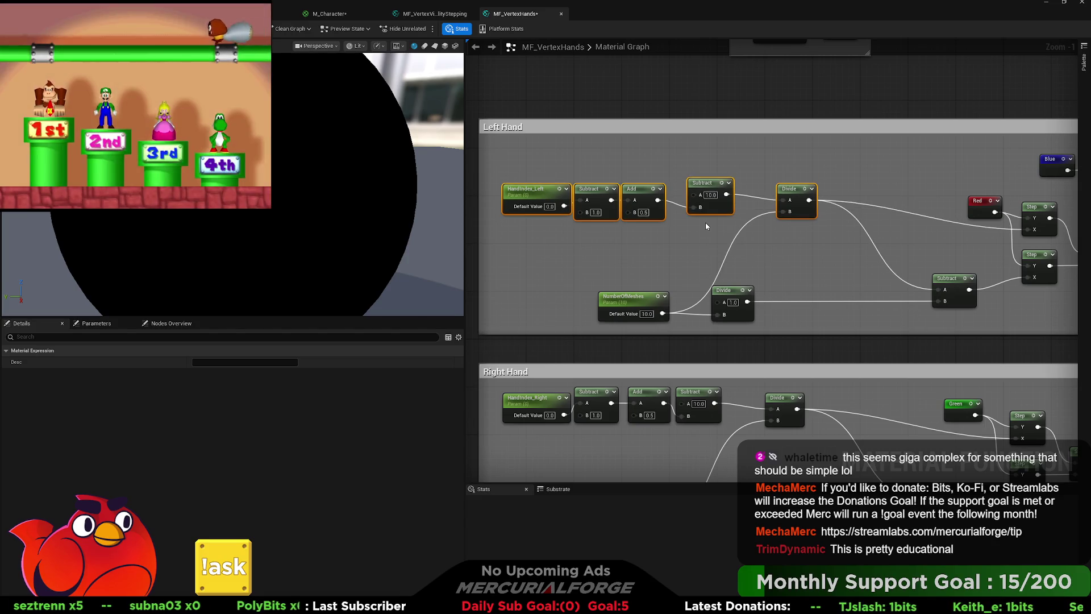
key(q)
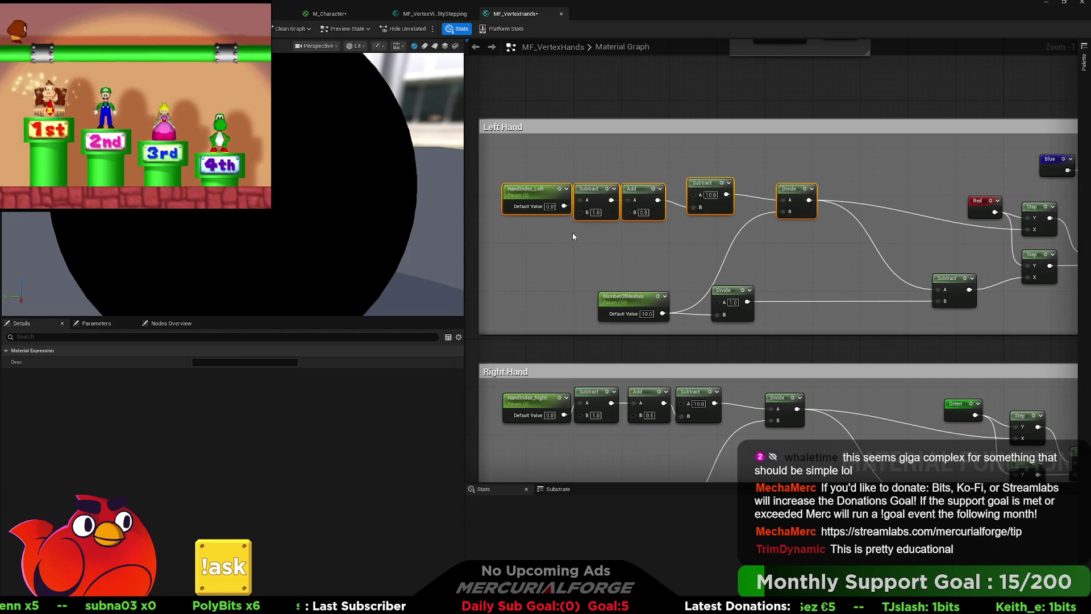
key(q)
click(691, 177)
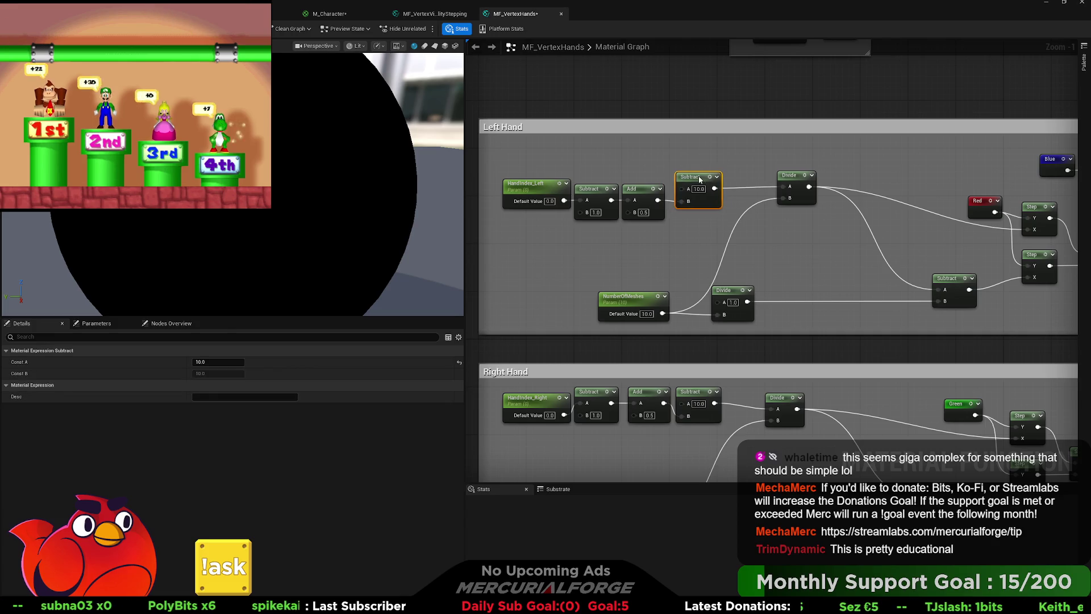
drag(700, 179, 693, 189)
drag(794, 180, 752, 193)
Place NumberOfMeshes under HandIndex_Left with a reroute point and reposition the lower Divide.
mouse_move(647, 295)
mouse_down()
mouse_move(569, 236)
mouse_move(531, 225)
mouse_up()
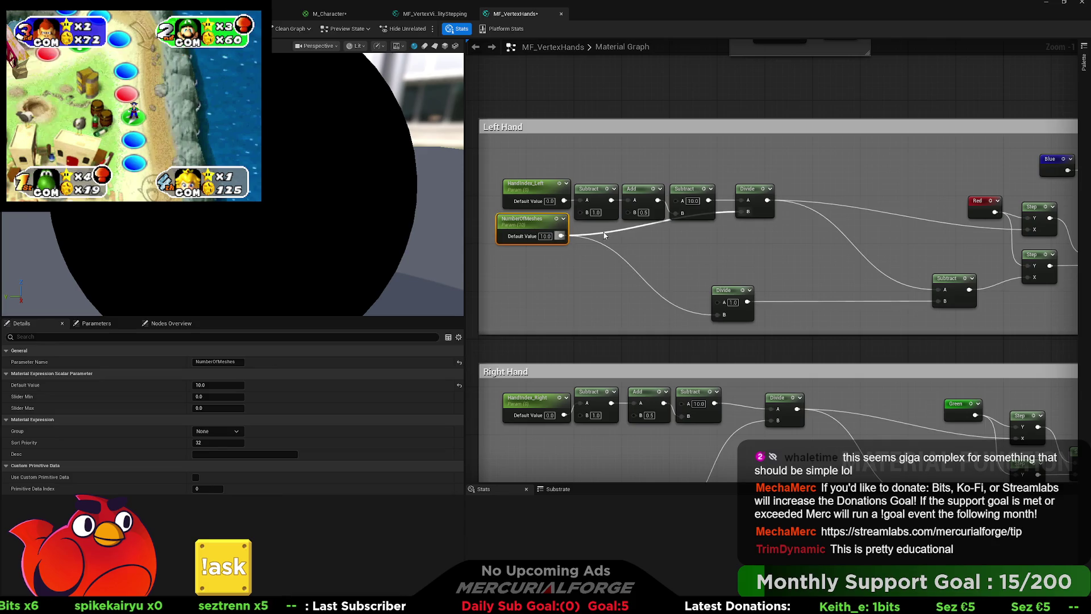
double_click(604, 235)
drag(603, 234, 712, 236)
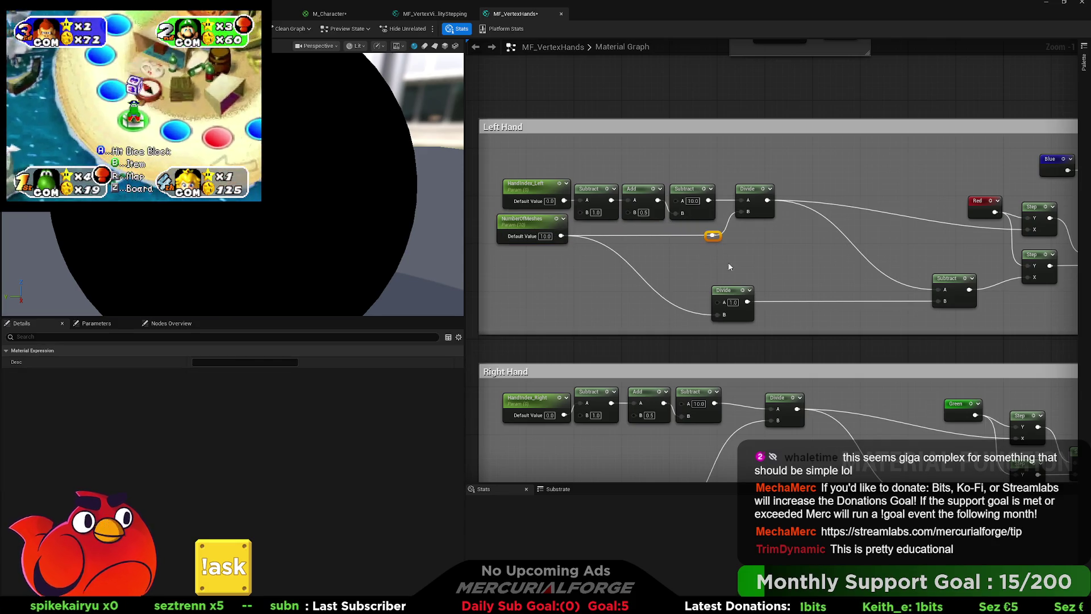
mouse_move(729, 298)
mouse_down()
mouse_move(750, 244)
mouse_move(753, 257)
mouse_move(682, 287)
mouse_move(610, 287)
mouse_up()
click(710, 266)
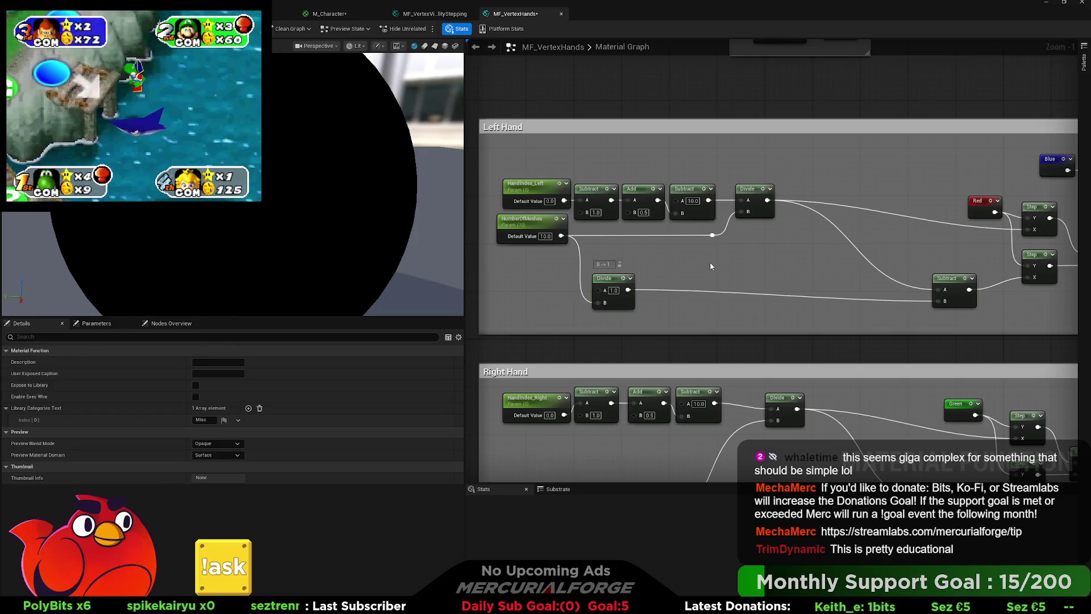
Lower NumberOfMeshes together with its reroute point.
scroll(727, 265, up, 1)
scroll(740, 281, down, 1)
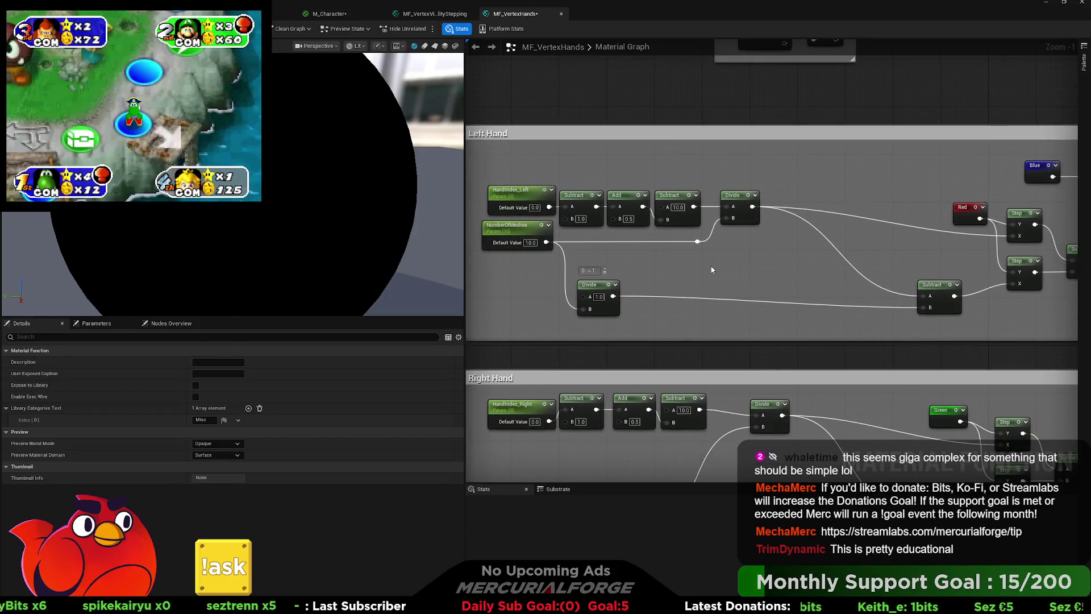
scroll(741, 282, down, 1)
scroll(768, 276, up, 1)
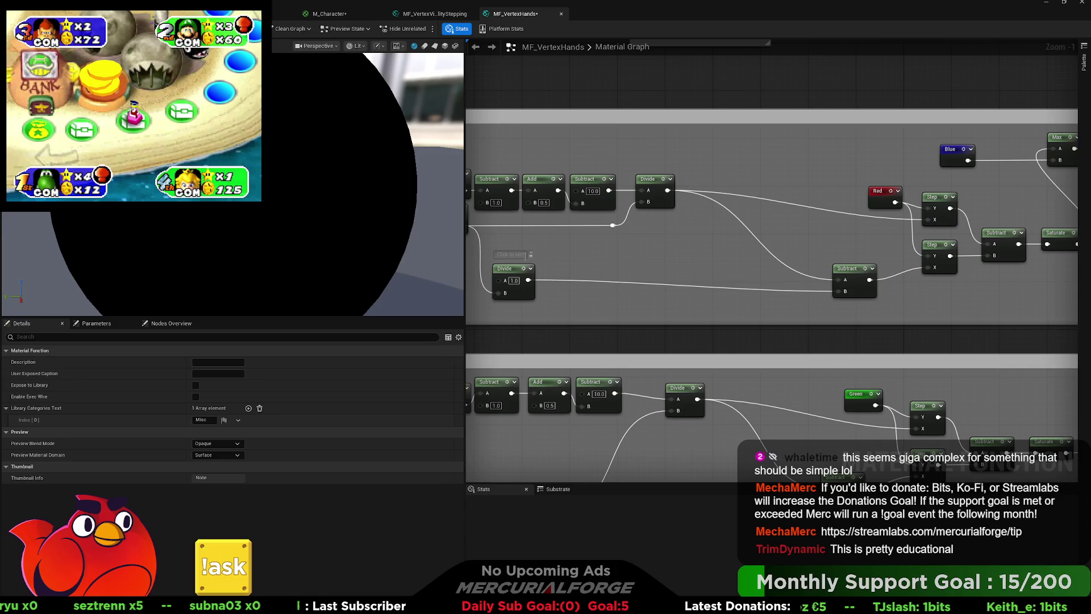
mouse_move(531, 259)
mouse_down()
mouse_move(584, 249)
mouse_move(701, 261)
mouse_move(670, 305)
mouse_move(642, 305)
mouse_up()
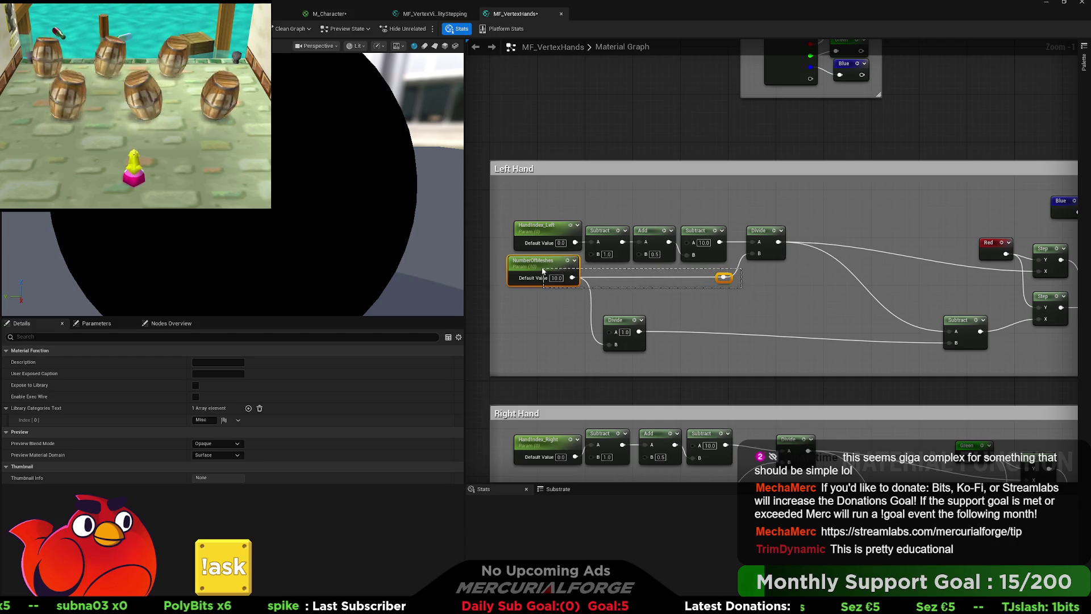
drag(542, 271, 543, 271)
drag(730, 273, 740, 303)
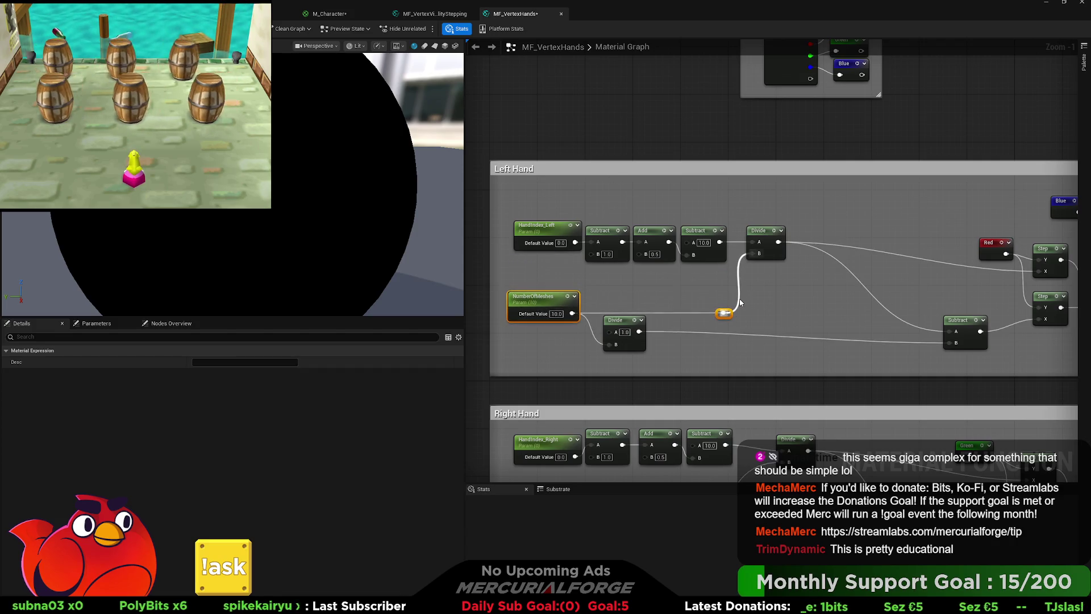
click(675, 353)
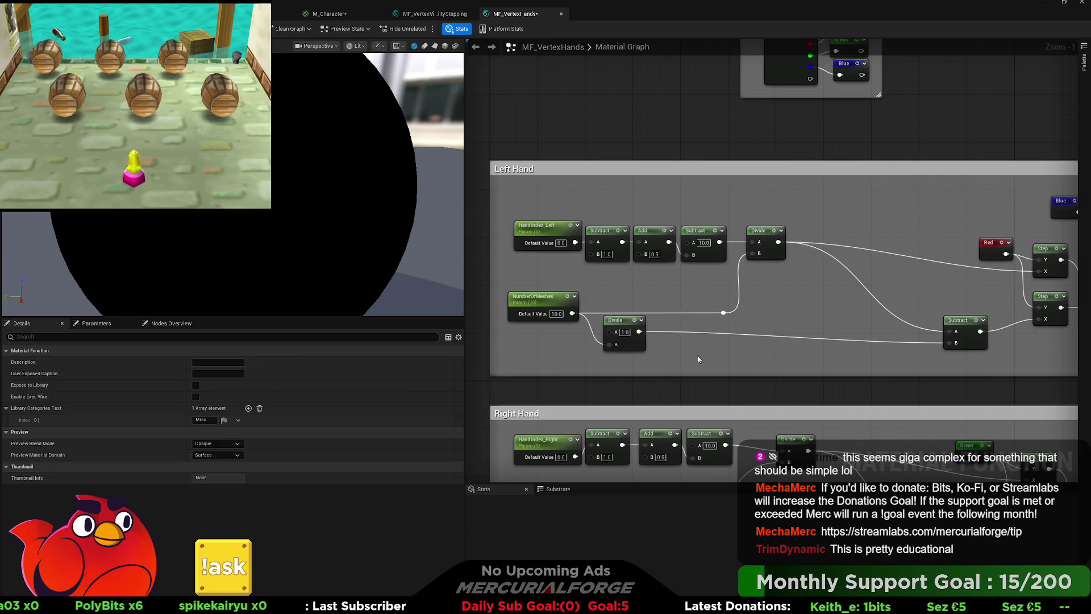
Shift the lower Subtract, Red and both Step nodes left, aligning Red with its Step.
drag(827, 325, 687, 322)
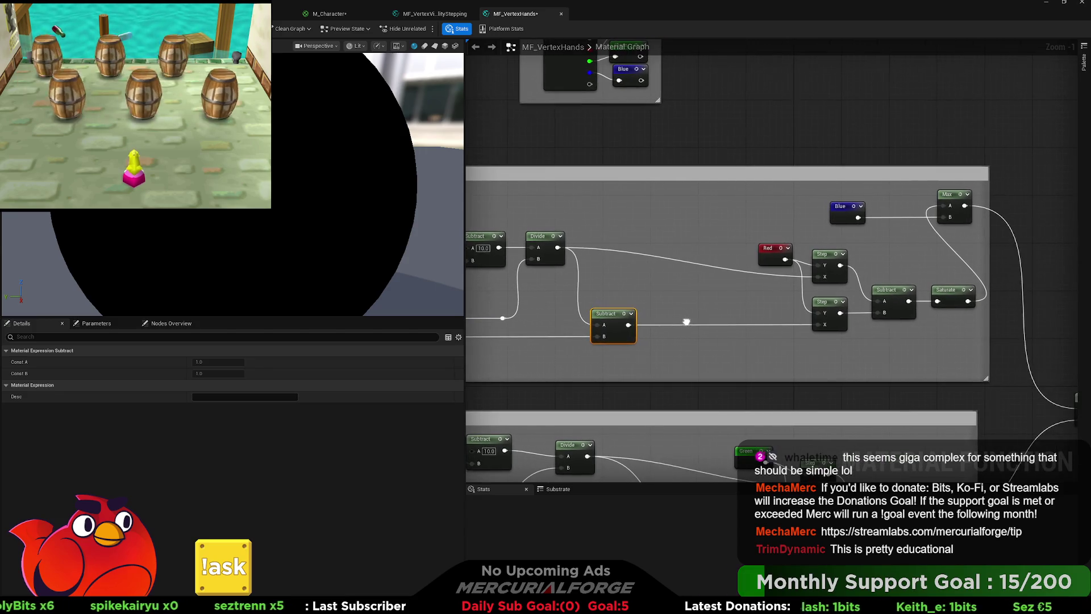
drag(793, 268, 767, 250)
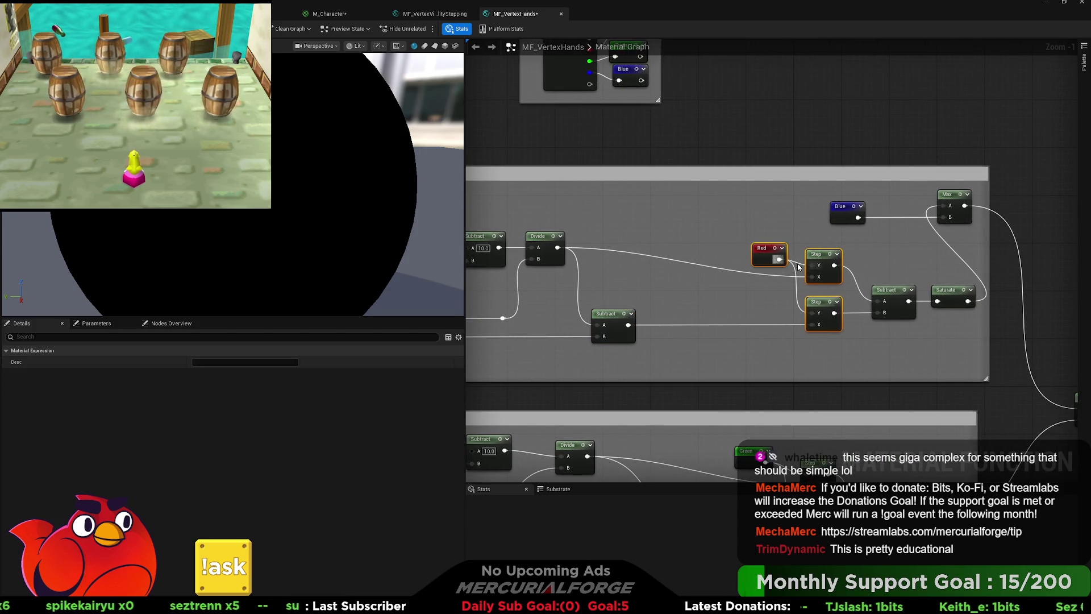
mouse_move(847, 273)
mouse_down()
mouse_move(714, 274)
mouse_move(698, 289)
mouse_move(652, 261)
mouse_move(652, 242)
mouse_move(608, 224)
mouse_up()
ctrl+click(668, 324)
click(676, 272)
click(790, 299)
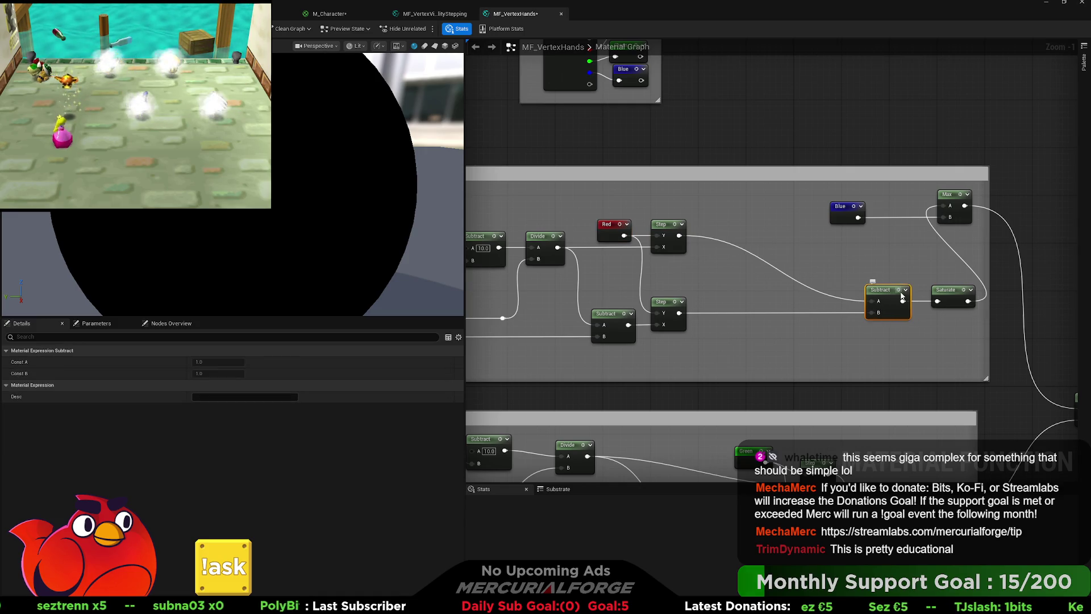
Pack Subtract, Saturate, Blue and Max tightly after the Step nodes.
mouse_move(901, 292)
mouse_down()
mouse_move(764, 292)
mouse_move(742, 264)
mouse_up()
drag(948, 297, 785, 267)
click(839, 279)
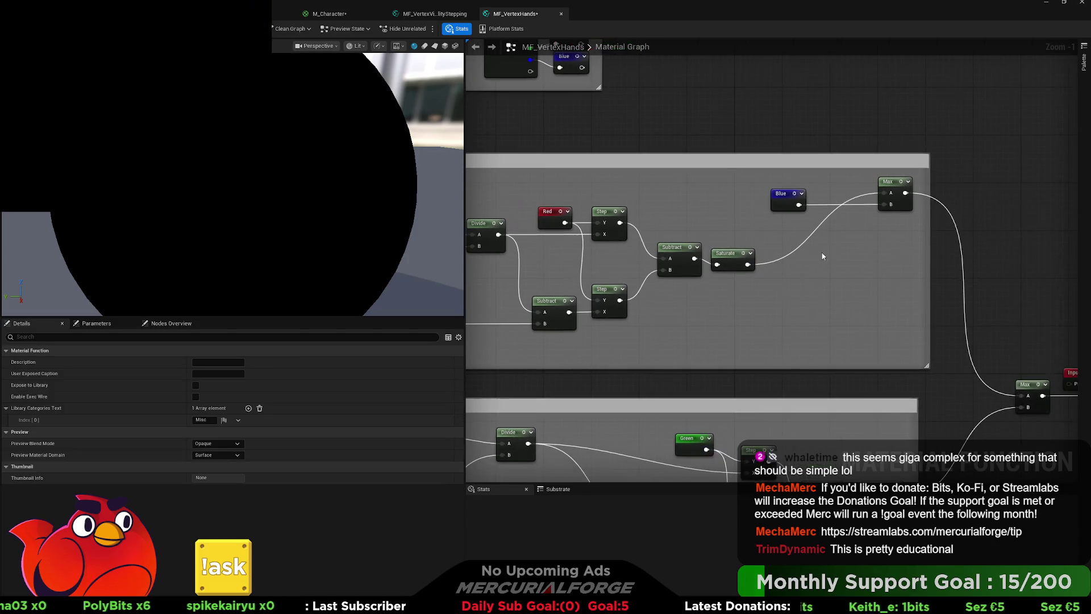
drag(783, 199, 729, 288)
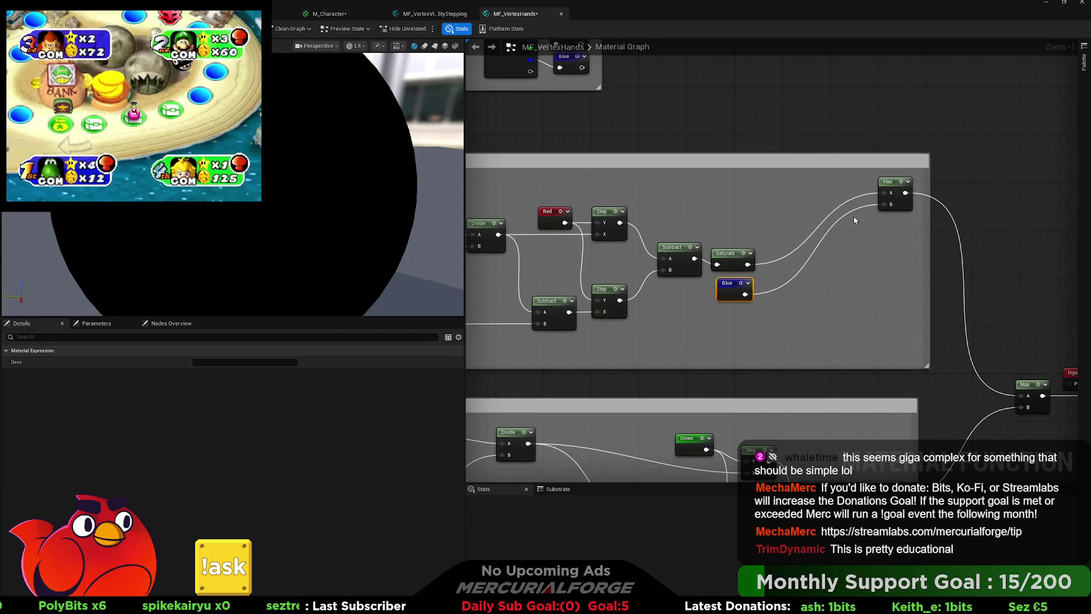
drag(896, 182, 800, 262)
mouse_move(823, 310)
mouse_down()
mouse_move(802, 181)
mouse_move(806, 202)
mouse_up()
scroll(797, 187, down, 1)
Raise HandIndex_Right and Subtract slightly and shift the Right Hand input chain into line.
scroll(806, 202, up, 1)
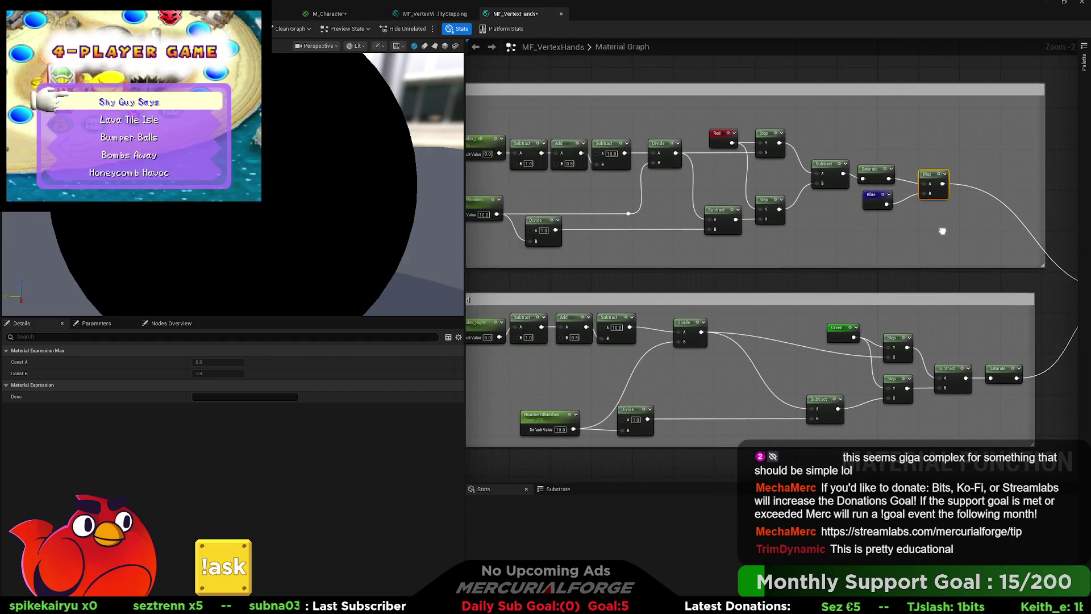
scroll(803, 239, down, 1)
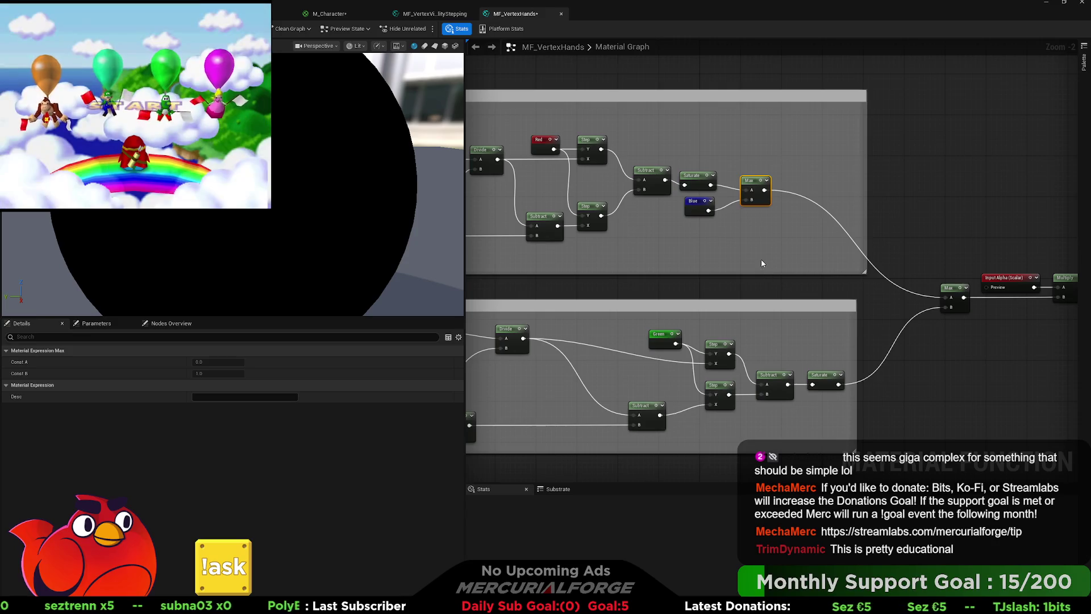
drag(764, 263, 985, 262)
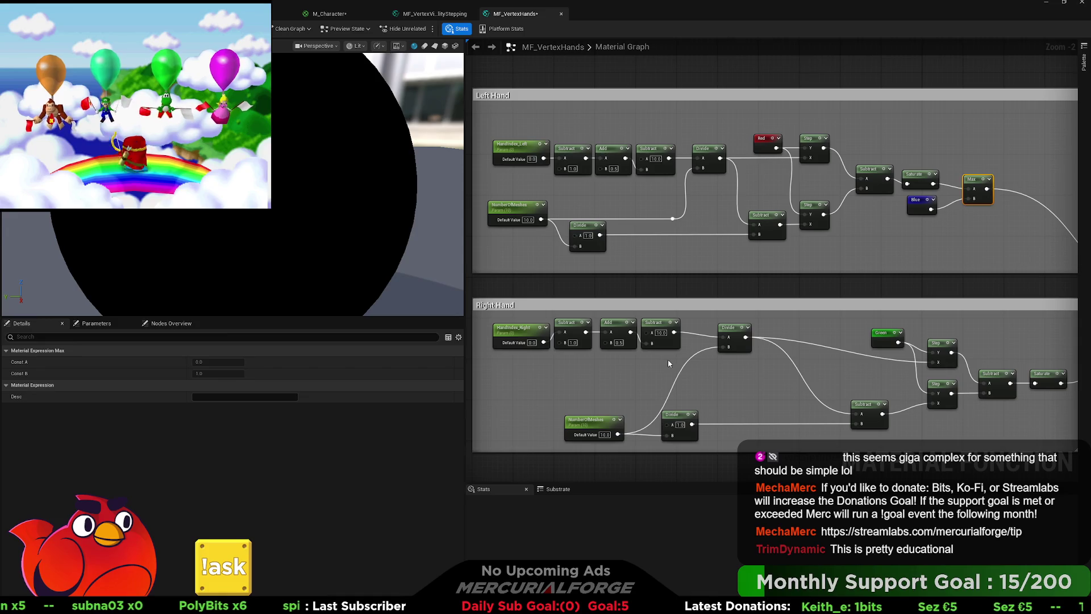
click(529, 334)
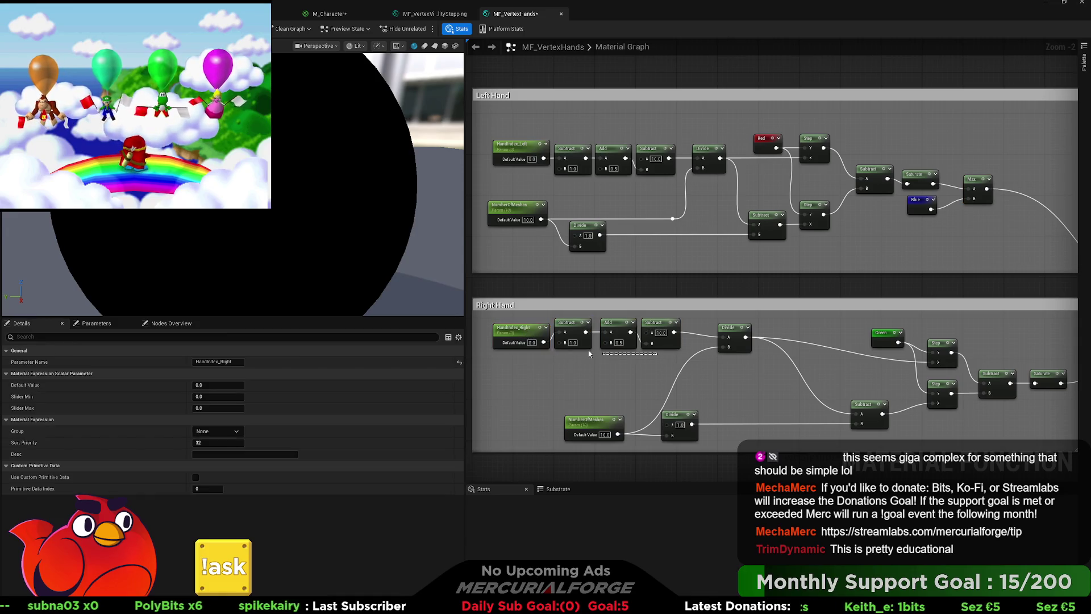
drag(590, 353, 591, 354)
mouse_move(654, 322)
mouse_down()
mouse_move(653, 310)
mouse_move(653, 321)
mouse_up()
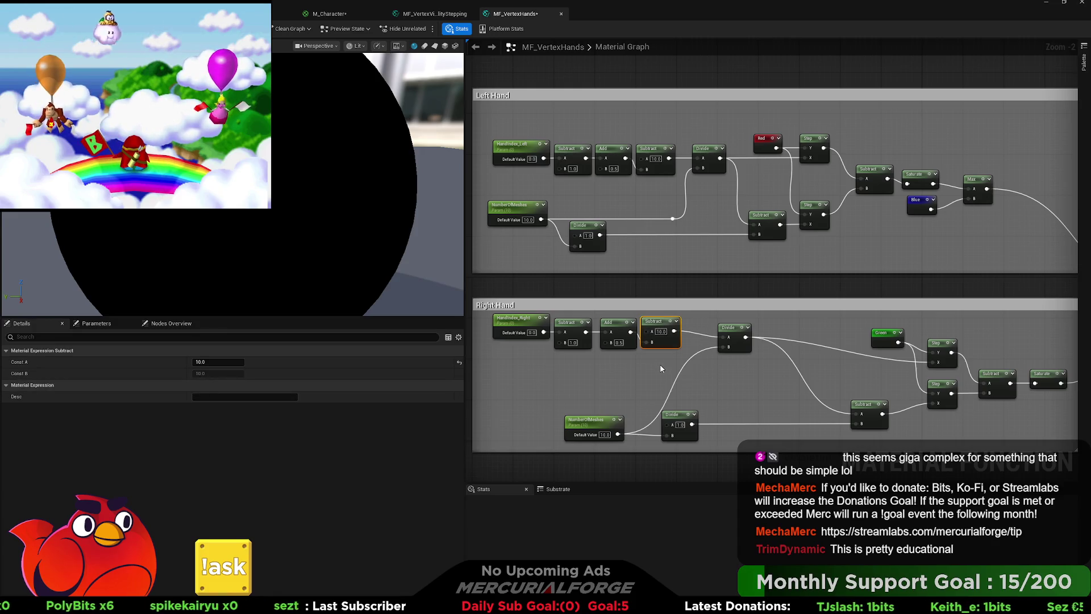
drag(653, 359, 525, 338)
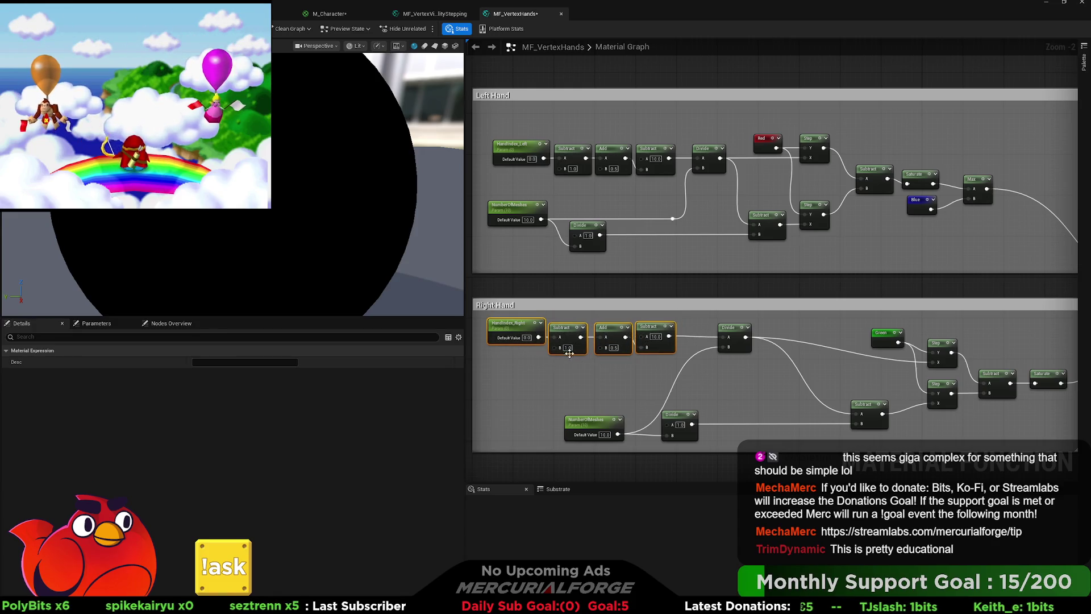
click(634, 370)
Move Divide and NumberOfMeshes left and add a reroute point on the NumberOfMeshes wire.
mouse_move(726, 329)
mouse_down()
mouse_move(473, 356)
mouse_move(634, 352)
mouse_up()
drag(876, 327, 873, 338)
click(817, 327)
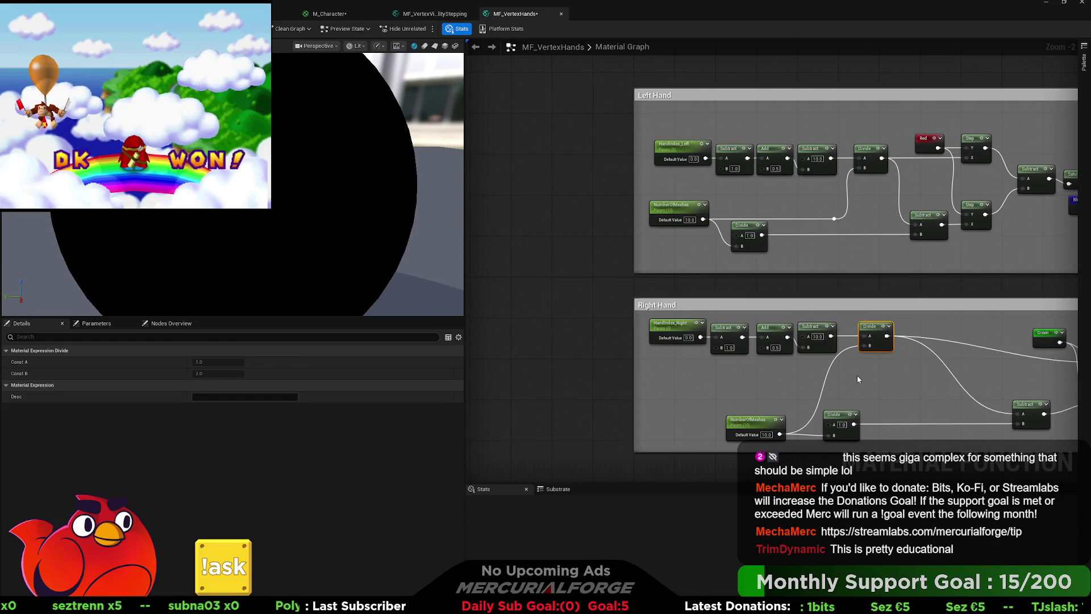
mouse_move(680, 390)
mouse_down()
mouse_move(601, 340)
mouse_move(602, 360)
mouse_up()
double_click(682, 356)
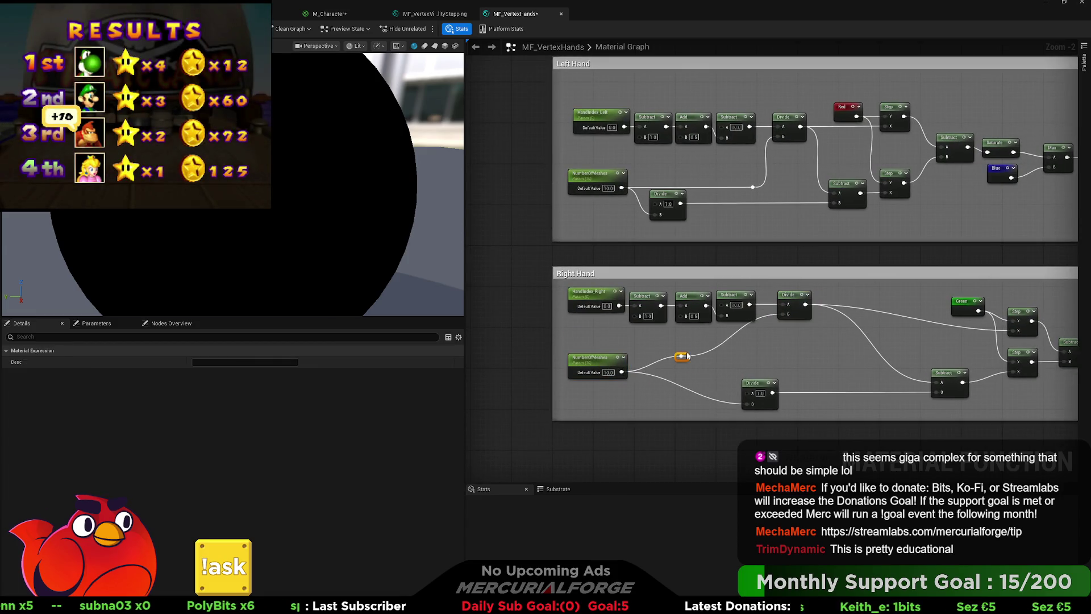
mouse_move(687, 367)
mouse_down()
mouse_move(763, 371)
mouse_move(751, 388)
mouse_move(671, 388)
mouse_up()
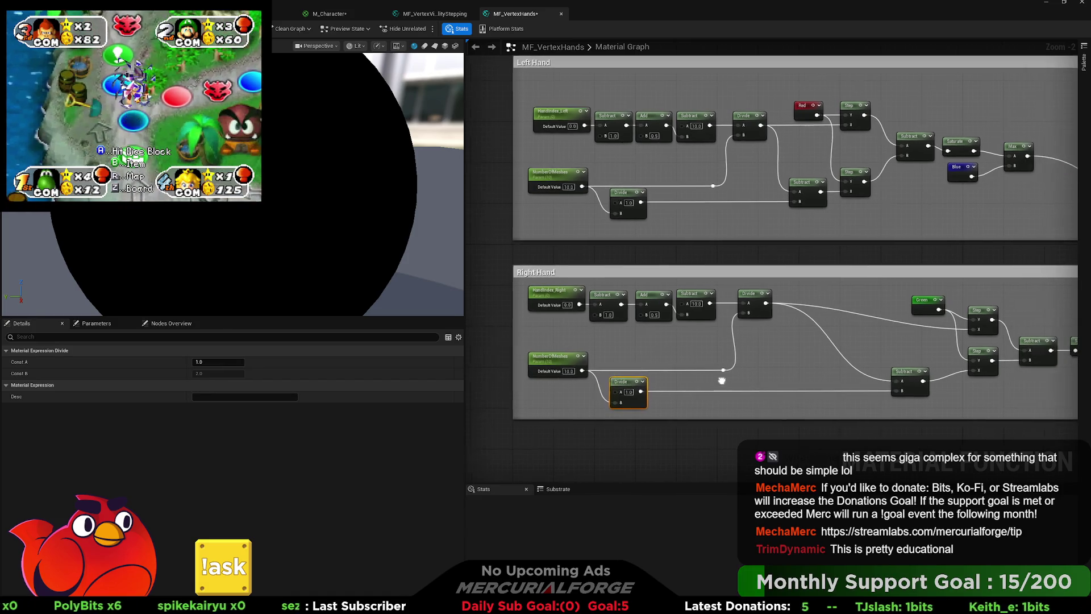
mouse_move(899, 380)
mouse_down()
mouse_move(796, 380)
mouse_move(805, 382)
mouse_up()
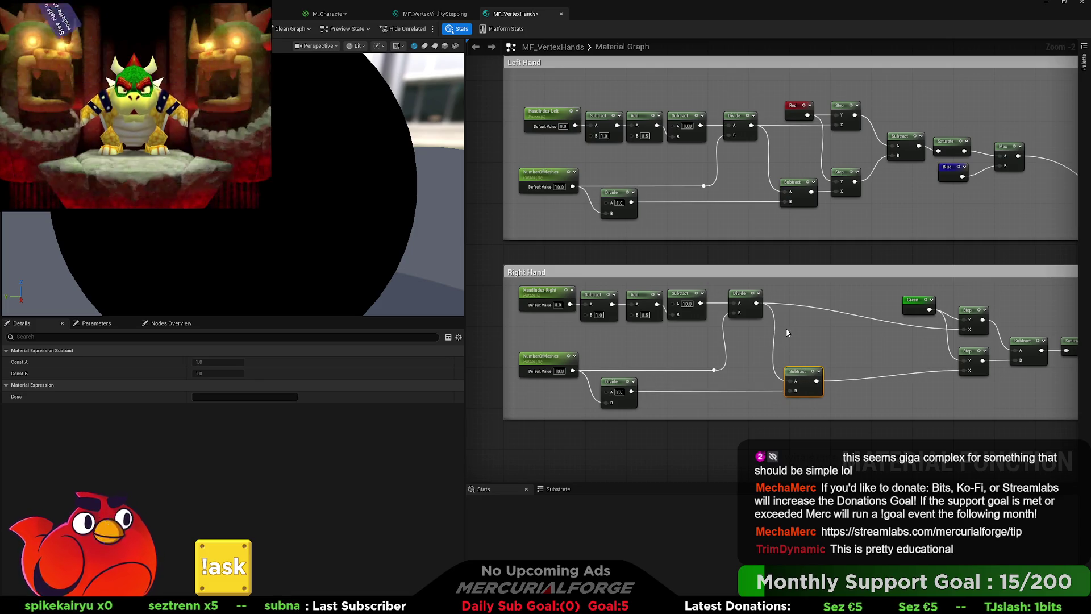
Pull Green and both Step nodes left and straighten Green's output into the top Step.
click(686, 372)
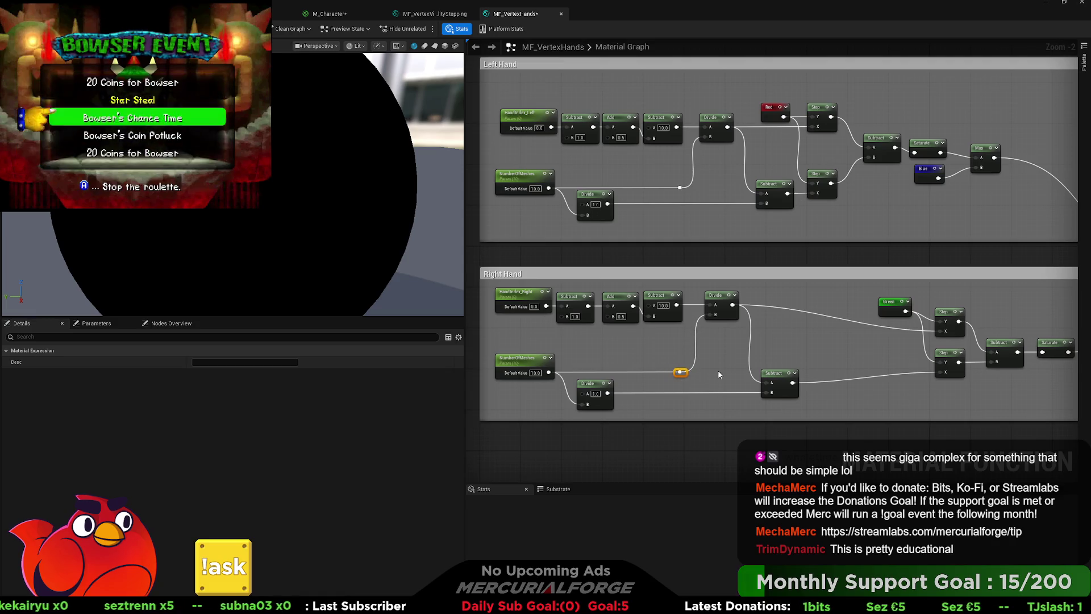
click(840, 341)
drag(839, 341, 762, 327)
drag(873, 388, 776, 296)
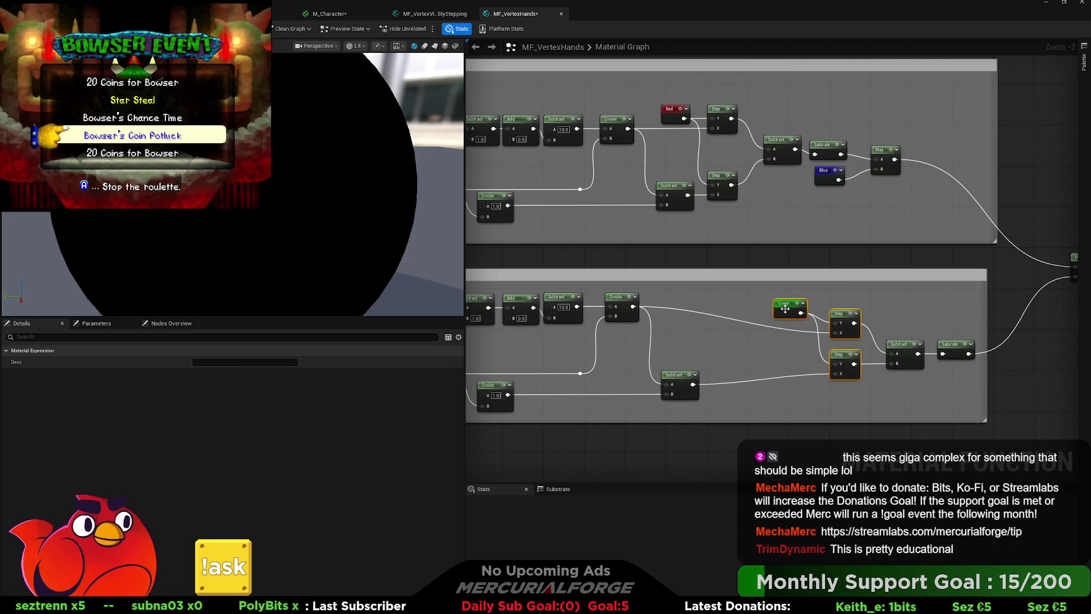
mouse_move(861, 314)
mouse_down()
mouse_move(769, 313)
mouse_move(740, 329)
mouse_move(676, 321)
mouse_move(677, 292)
mouse_up()
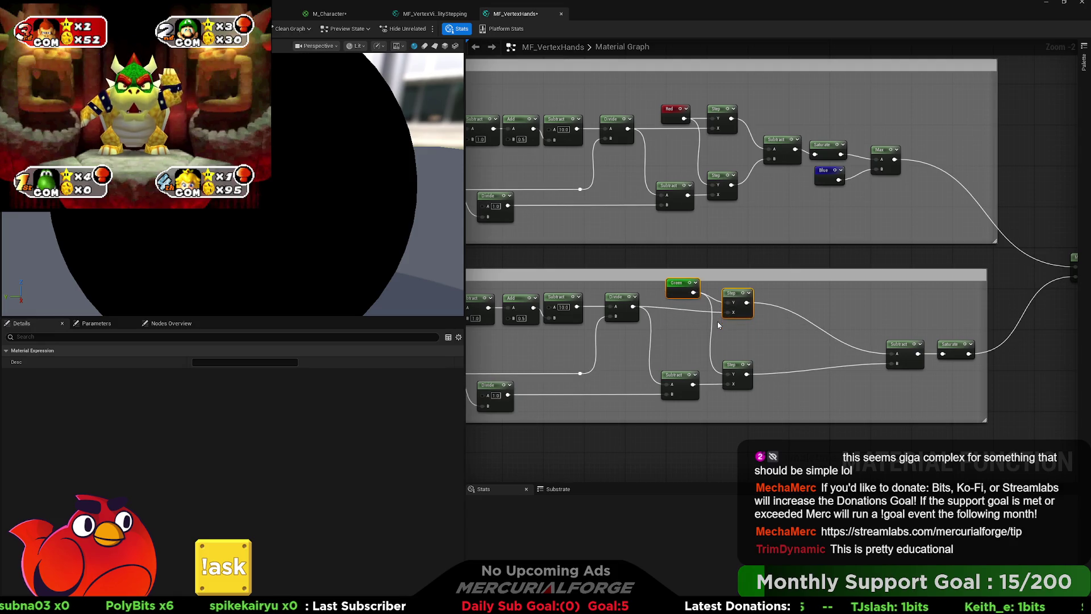
key(q)
click(688, 289)
drag(687, 290, 688, 294)
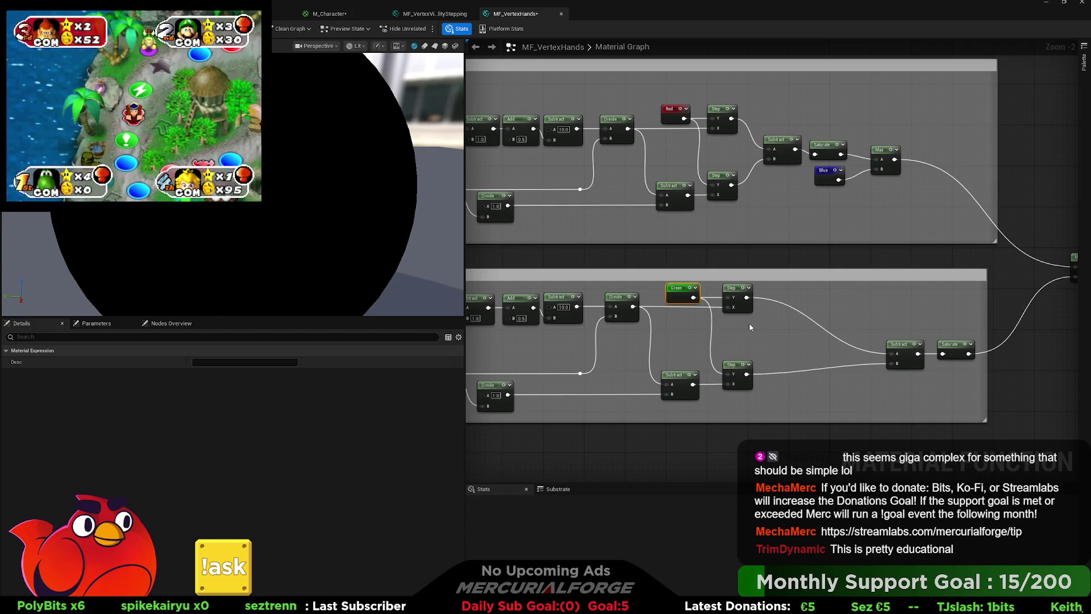
key(Right)
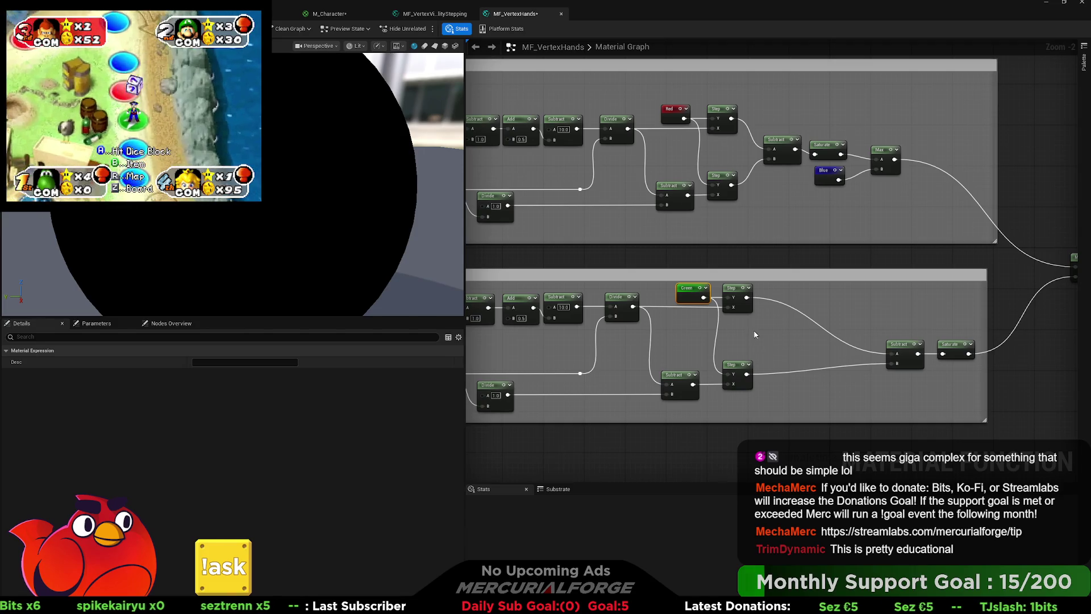
scroll(808, 273, down, 1)
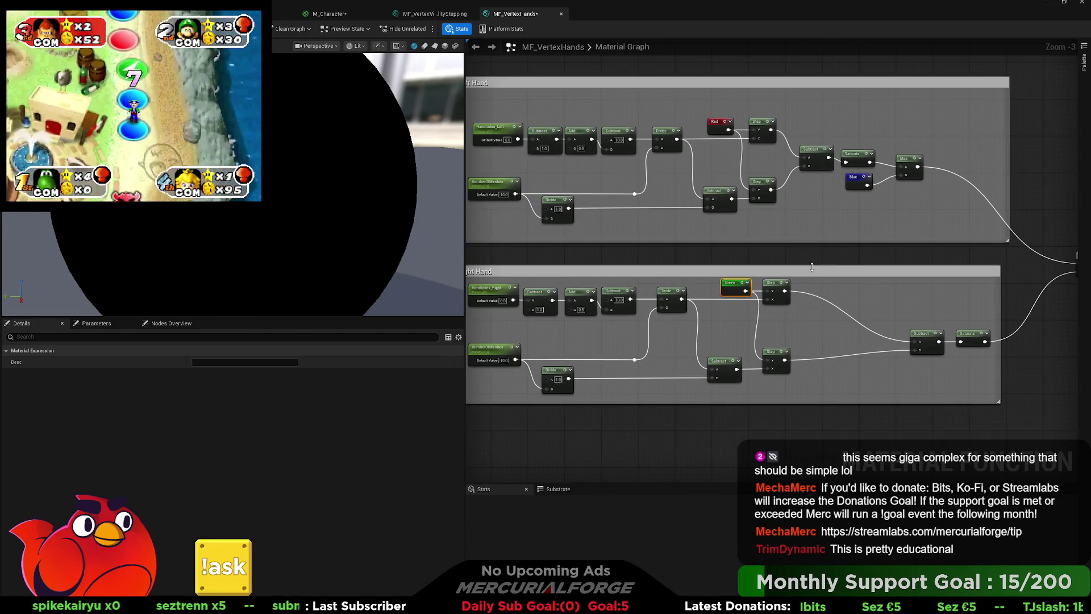
Move Subtract and Saturate up-left and shrink the Left Hand and Right Hand comment boxes.
drag(811, 266, 813, 257)
drag(927, 338, 825, 320)
drag(974, 338, 870, 323)
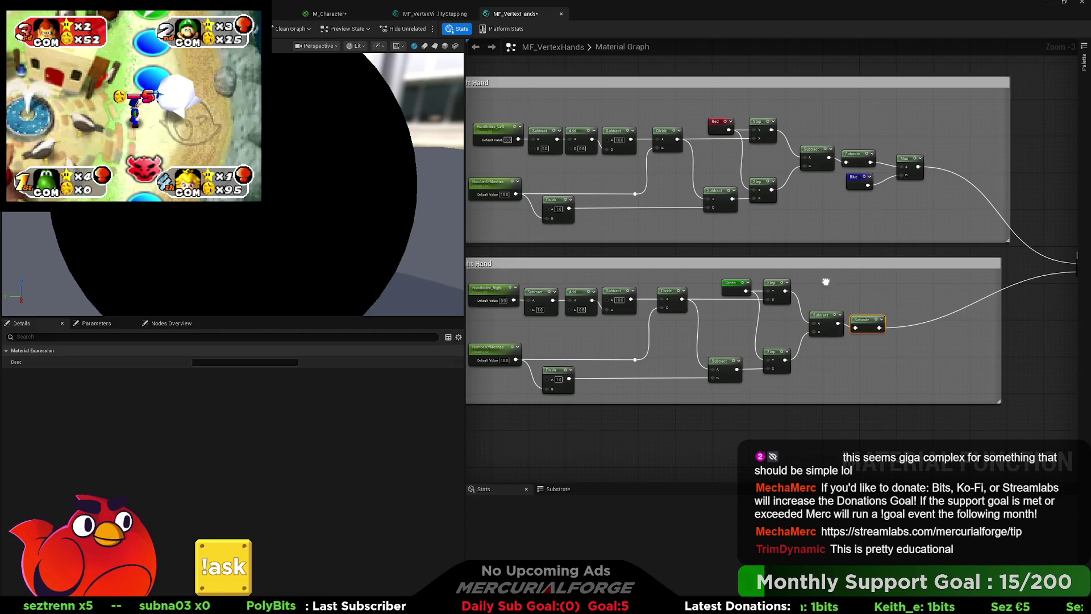
scroll(966, 307, down, 2)
drag(933, 336, 771, 340)
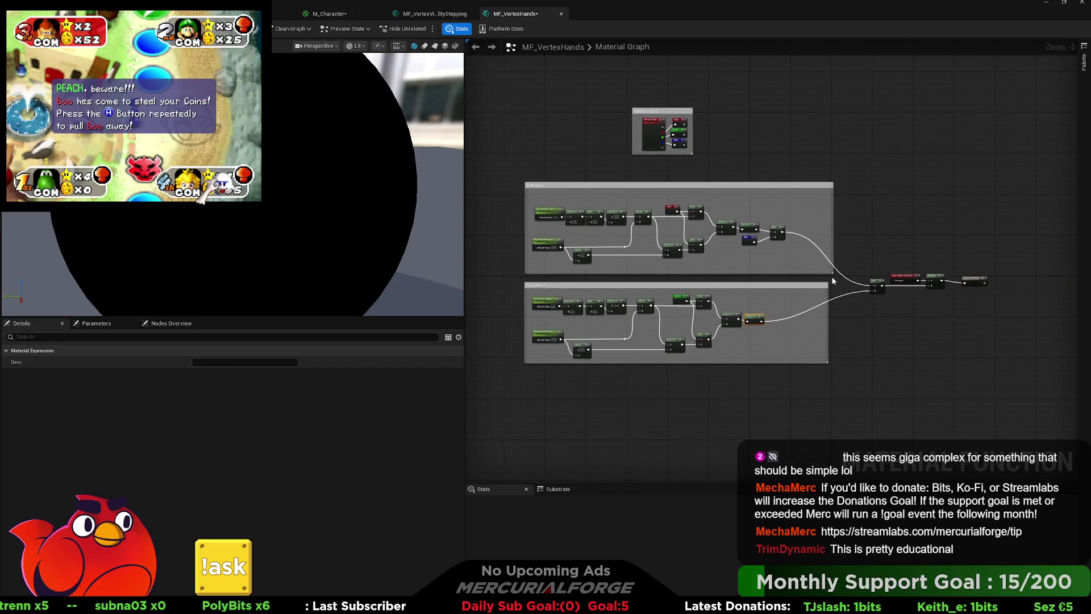
drag(834, 272, 798, 272)
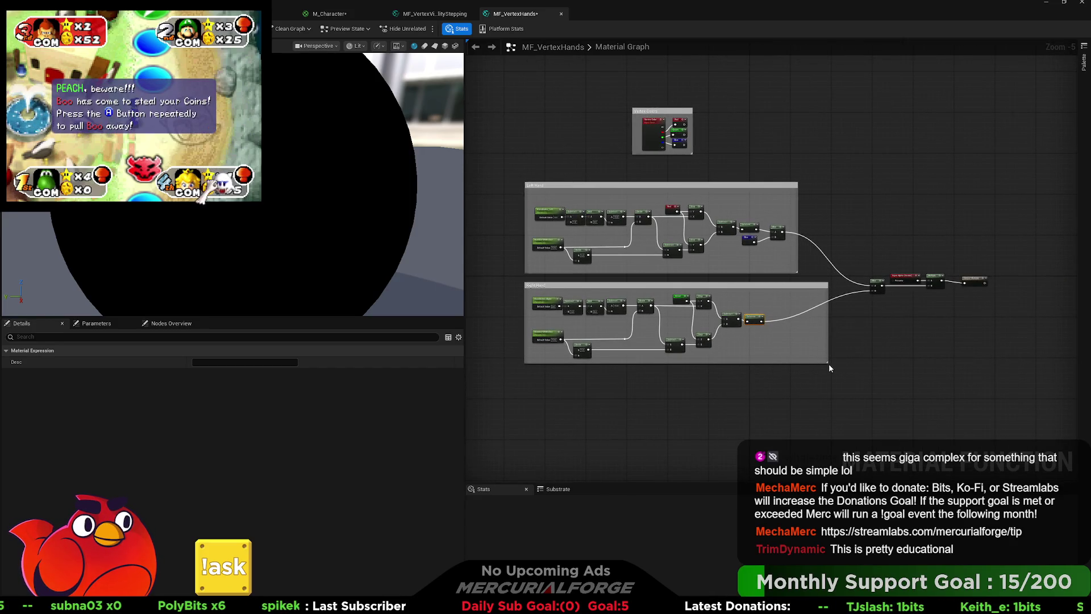
drag(828, 367, 799, 361)
Wire the Right Hand Saturate into Max, feeding that Max and Blue into the next Max.
scroll(784, 307, up, 2)
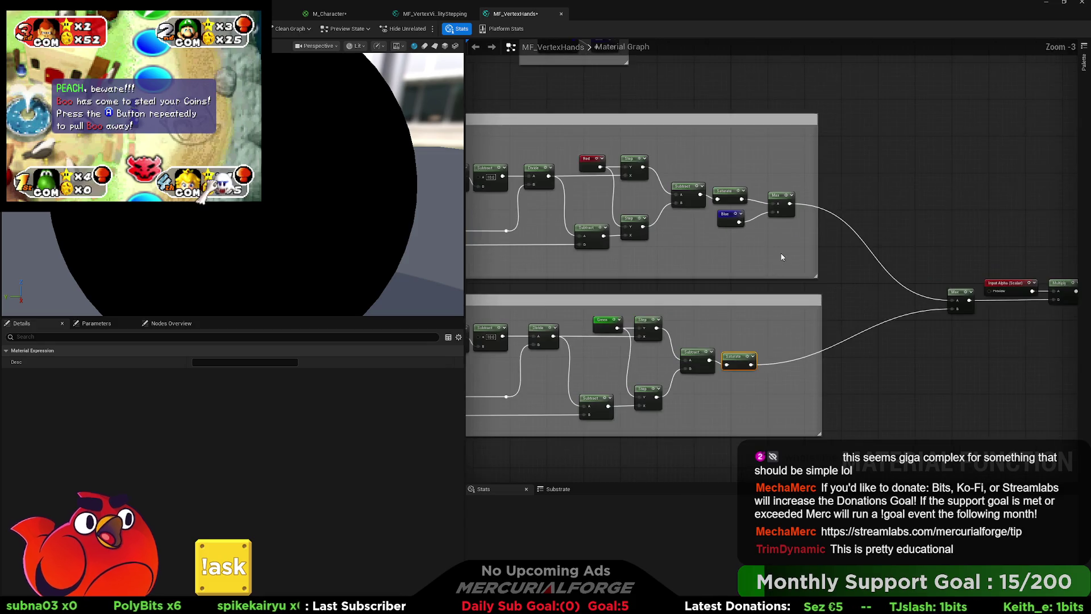
drag(720, 210, 836, 263)
click(785, 318)
drag(701, 362, 696, 357)
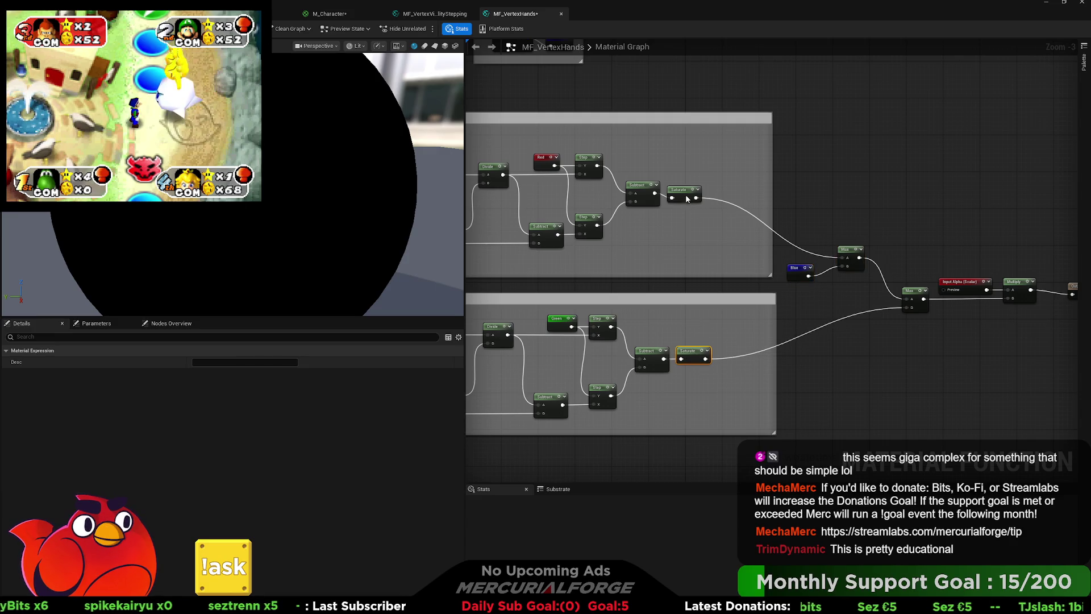
drag(687, 198, 686, 193)
mouse_move(705, 358)
mouse_down()
mouse_move(846, 266)
mouse_move(831, 257)
mouse_move(810, 267)
mouse_move(935, 237)
mouse_up()
mouse_move(907, 308)
mouse_down()
mouse_move(862, 264)
mouse_move(895, 274)
mouse_up()
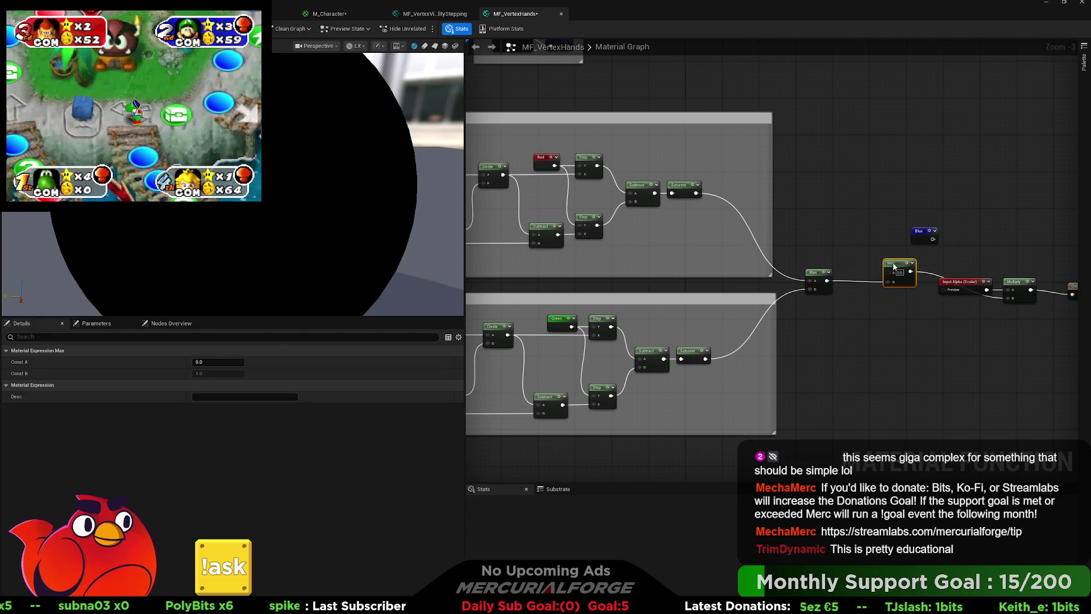
mouse_move(927, 233)
mouse_down()
mouse_move(861, 250)
mouse_move(888, 277)
mouse_up()
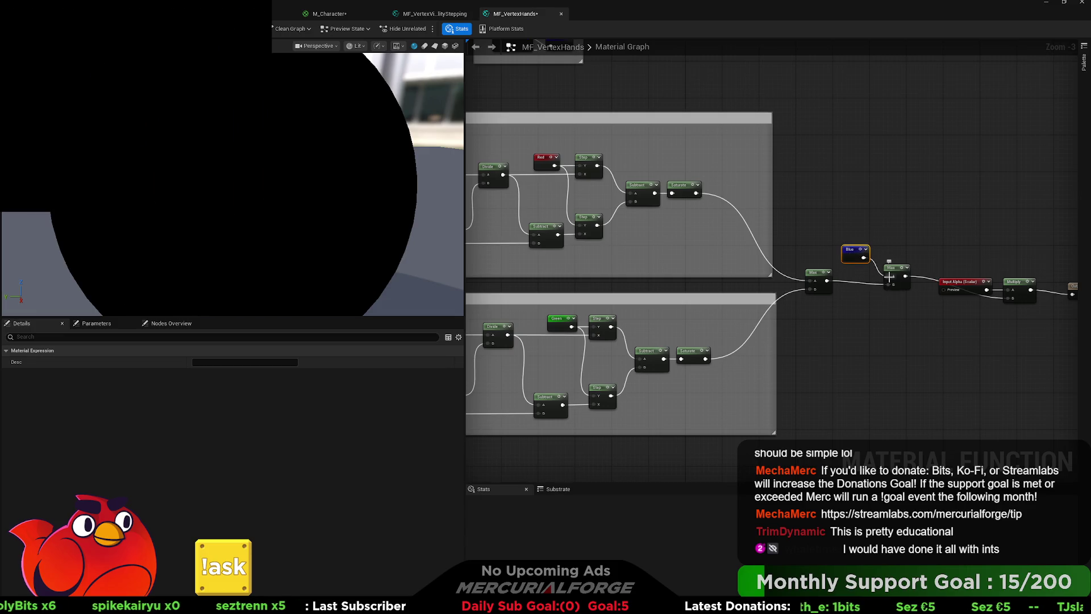
Check the Input Alpha, Multiply and output nodes after the Max chain.
mouse_move(850, 300)
mouse_down()
mouse_move(1078, 287)
mouse_move(748, 319)
mouse_up()
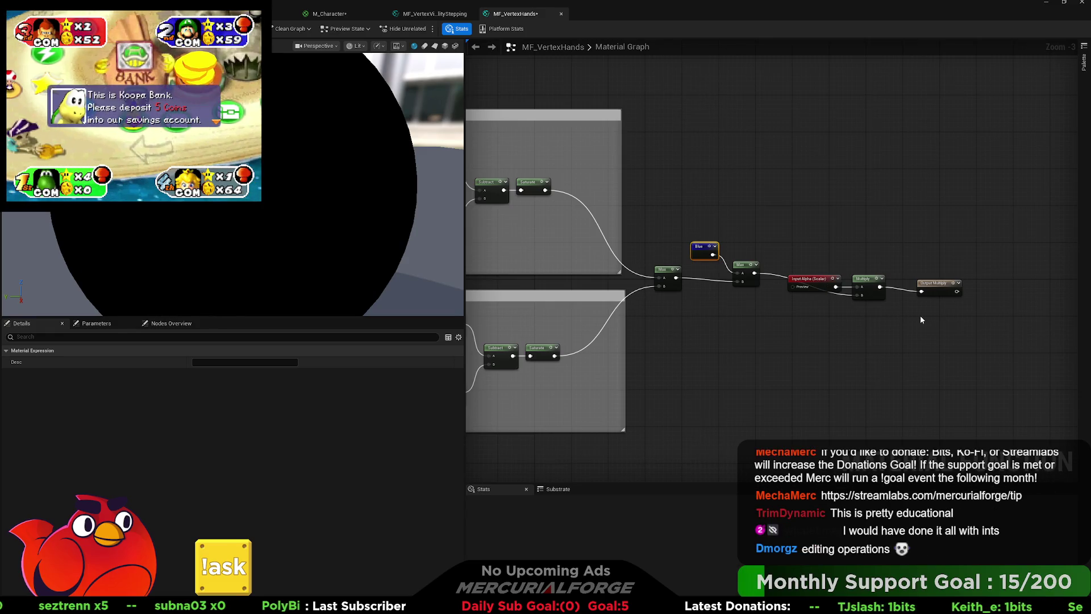
mouse_move(933, 315)
mouse_down()
mouse_move(821, 301)
mouse_move(822, 259)
mouse_up()
click(822, 291)
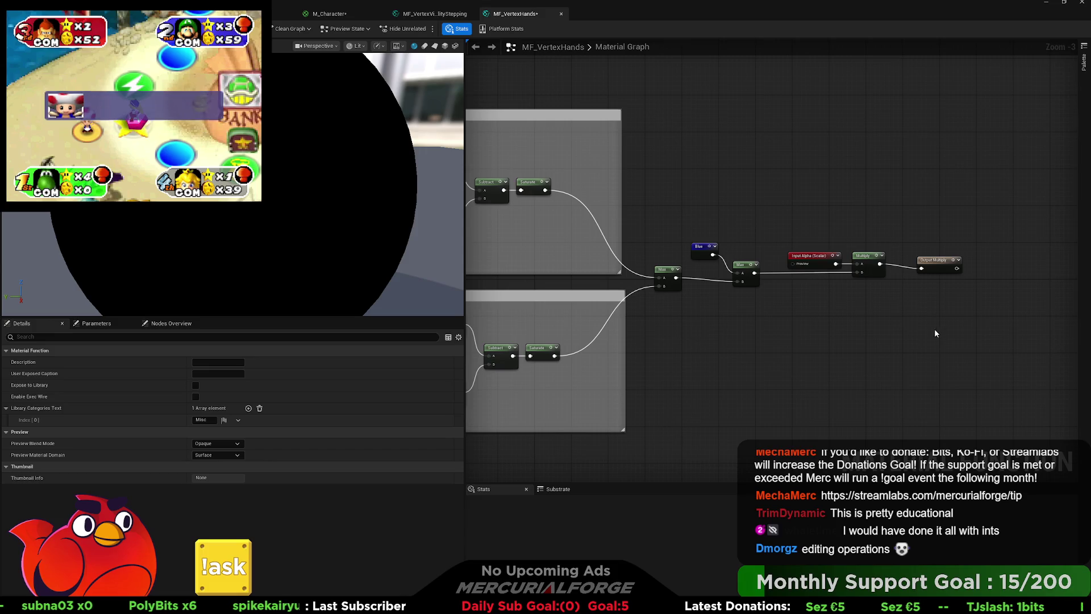
scroll(921, 321, down, 2)
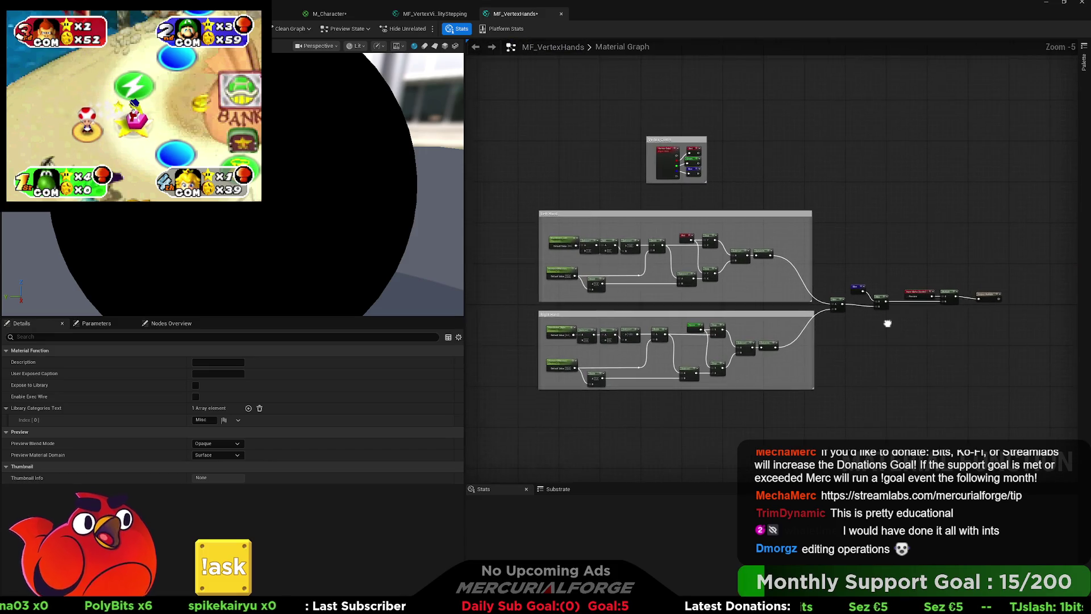
Zoom in on the output chain and select the Blue constant node.
scroll(888, 324, up, 1)
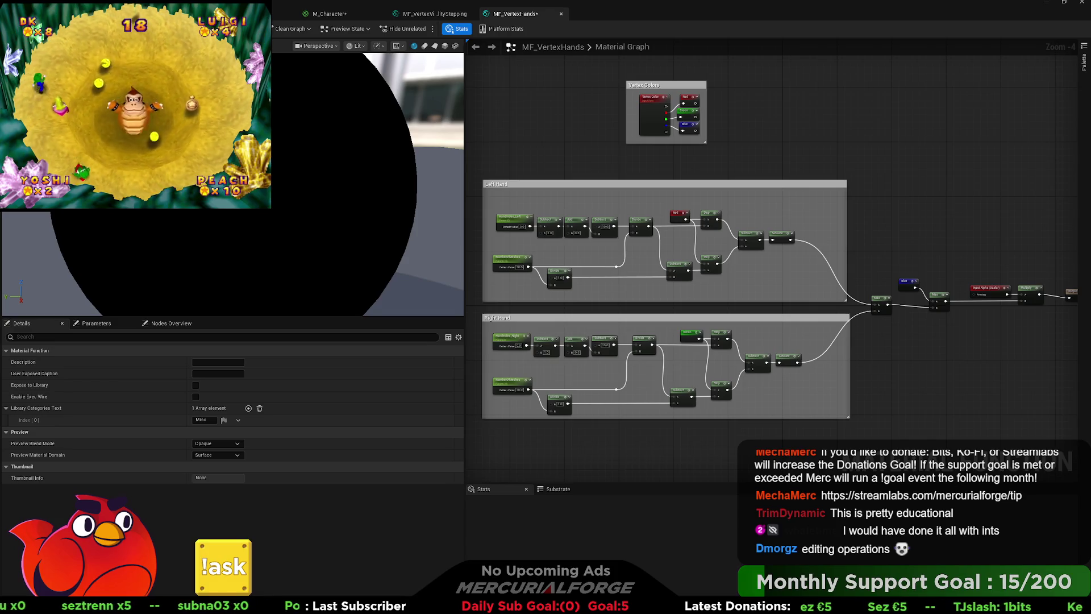
scroll(828, 353, up, 3)
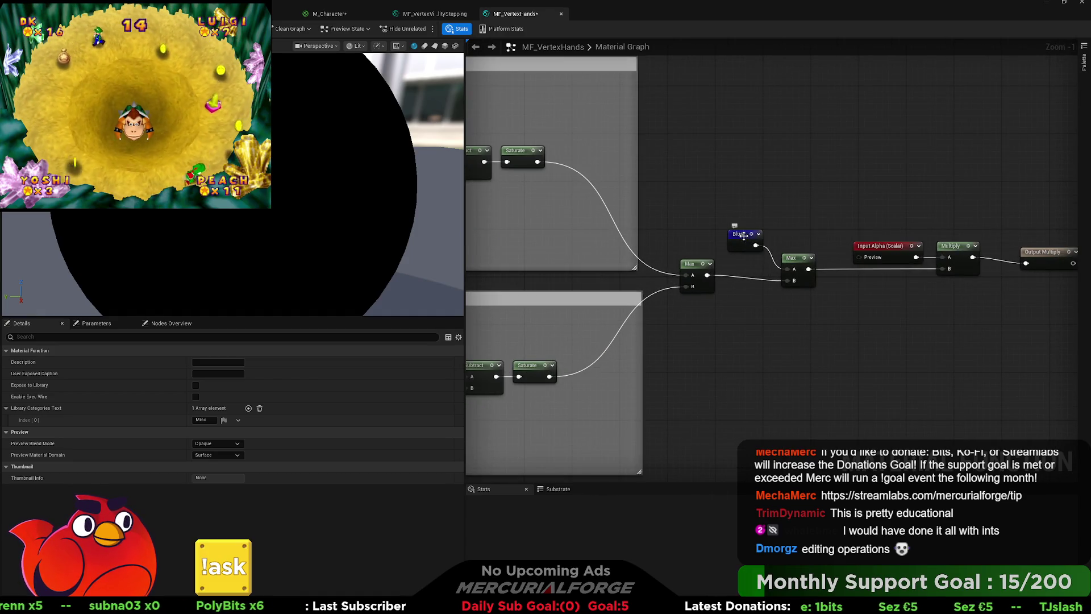
click(744, 236)
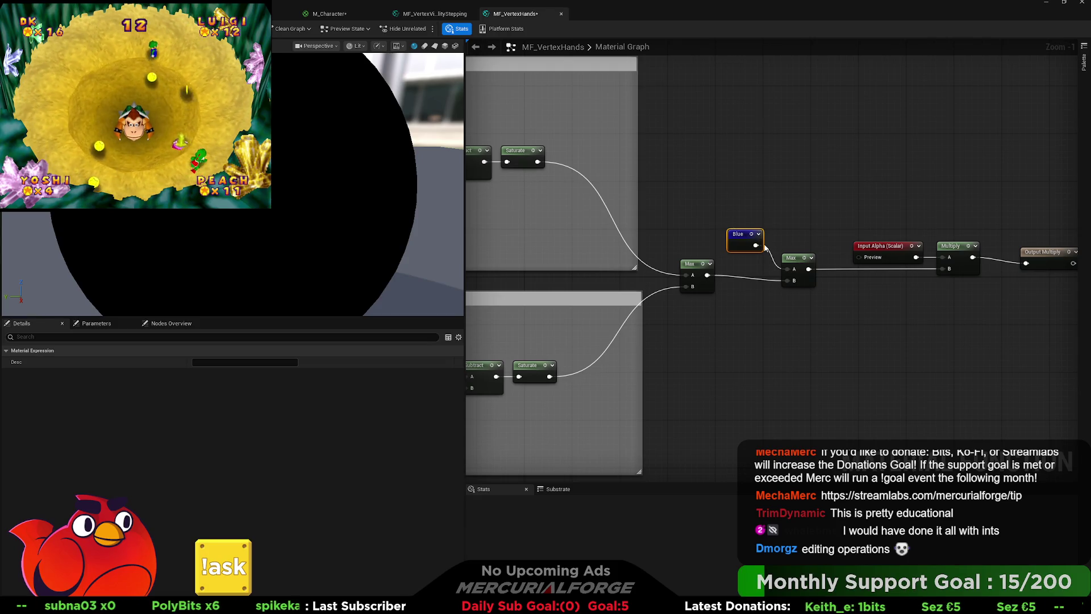
Level Blue with the Max node and line up Input Alpha, Multiply and Output Multiply.
mouse_move(765, 248)
mouse_down()
mouse_move(765, 265)
mouse_move(796, 260)
mouse_up()
click(809, 300)
drag(810, 300, 779, 315)
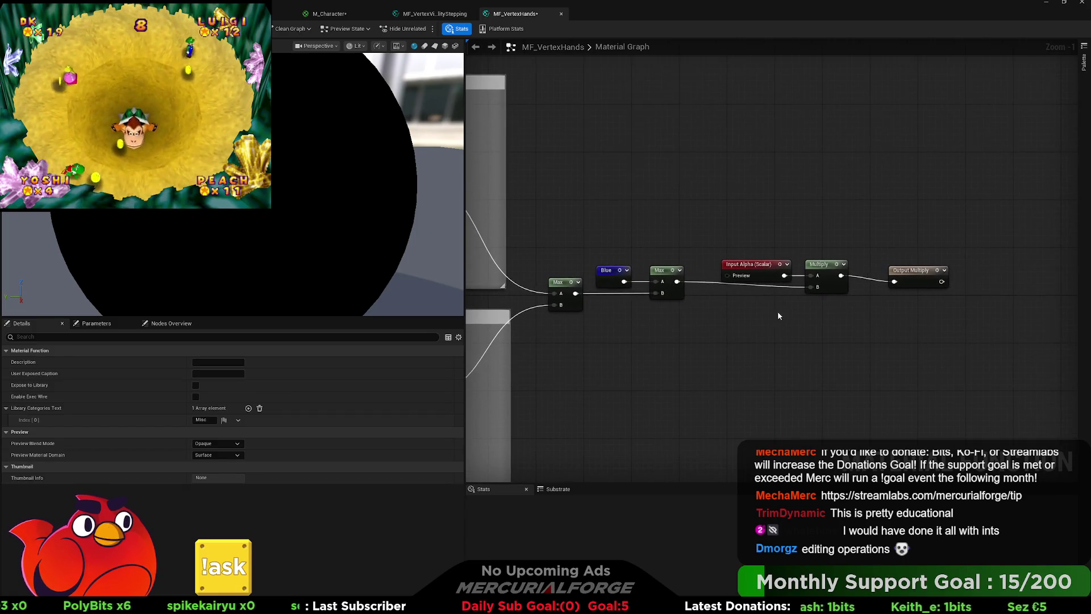
drag(765, 266, 747, 260)
drag(828, 290, 806, 287)
drag(739, 263, 733, 262)
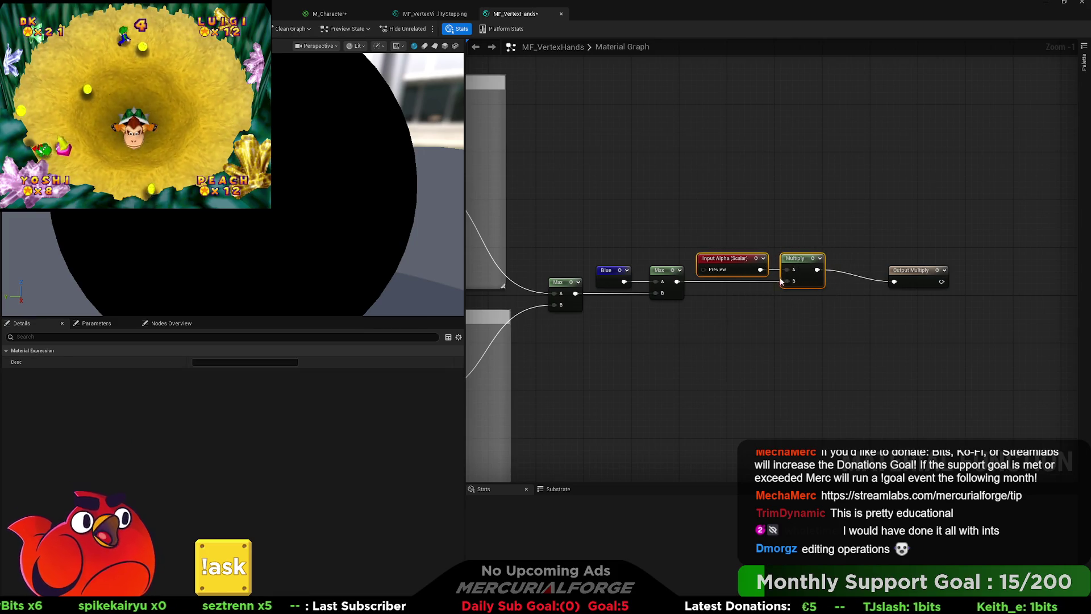
click(883, 288)
drag(909, 275, 856, 263)
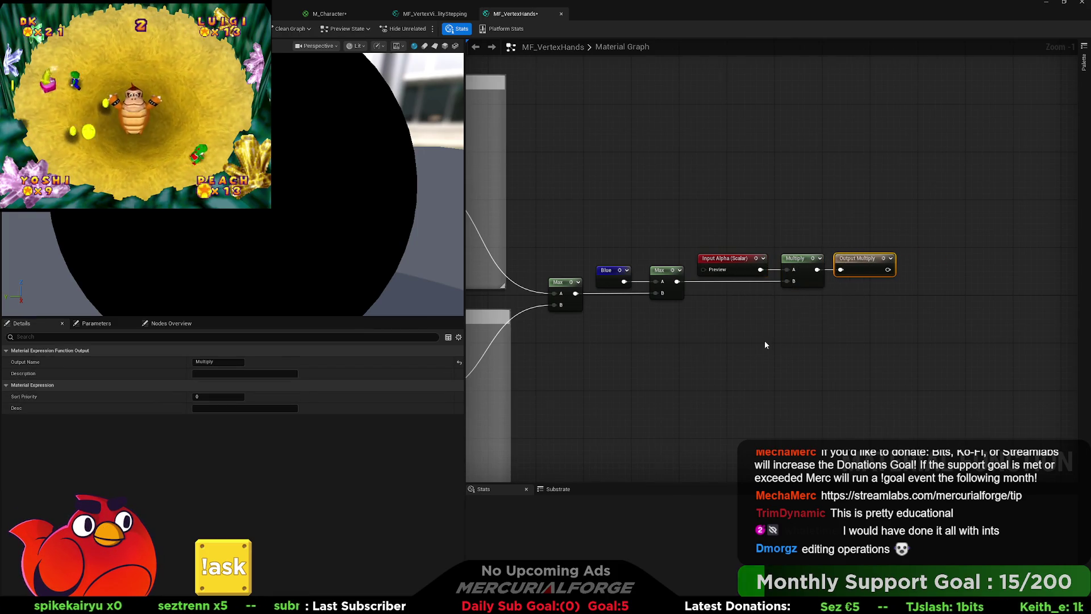
Move both hand groups left and place the Vertex Colors box just left of them.
scroll(765, 342, down, 5)
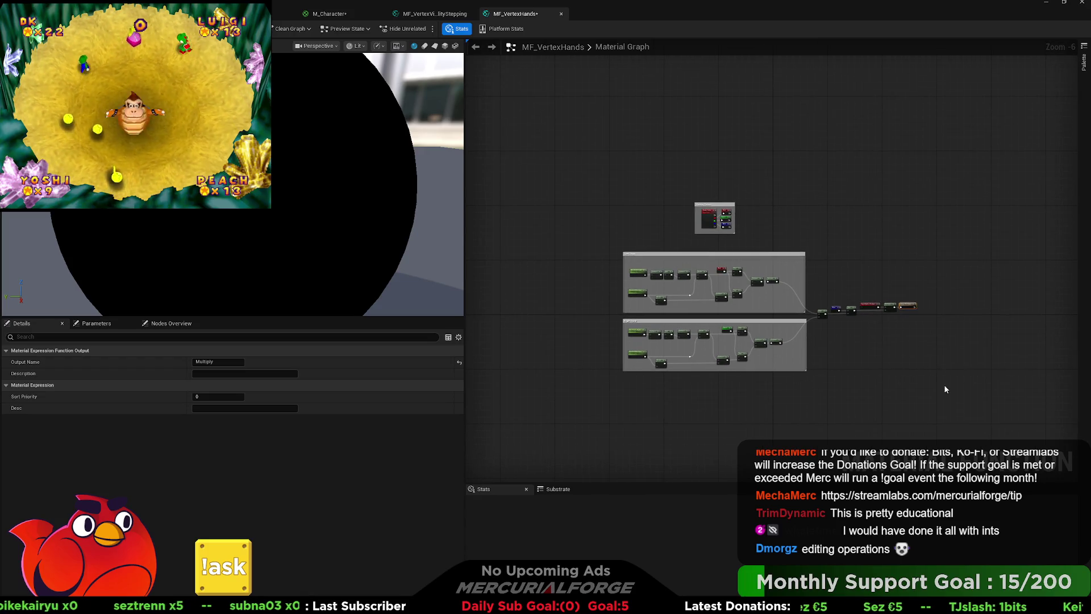
mouse_move(938, 392)
mouse_down()
mouse_move(739, 318)
mouse_move(620, 247)
mouse_up()
drag(835, 257, 641, 265)
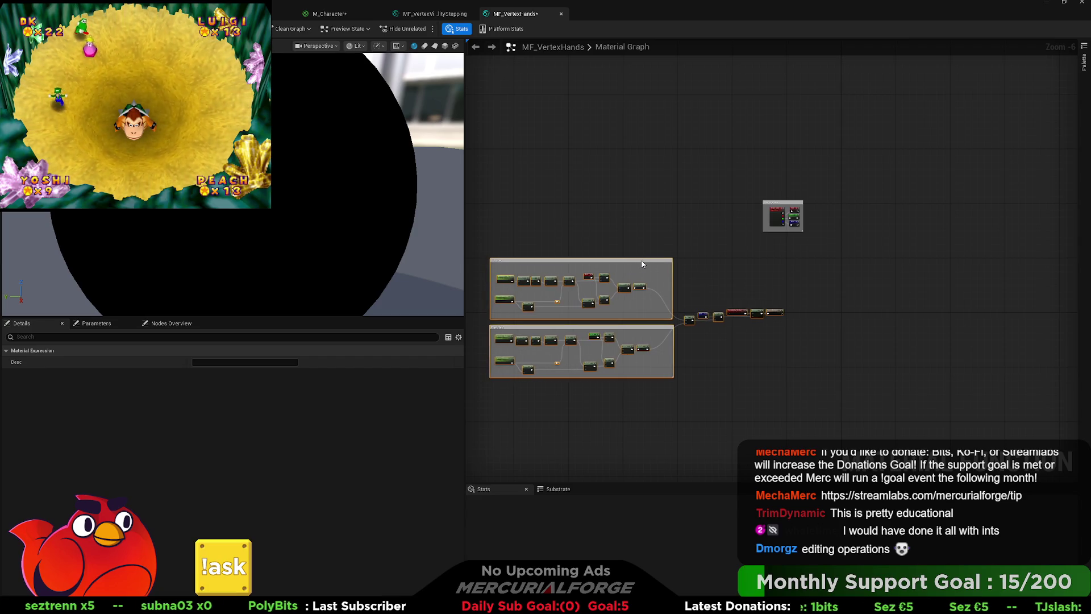
click(785, 203)
drag(786, 203, 722, 264)
mouse_move(842, 255)
mouse_down()
mouse_move(579, 274)
mouse_move(599, 292)
mouse_up()
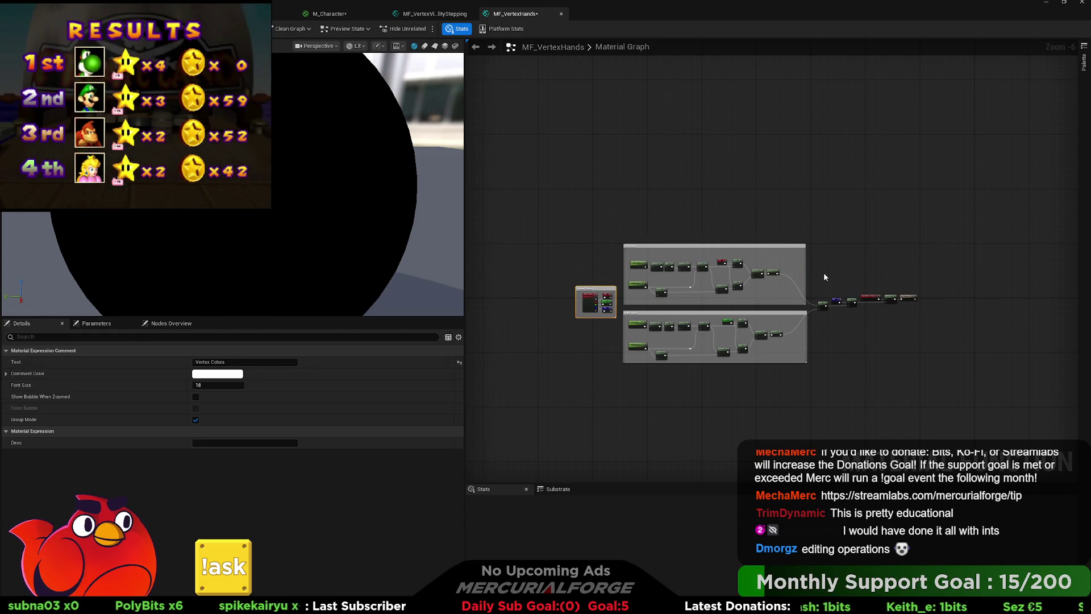
click(834, 317)
scroll(835, 317, up, 3)
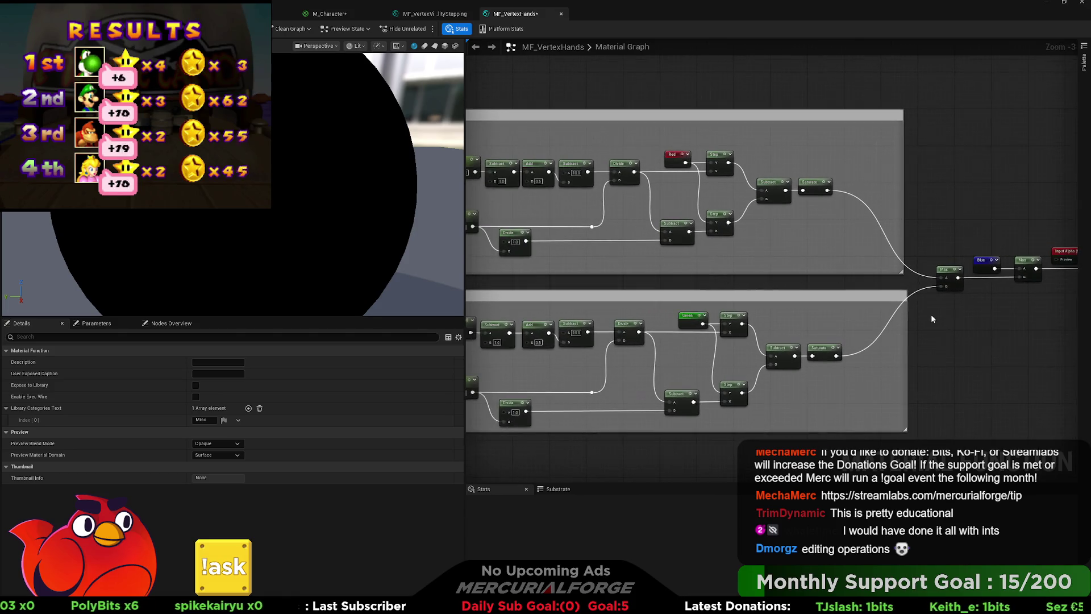
drag(627, 274, 782, 284)
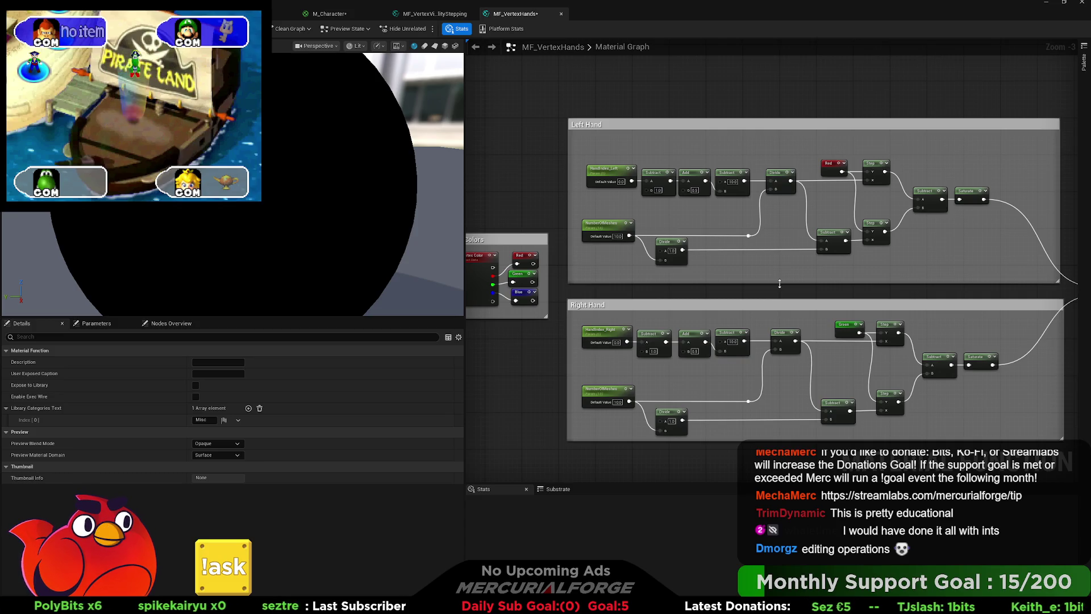
Save MF_VertexHands with Ctrl+S and switch to the MF_VertexVisibilityStepping graph.
drag(844, 91, 541, 90)
mouse_move(842, 210)
mouse_down()
mouse_move(665, 209)
mouse_move(906, 215)
mouse_up()
key(ctrl+s)
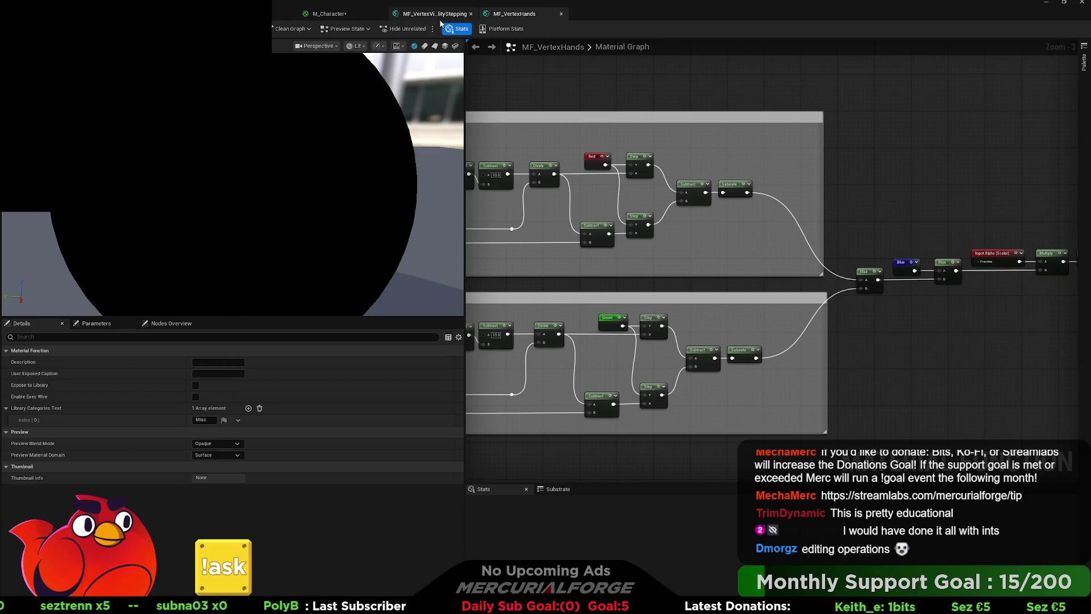
click(439, 15)
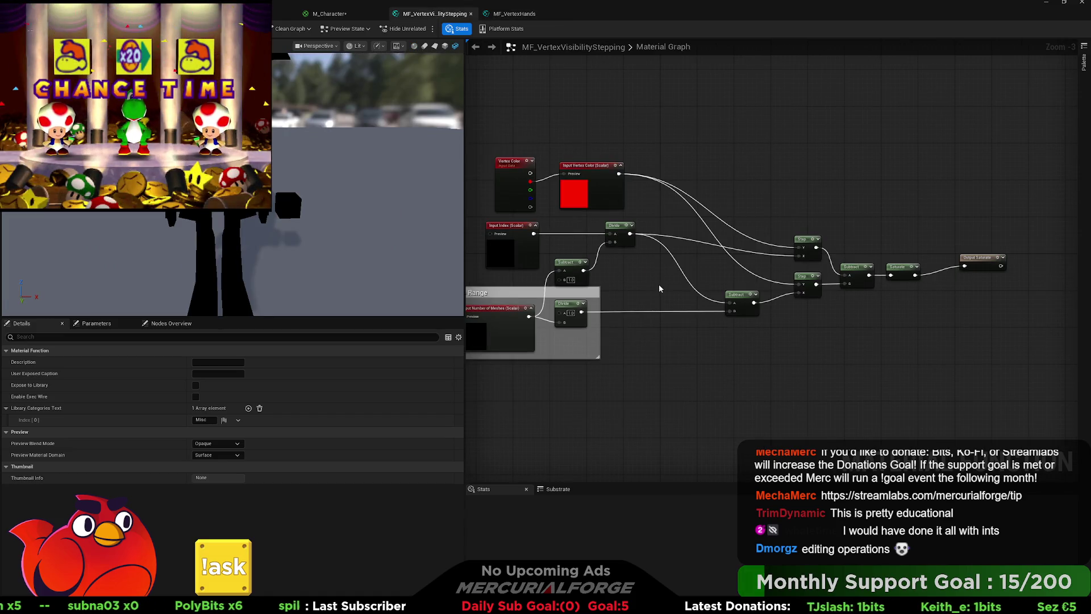
Preview M_Character on the full character mesh, orbited to face front-on.
click(329, 14)
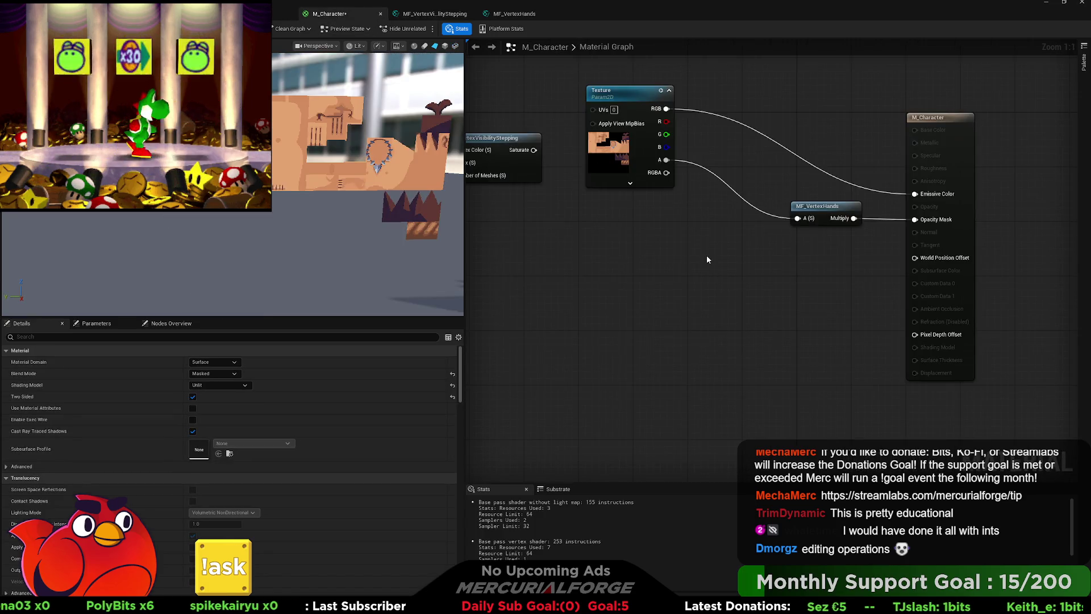
click(456, 47)
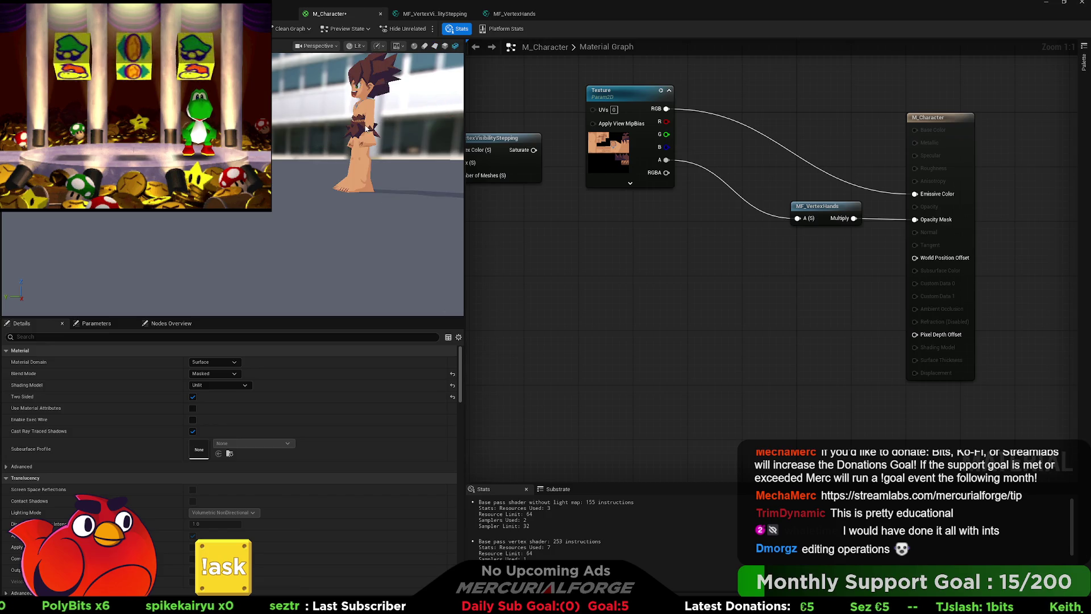
mouse_move(366, 129)
mouse_down()
mouse_move(404, 132)
mouse_move(407, 105)
mouse_move(406, 137)
mouse_up()
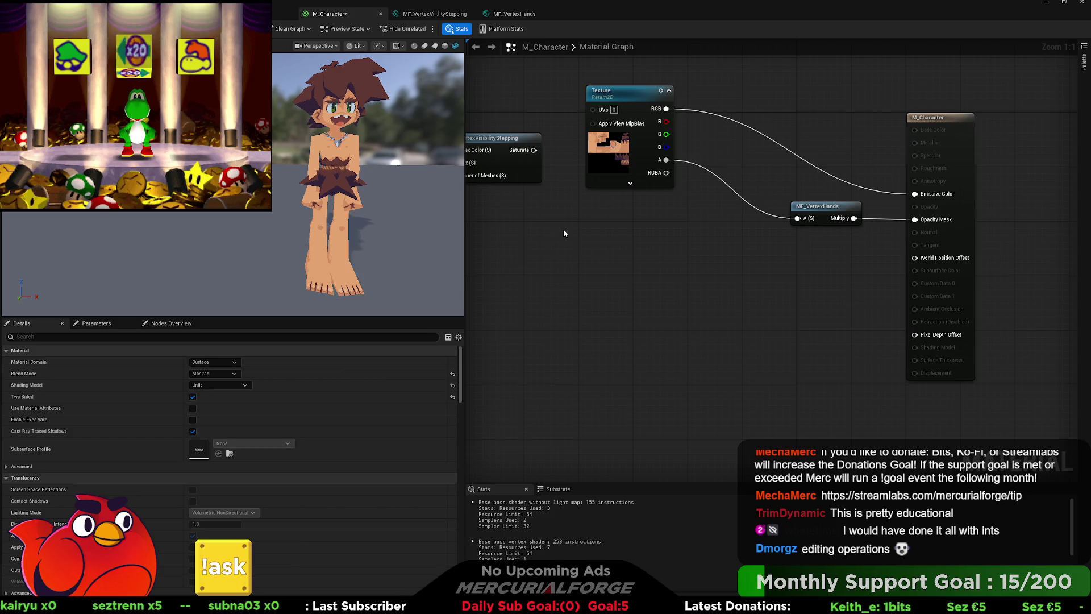
drag(564, 229, 597, 239)
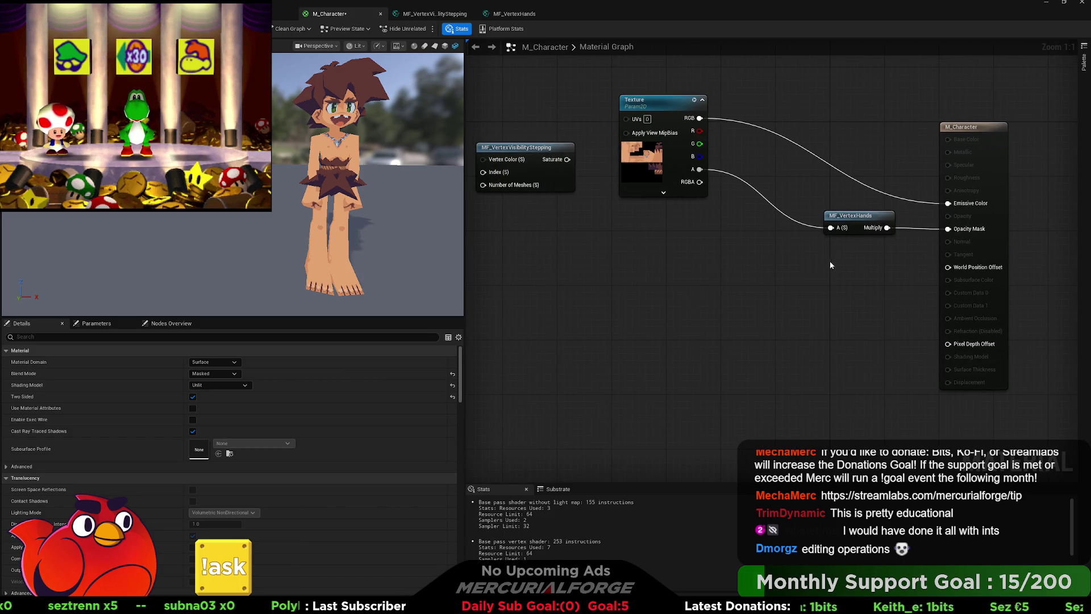
Cycle through the material tabs to the character's skeleton preview.
click(440, 17)
click(514, 14)
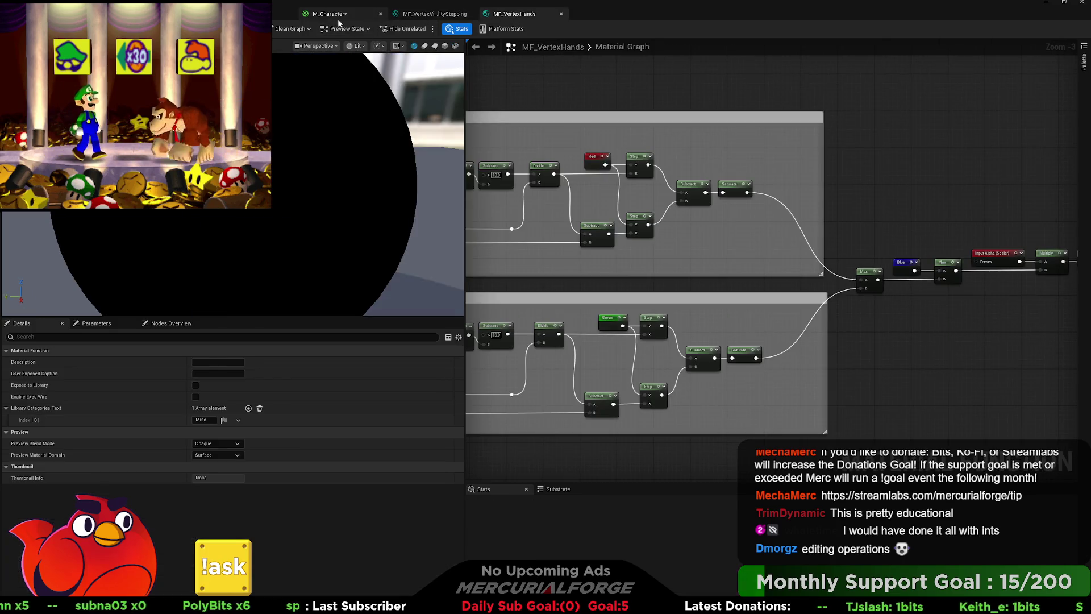
click(335, 14)
click(262, 13)
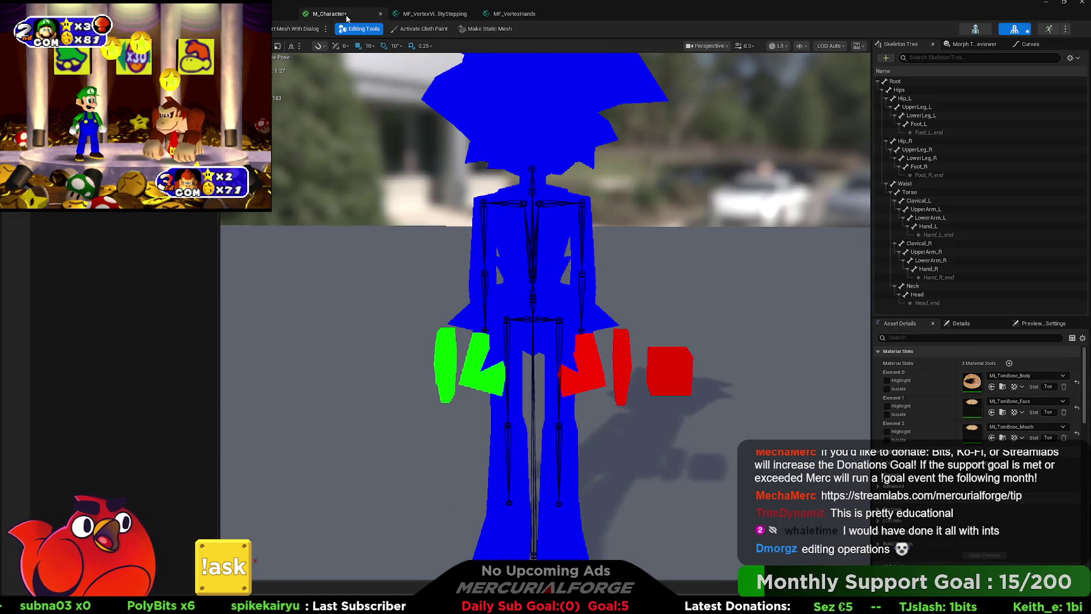
Step through M_Character and MF_VertexVisibilityStepping back to the MF_VertexHands graph.
click(336, 14)
click(432, 14)
click(495, 16)
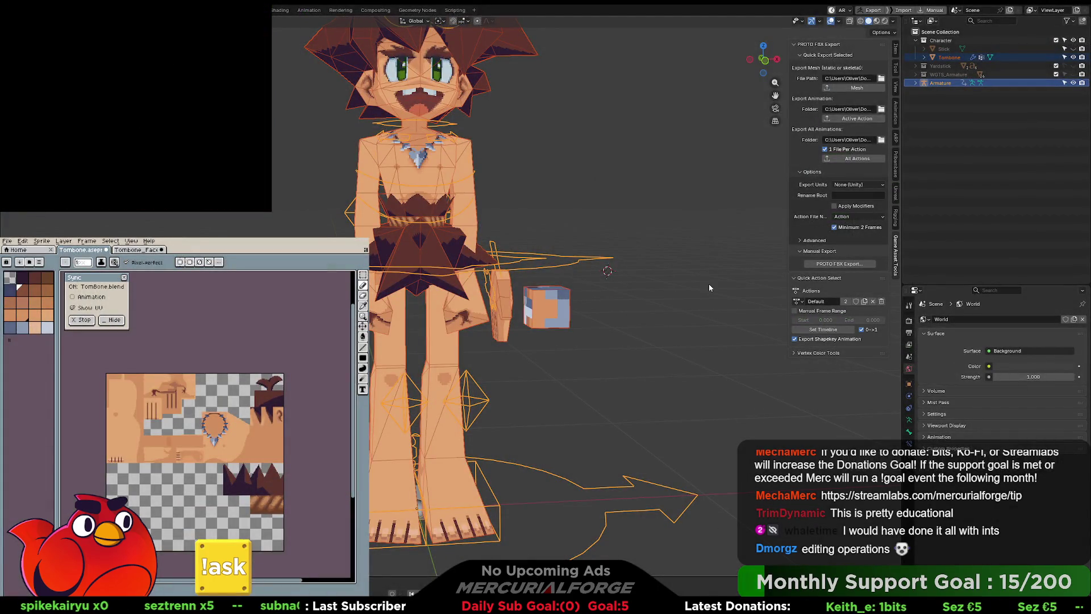
Show the Tombone mesh's vertex groups and shape keys, then return to Unreal Engine.
click(464, 191)
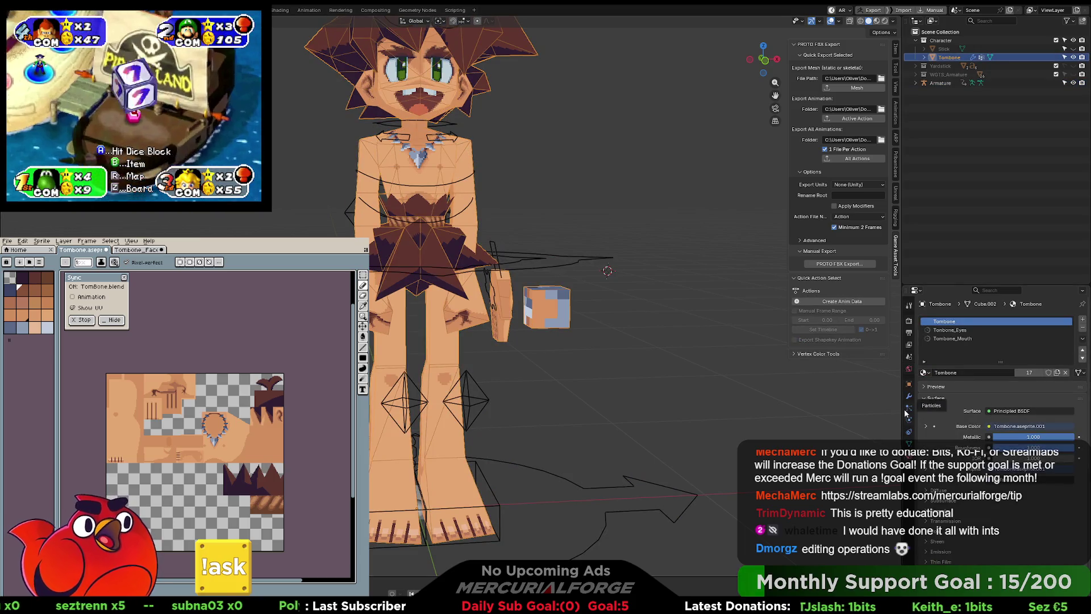
click(909, 443)
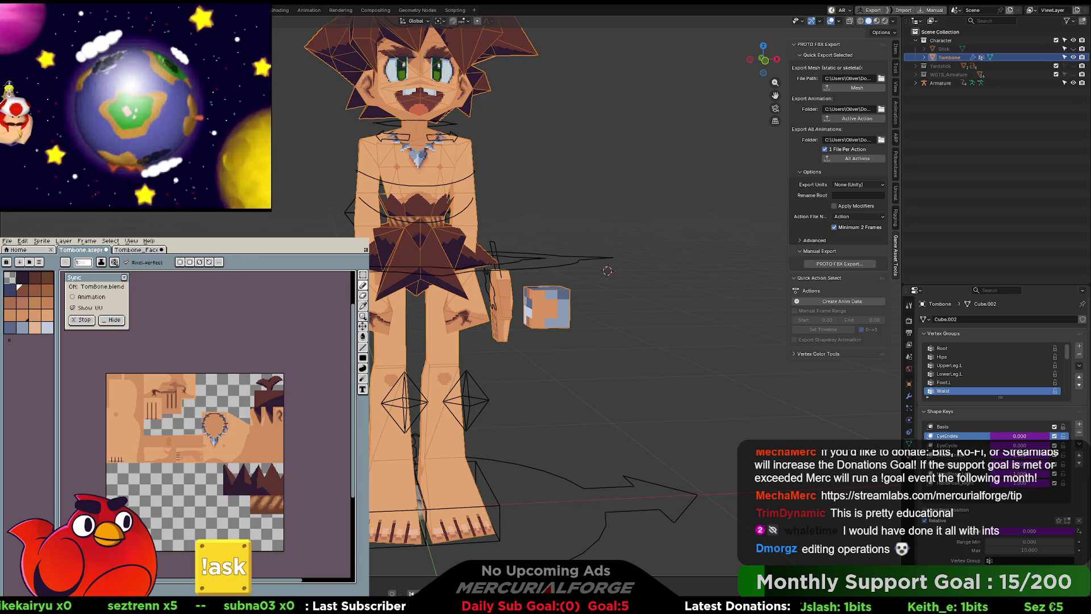
key(alt+Tab)
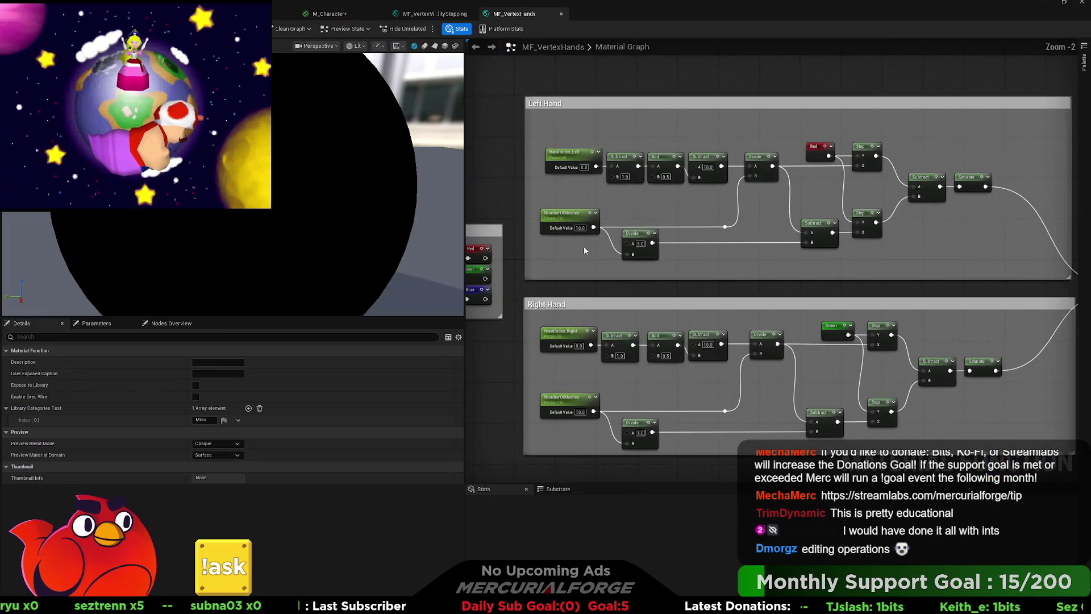
scroll(584, 246, up, 2)
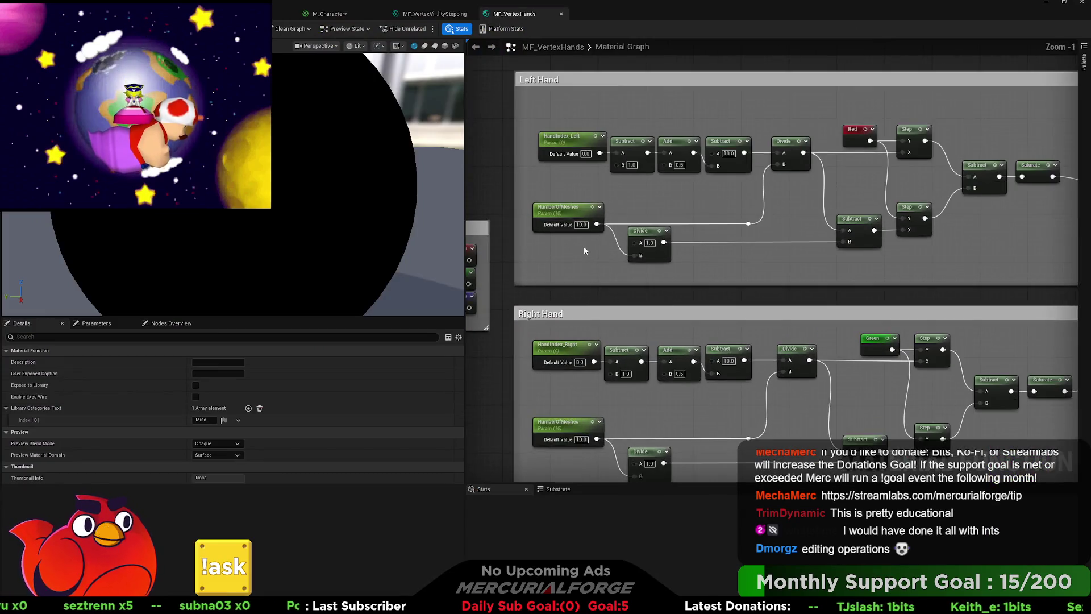
Shift HandIndex_Left, Subtract, Add and Subtract slightly left within the Left Hand box.
click(570, 141)
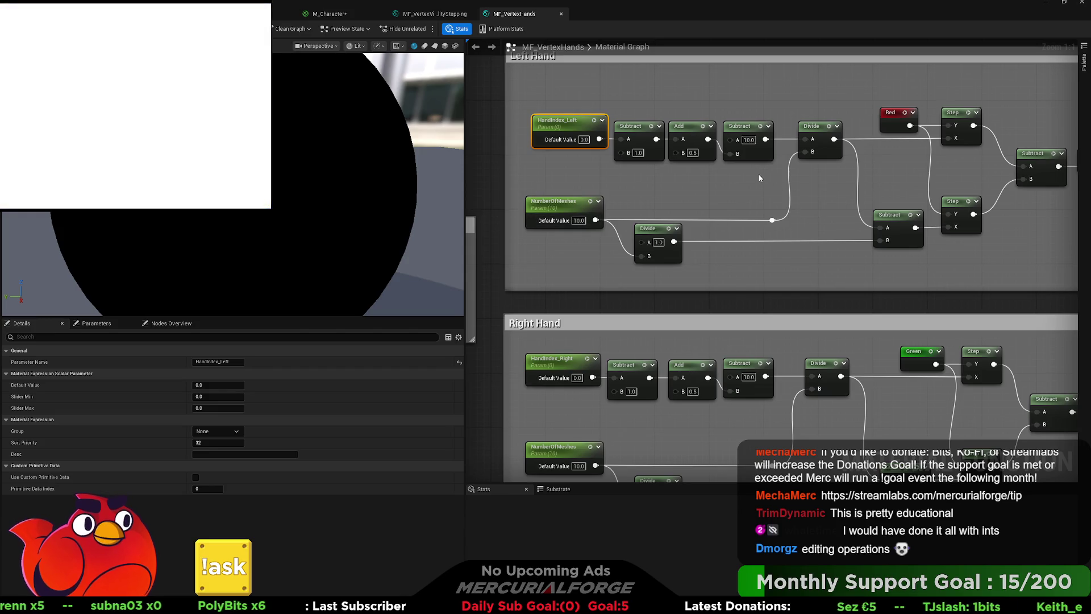
drag(778, 171, 526, 110)
drag(629, 179, 622, 180)
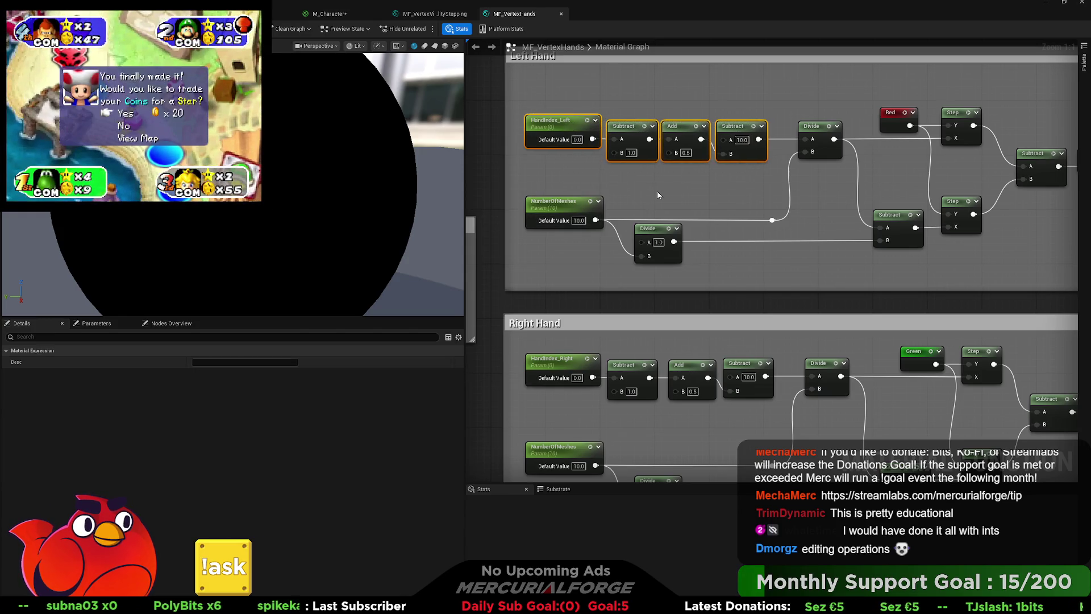
click(657, 191)
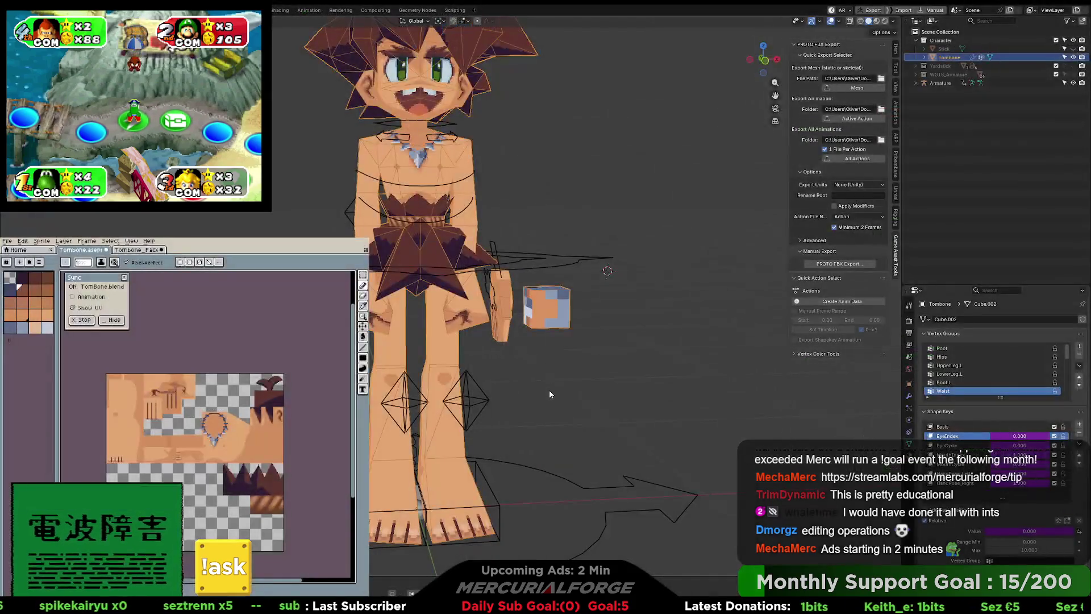
Put the character armature in Pose Mode and show the bone's transform and custom properties.
click(389, 451)
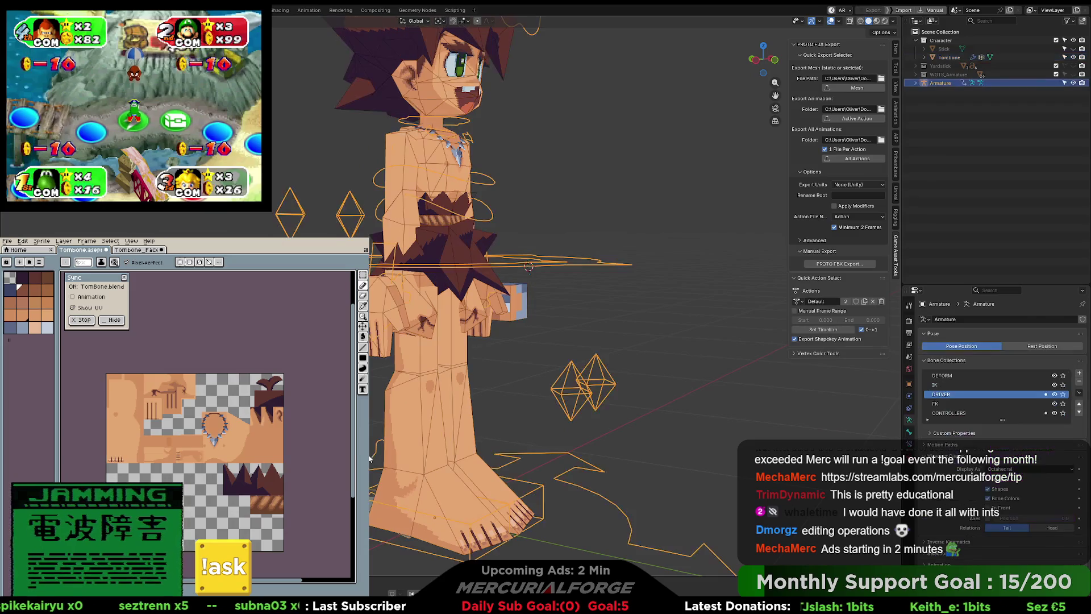
click(511, 411)
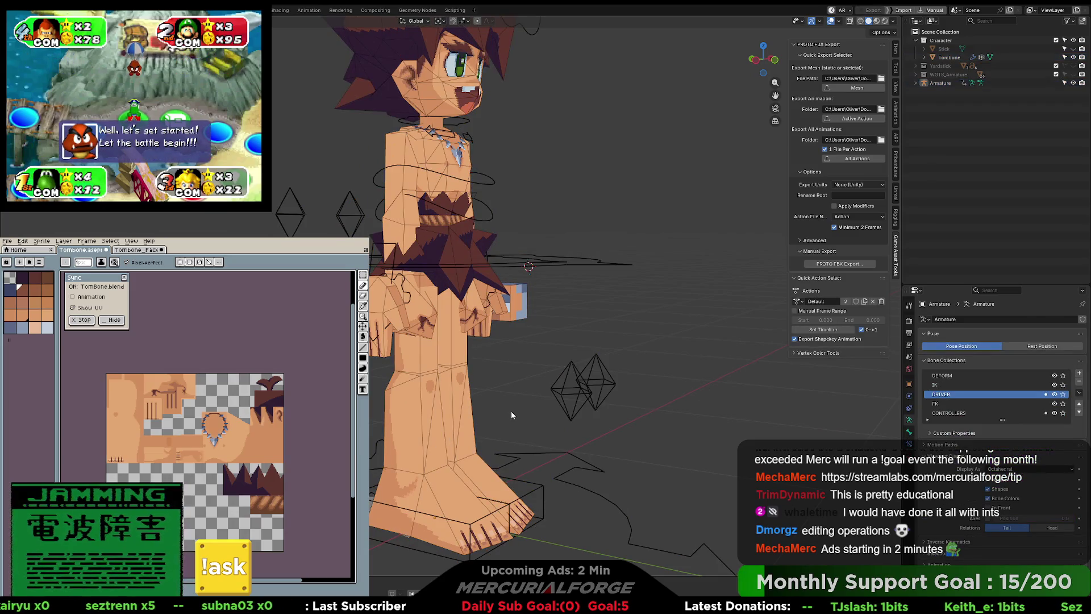
click(400, 453)
key(ctrl+Tab)
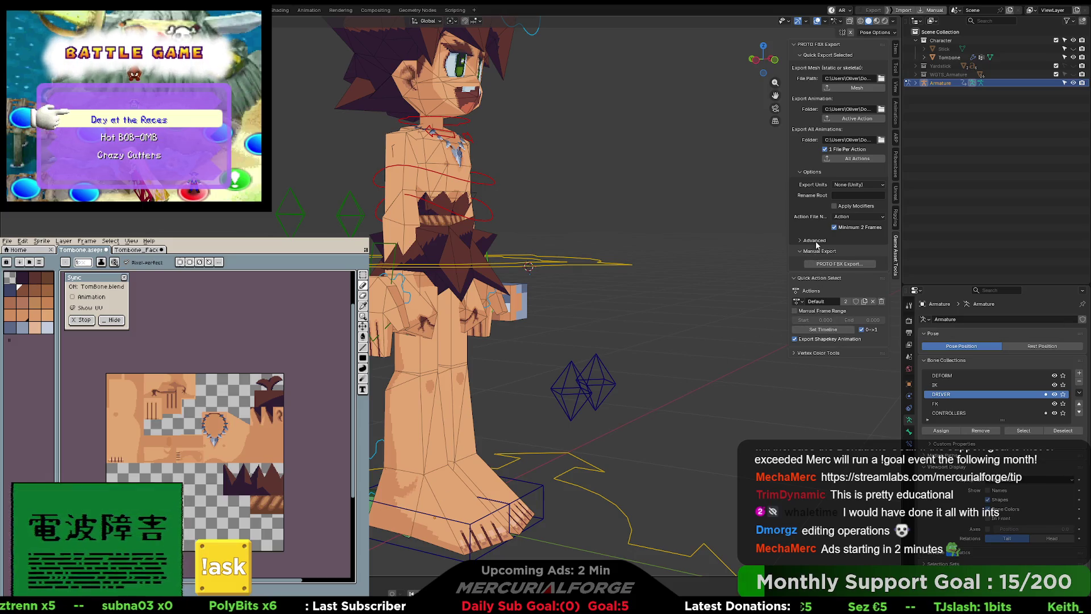
click(896, 50)
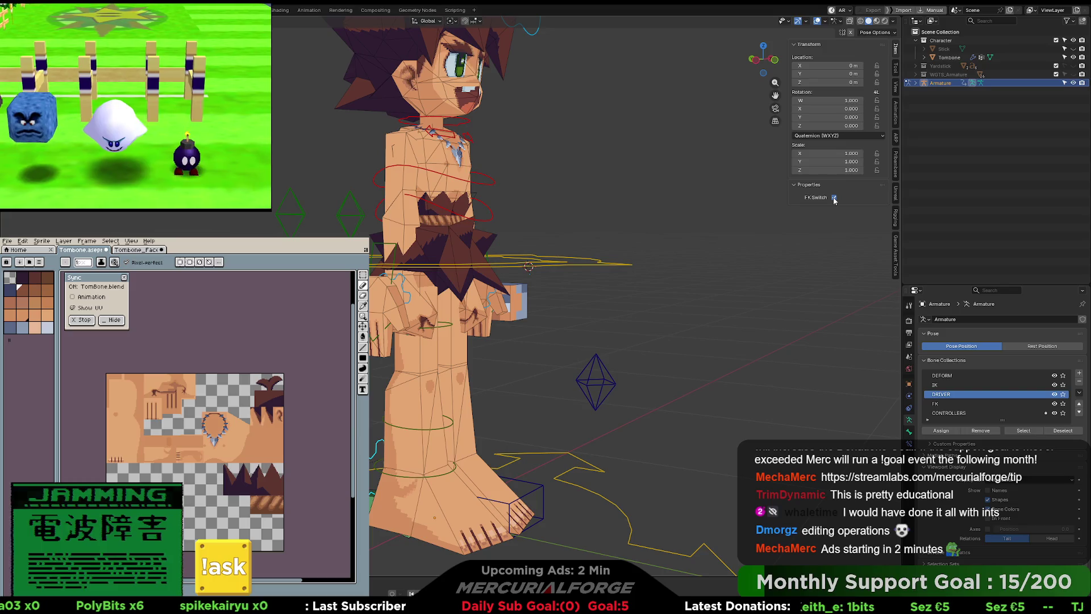
Toggle the leg's FK Switch repeatedly to compare controls, leaving it off.
click(833, 197)
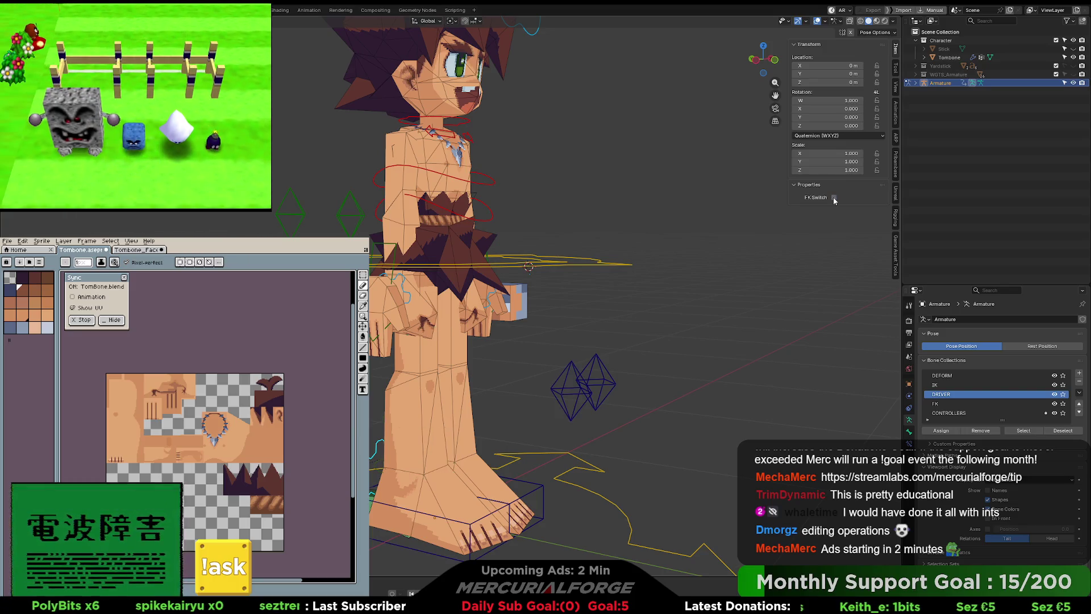
click(834, 196)
click(833, 197)
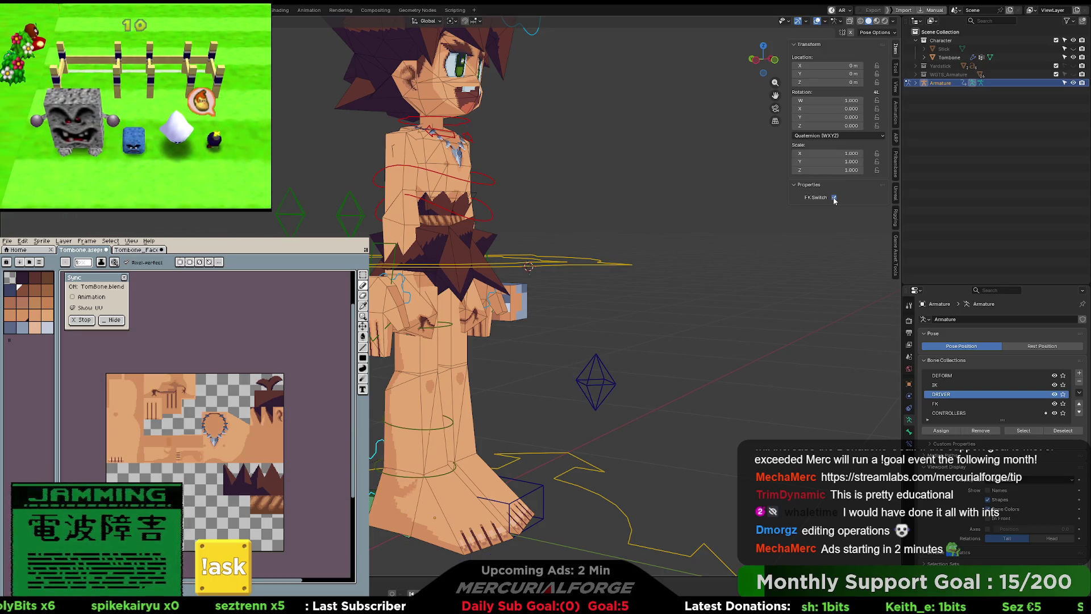
click(834, 197)
click(833, 197)
click(834, 197)
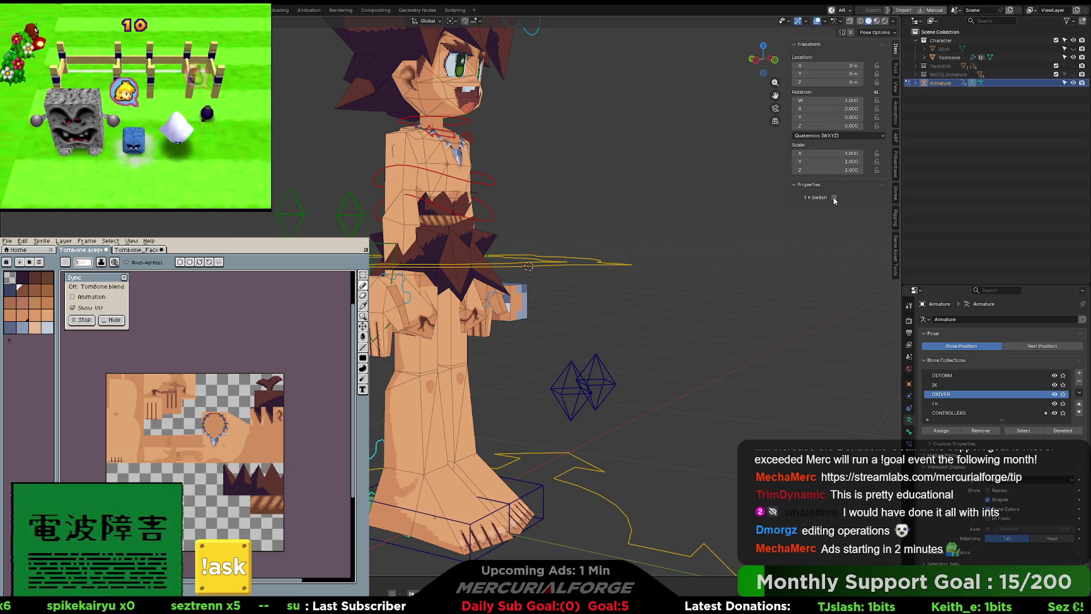
click(833, 196)
click(833, 196)
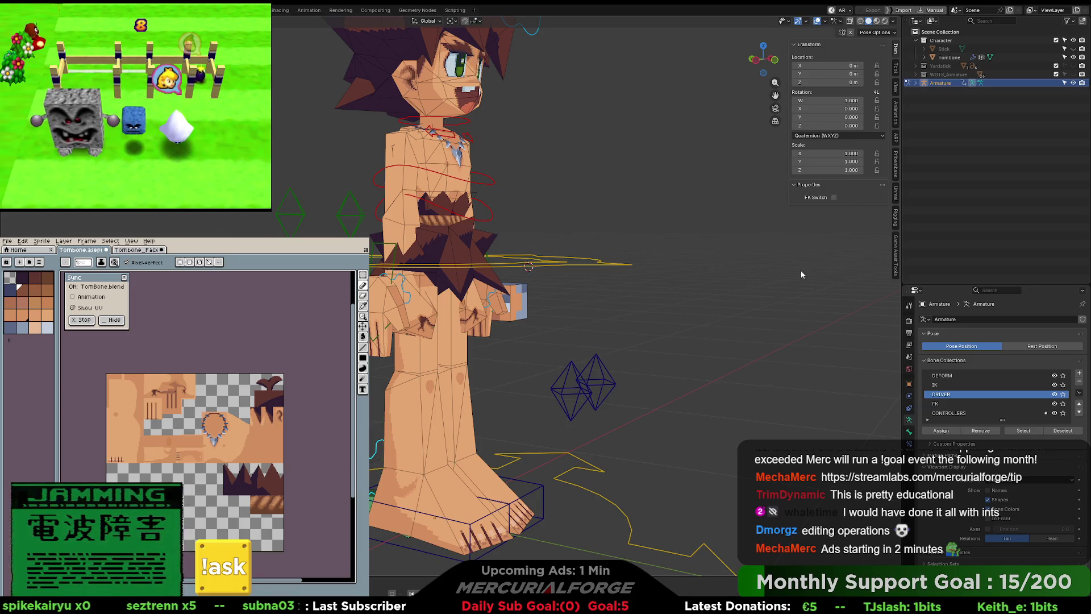
View the rig from the front and three-quarter angle, briefly showing the bone widget tools.
key(KP_1)
key(KP_6)
key(KP_6)
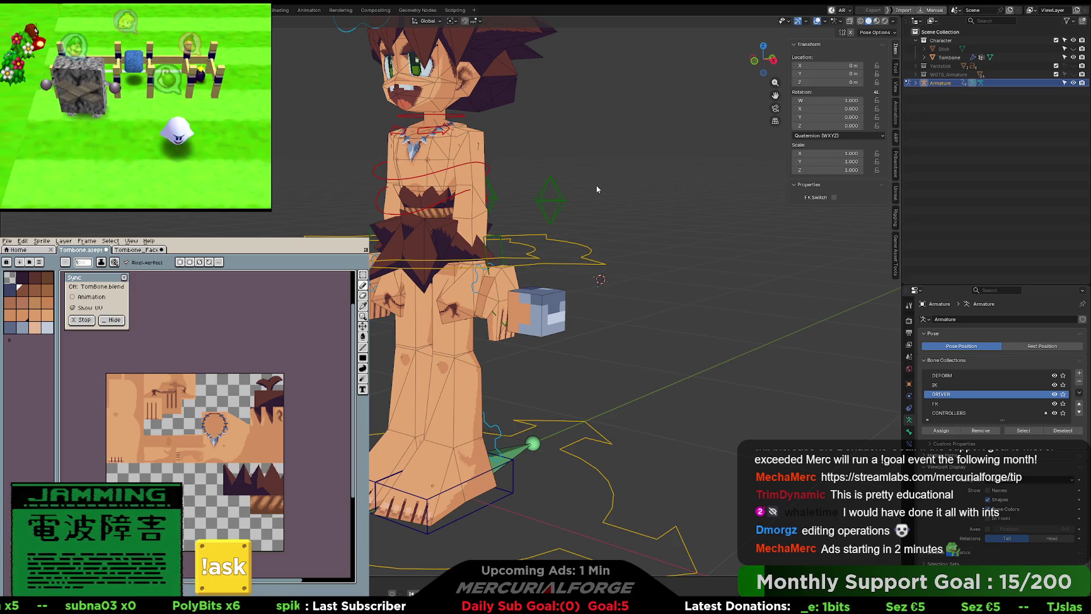
click(896, 218)
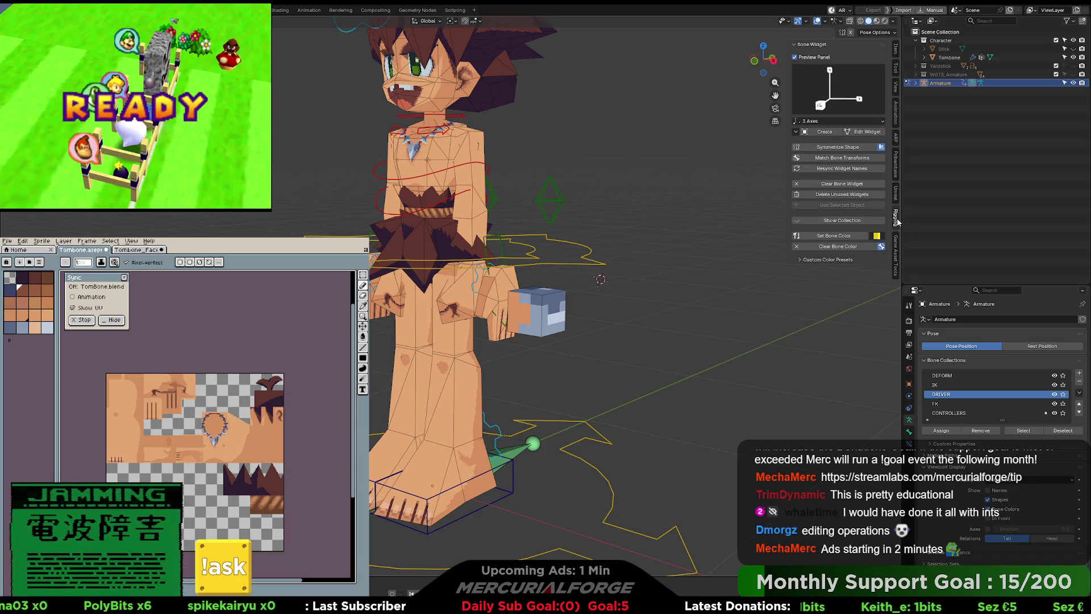
click(897, 219)
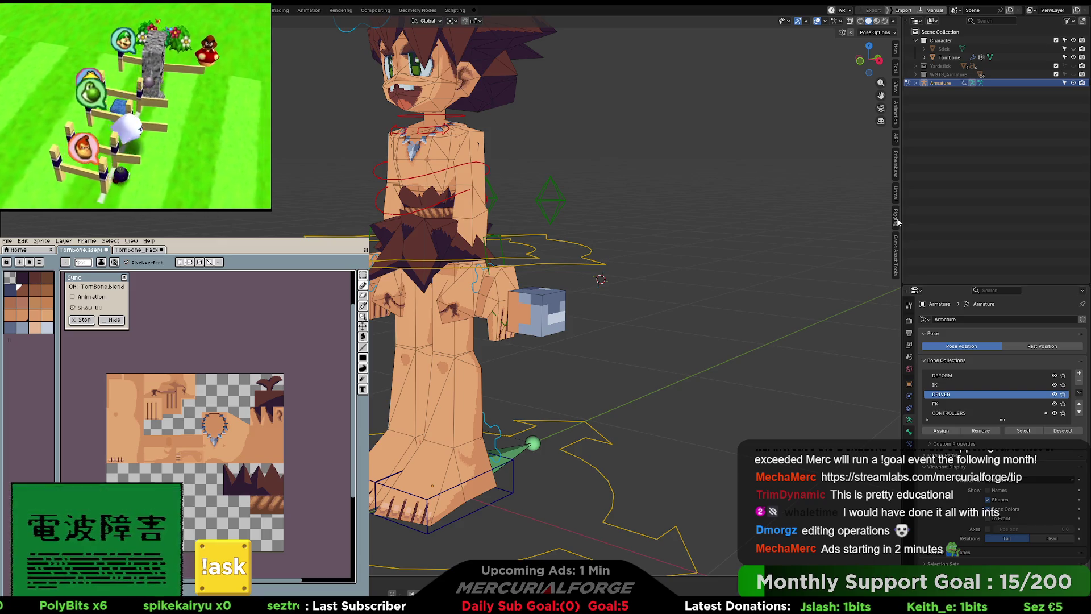